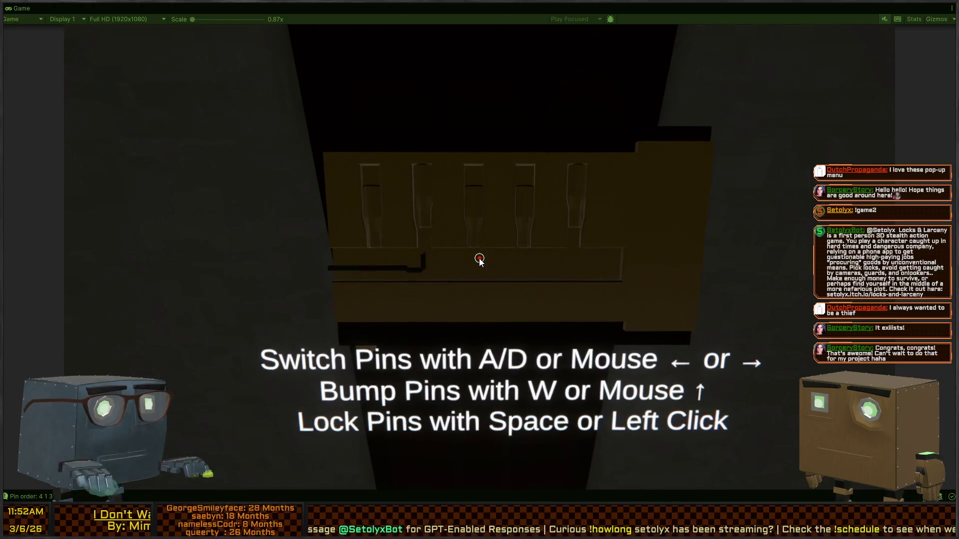
Step: Pick the lock by moving the pick to pin 4, back to pin 2, then finishing it
key("d")
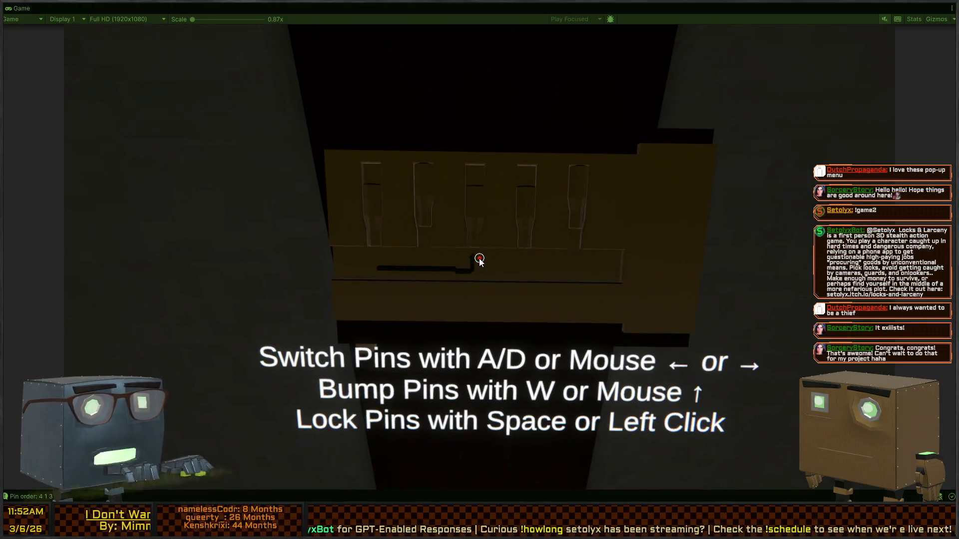
key("d")
key("a")
key("a")
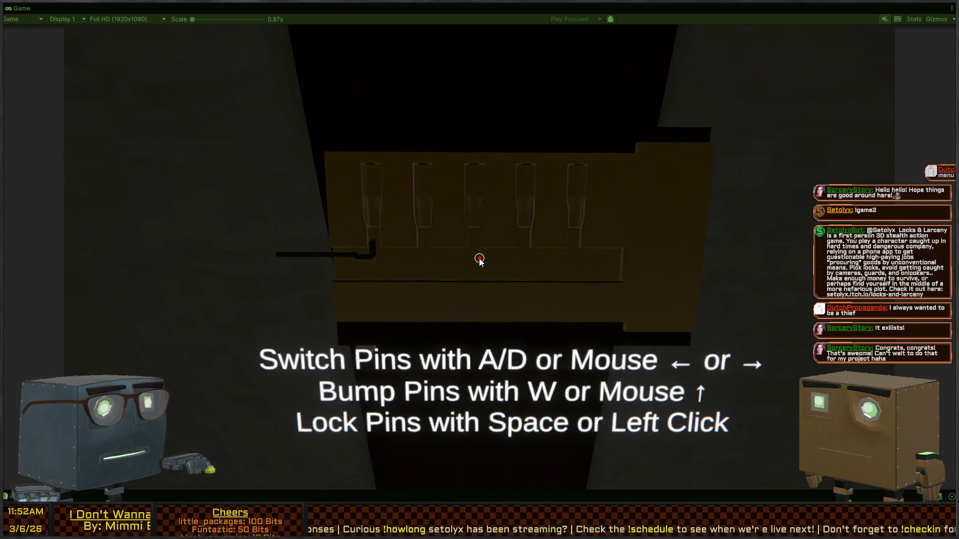
key("space")
Step: Walk into the lit room, close the door behind, and look around
key("w")
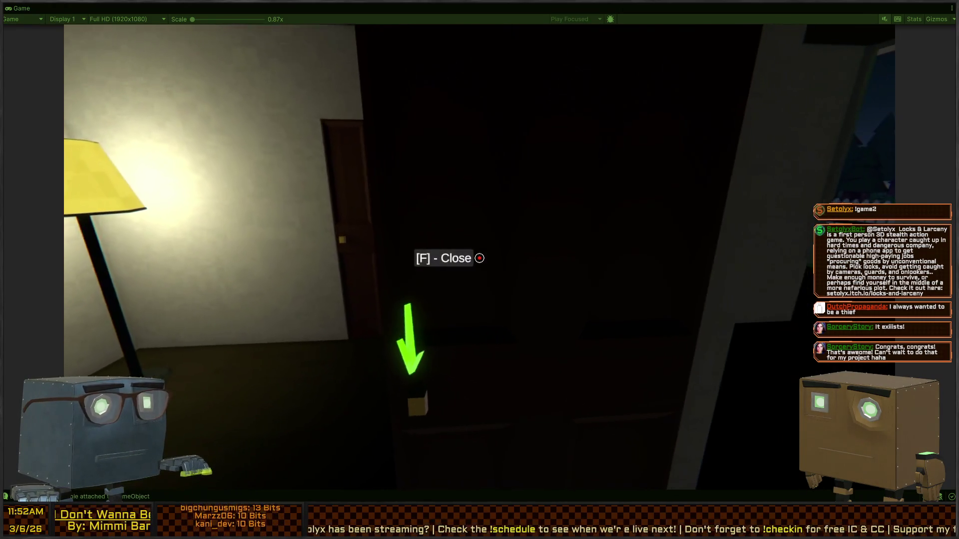
key("f")
key("a")
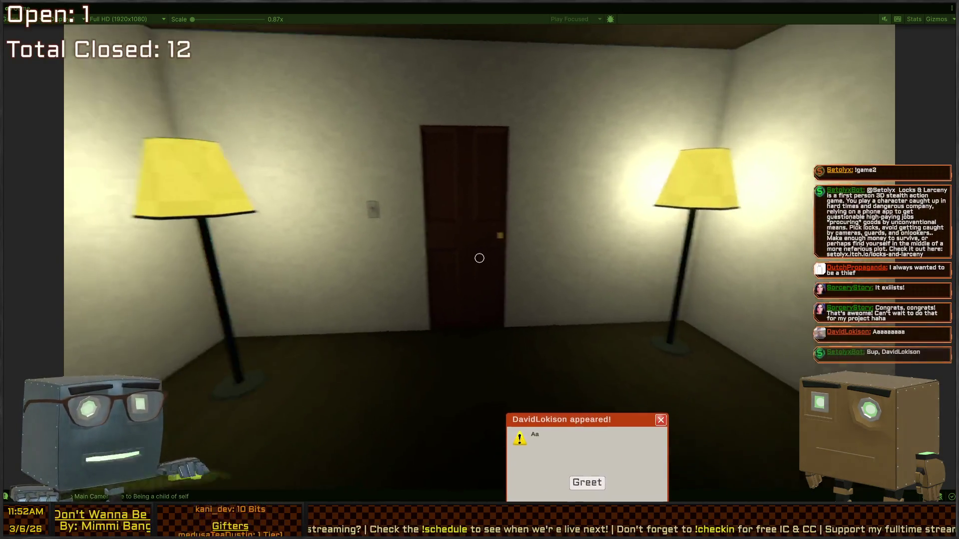
key("w")
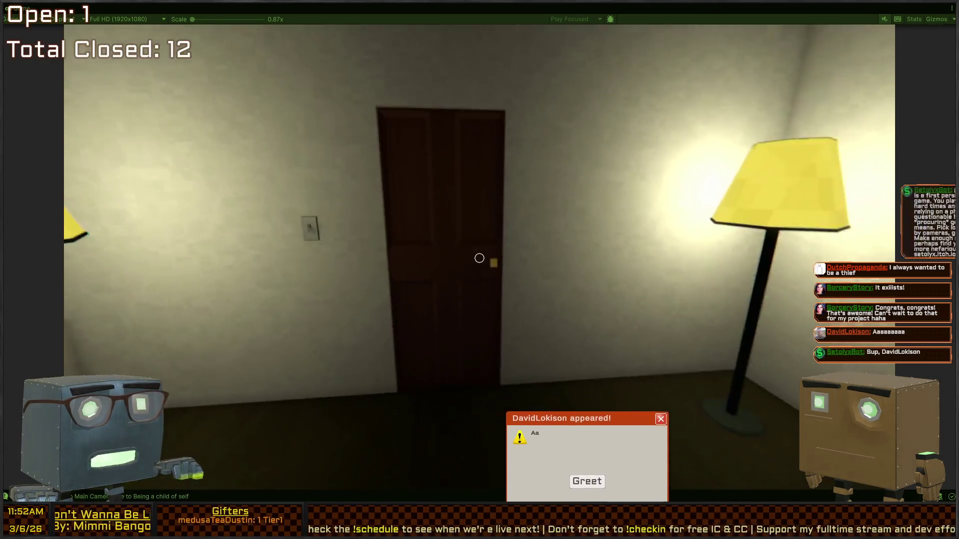
key("s")
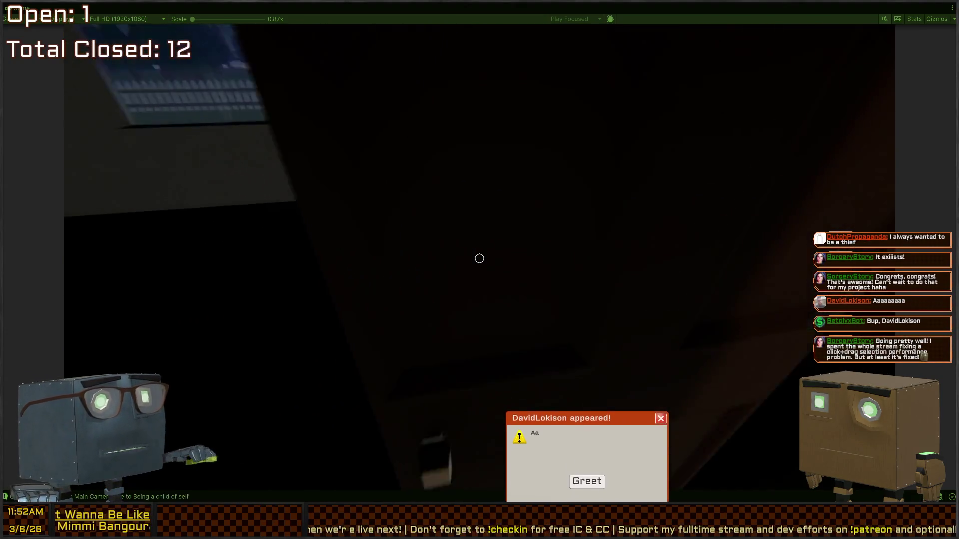
Step: Walk to the kitchen fridge, steal the cans from it, and pause to read the mission
key("w")
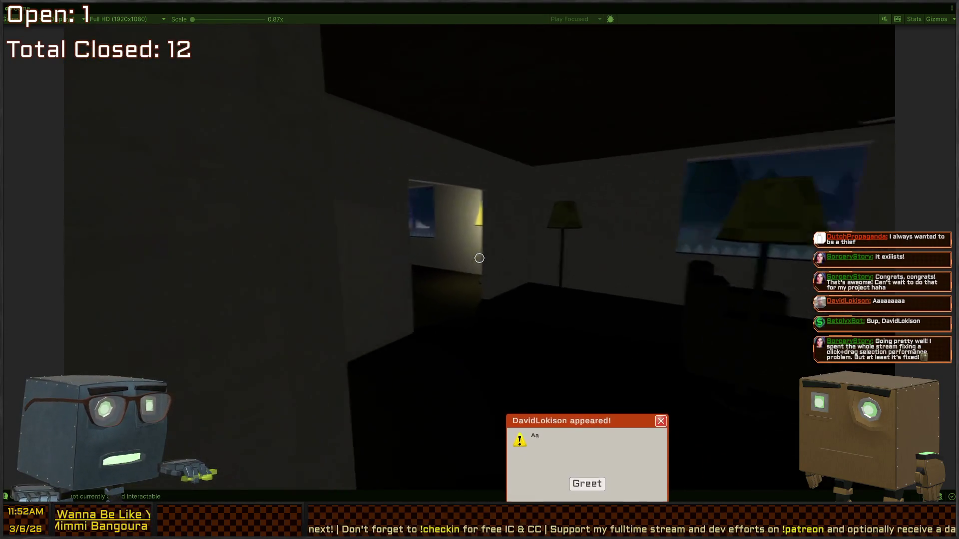
key("w")
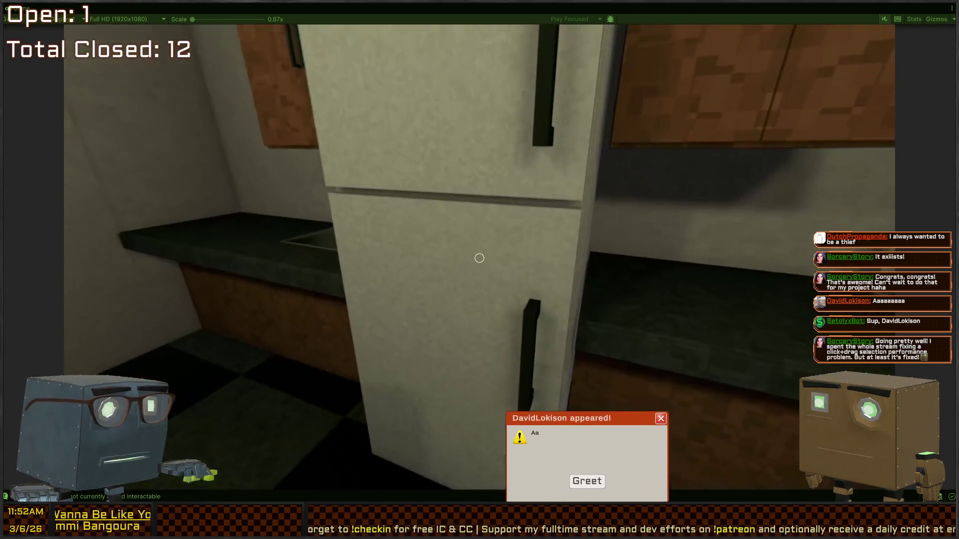
key("f")
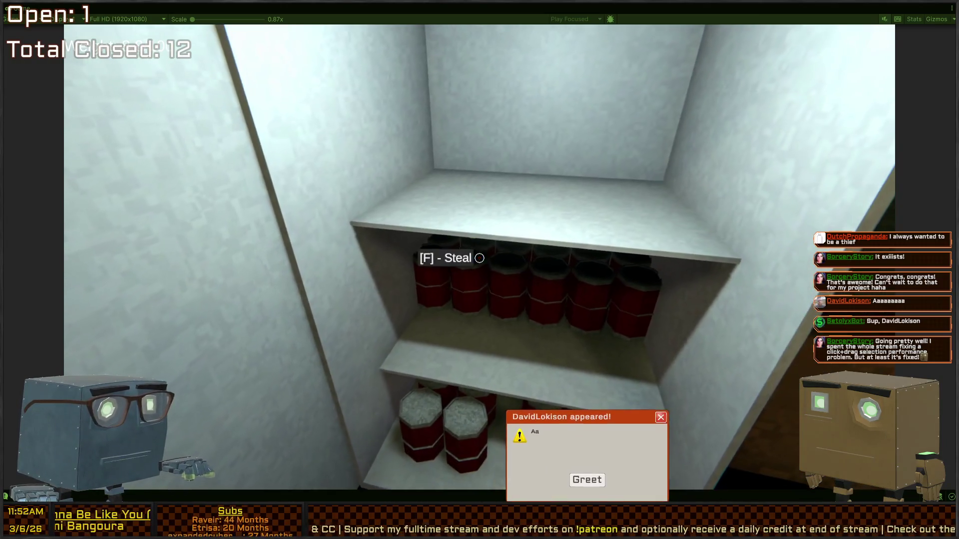
key("f")
key("Escape")
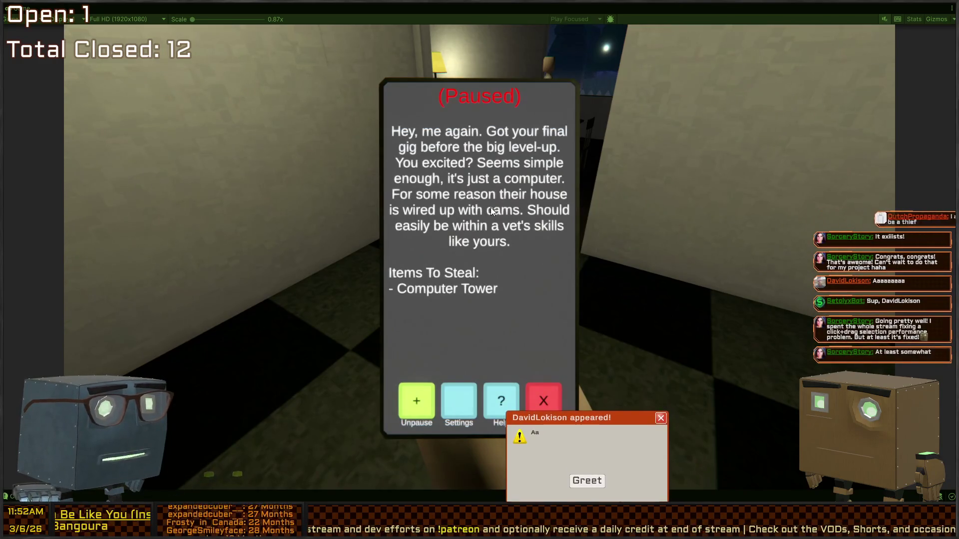
Step: Resume the game and go through the dark door, past the person, to the next room
key("Escape")
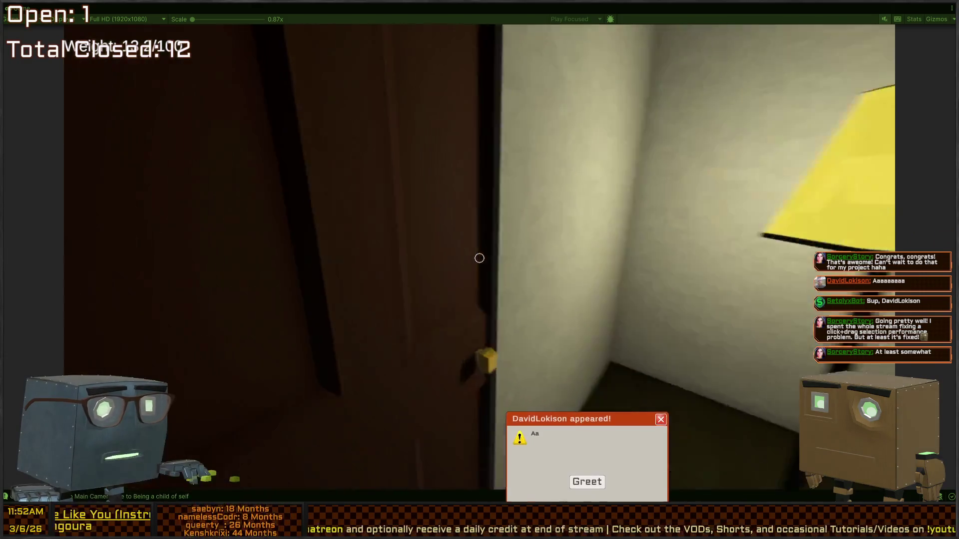
key("f")
key("w")
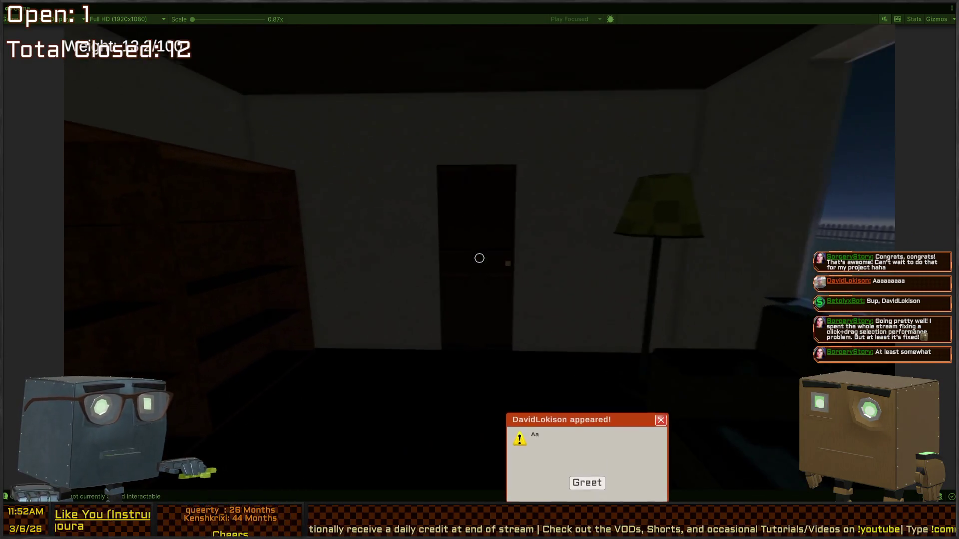
key("f")
key("w")
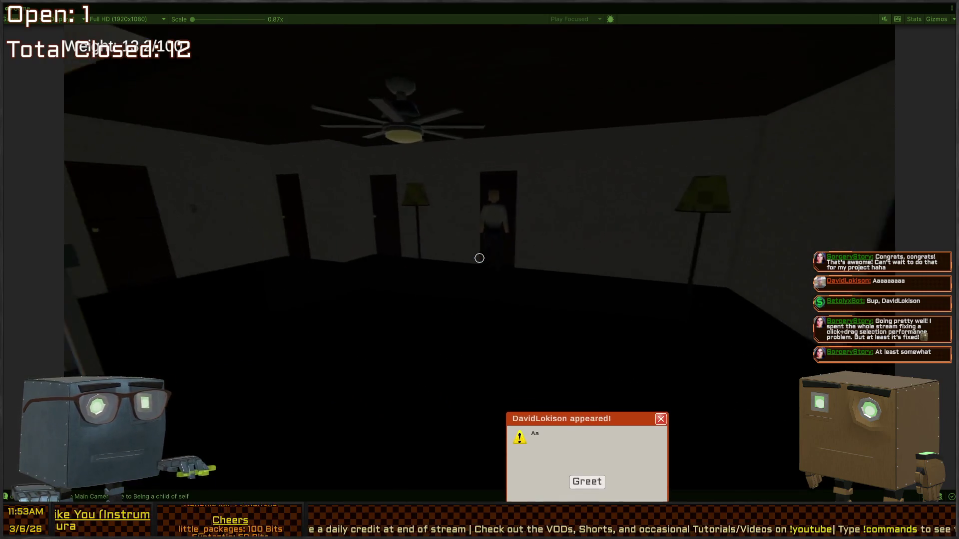
key("w")
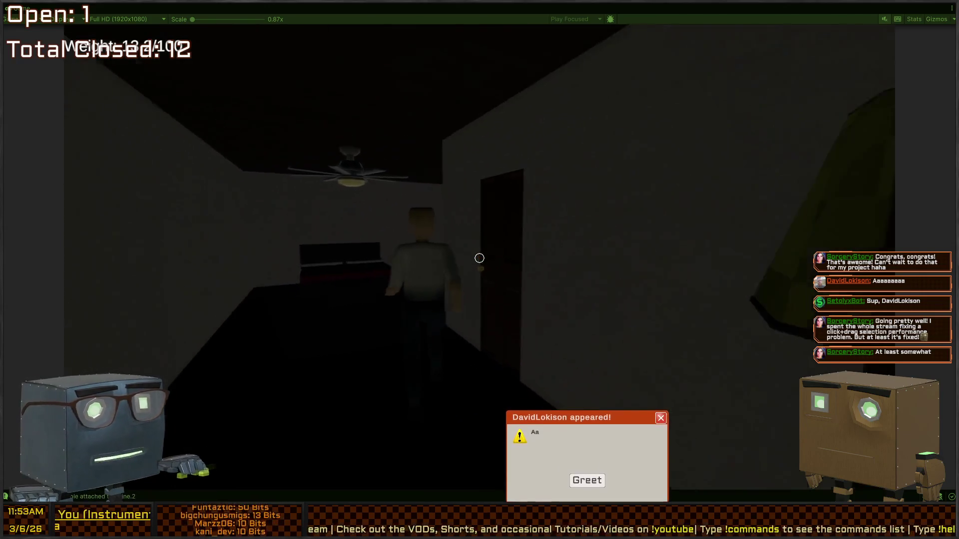
Step: Pick up the computer tower from the bedroom nightstand and carry it outside
key("w")
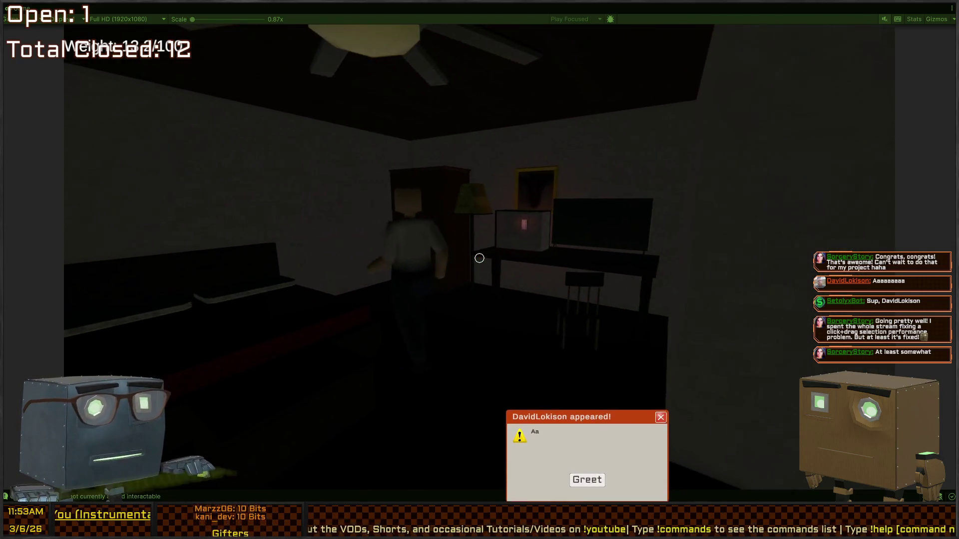
key("f")
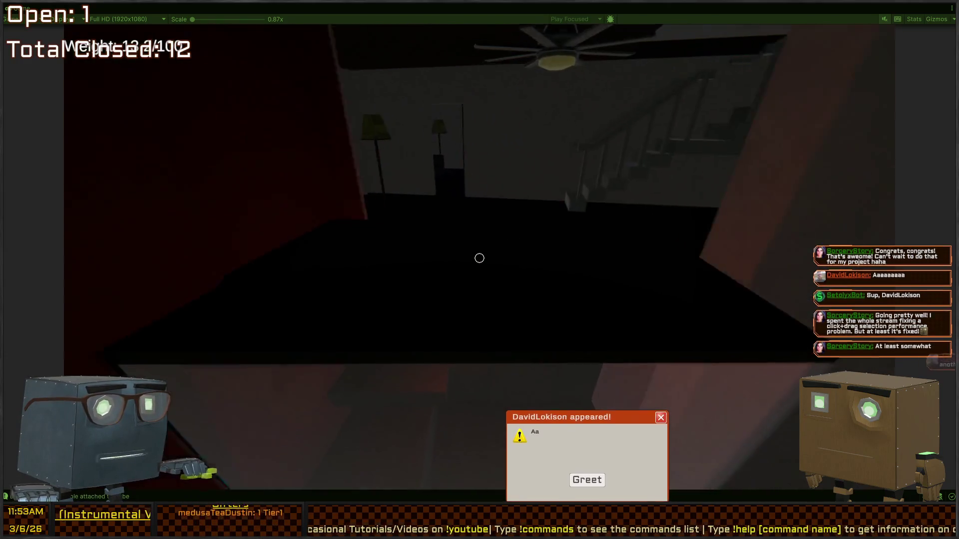
key("w")
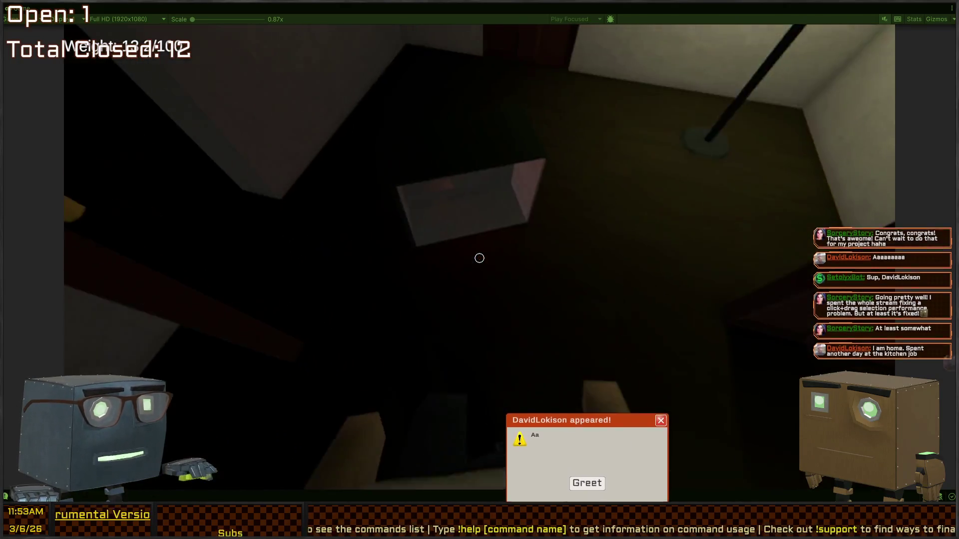
key("w")
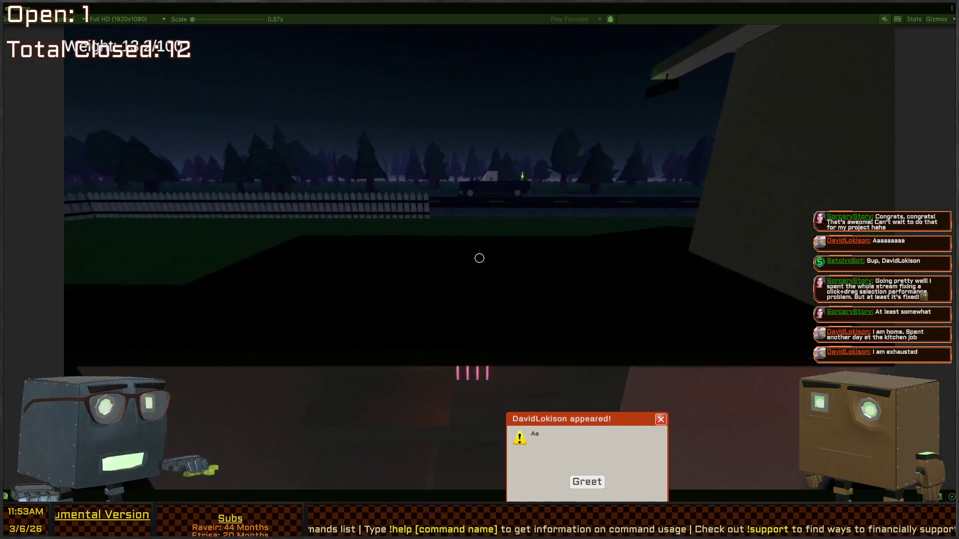
Step: Deposit the computer tower at the truck for a $2000 take and trigger the level exit
key("w")
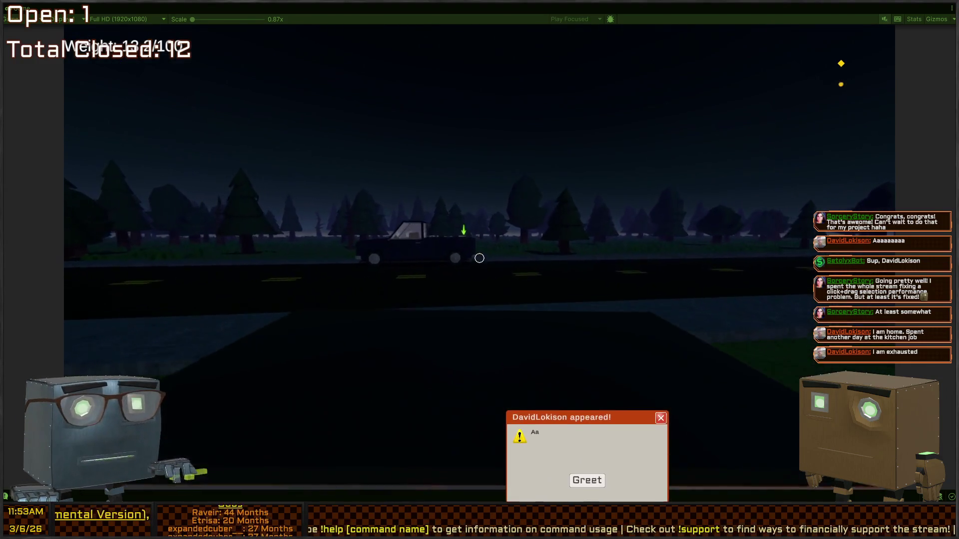
key("w")
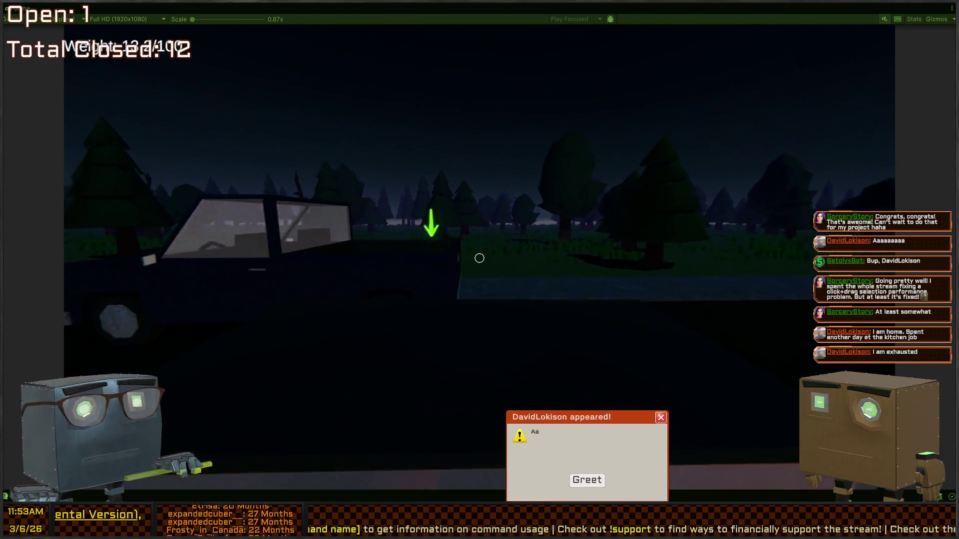
key("w")
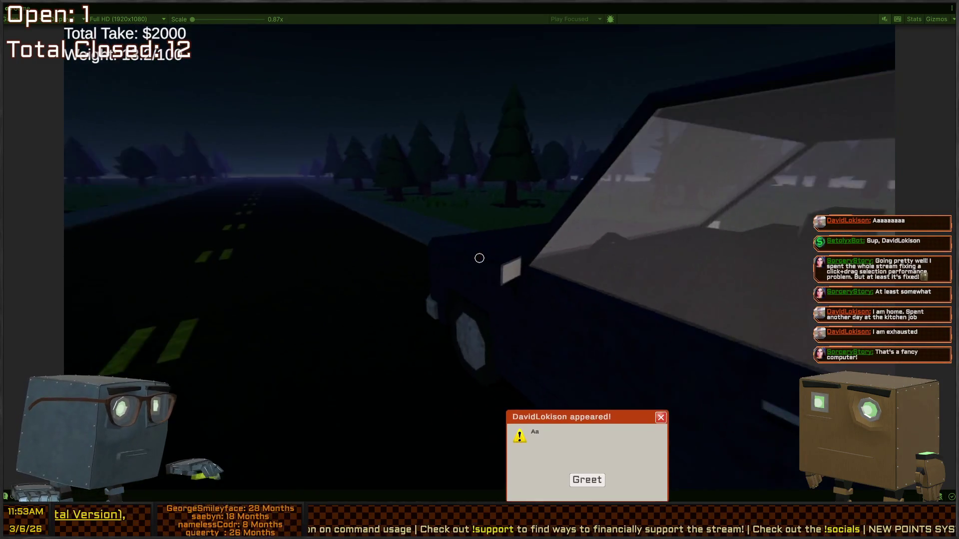
key("Escape")
key("shift+space")
Step: Exit Play mode and open the NullReferenceException in InteractorBaseline.cs at line 156
left_click(589, 480)
left_click(576, 416)
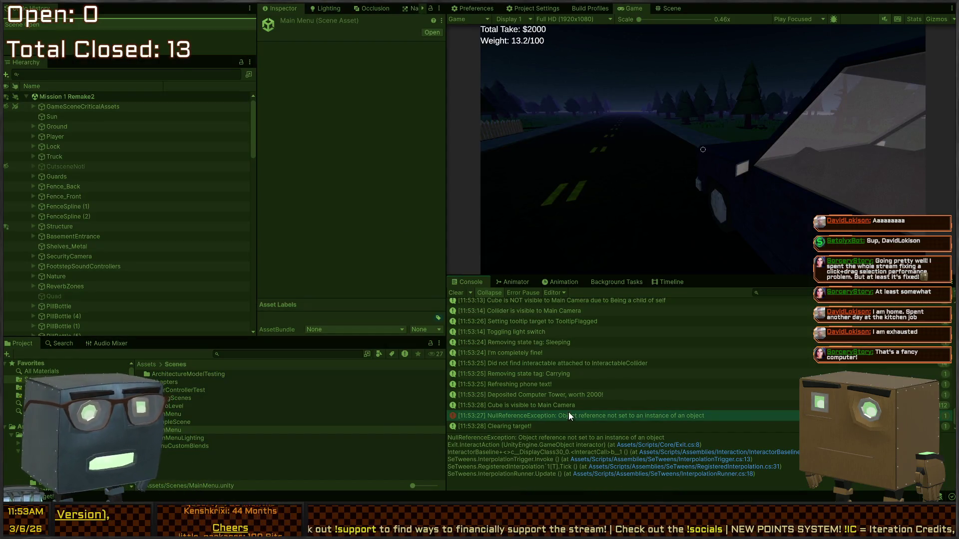
double_click(558, 415)
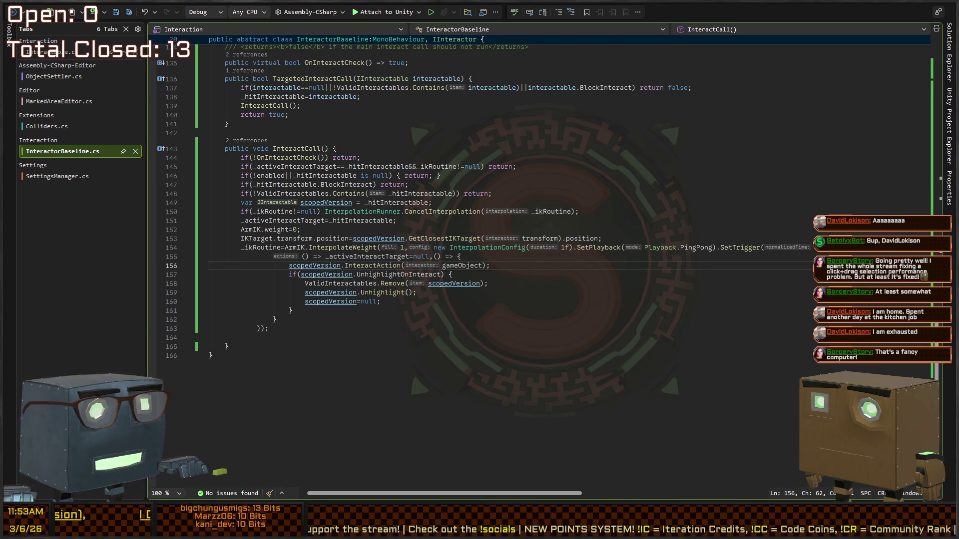
Step: Open Exit.cs at line 8 from the stack trace, highlight every MyTooltip use, and return to Unity
key("alt+Tab")
left_click(662, 445)
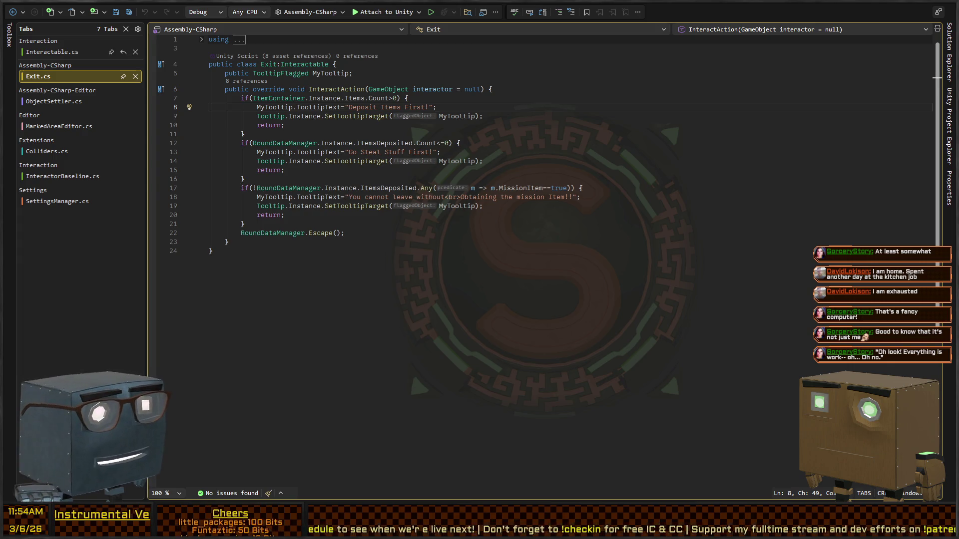
key("Home")
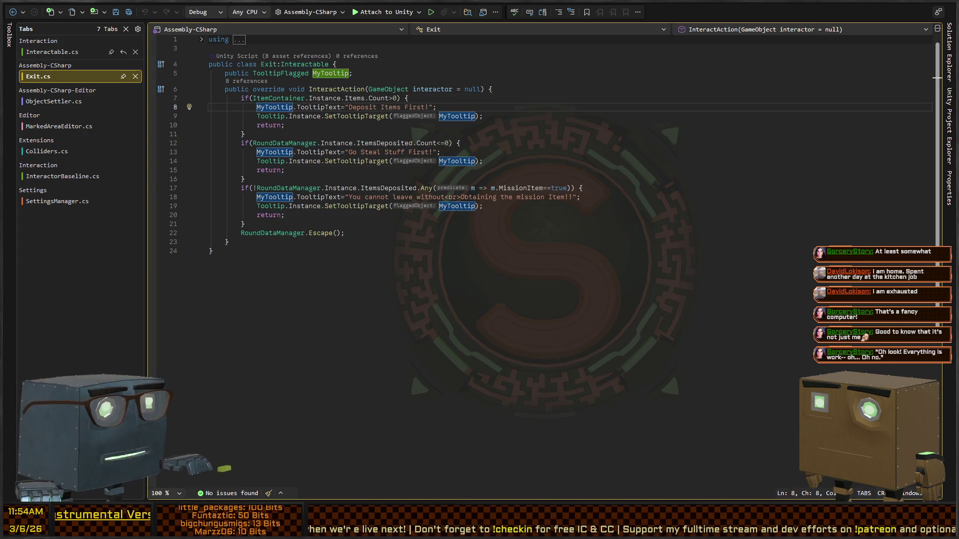
key("alt+Tab")
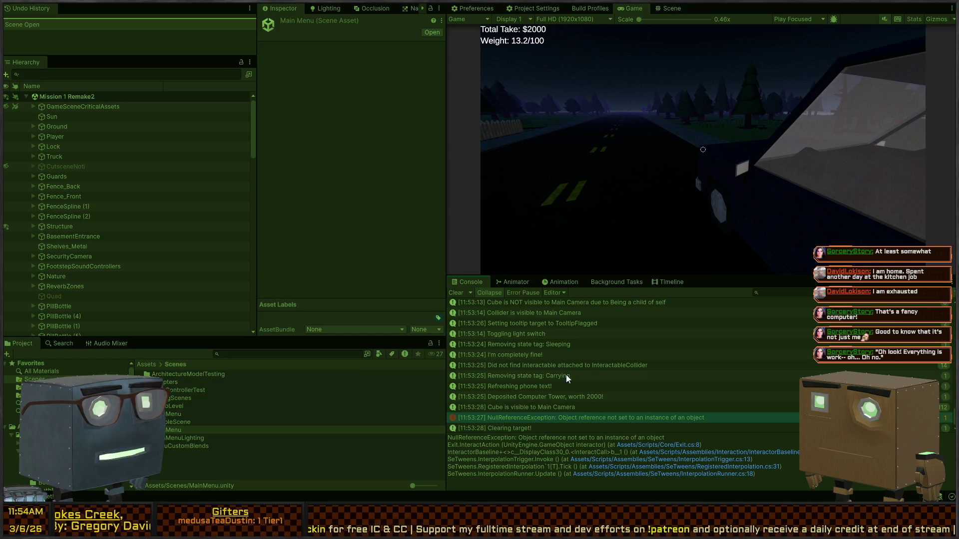
Step: Open Exit.cs at line 8 in Visual Studio from the Console stack trace
left_click(670, 446)
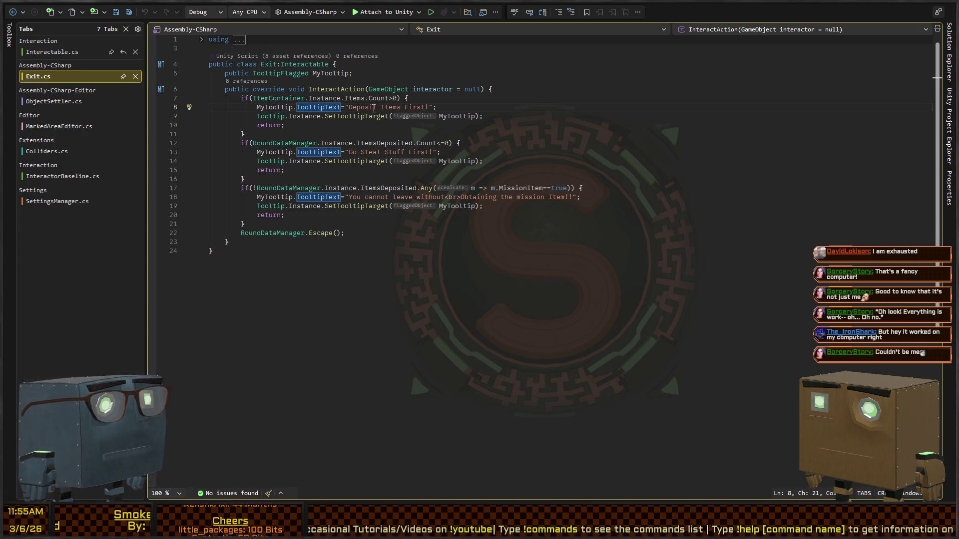
Step: Review Exit.cs: the SetTooltipTarget call on line 9, the deposited-items check on line 12, and the return on line 10
left_click(341, 116)
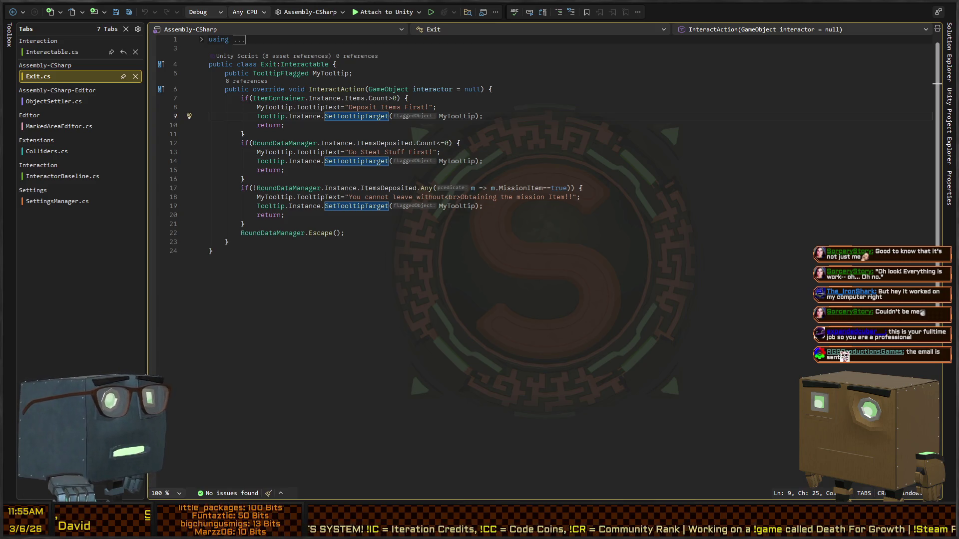
left_click(576, 226)
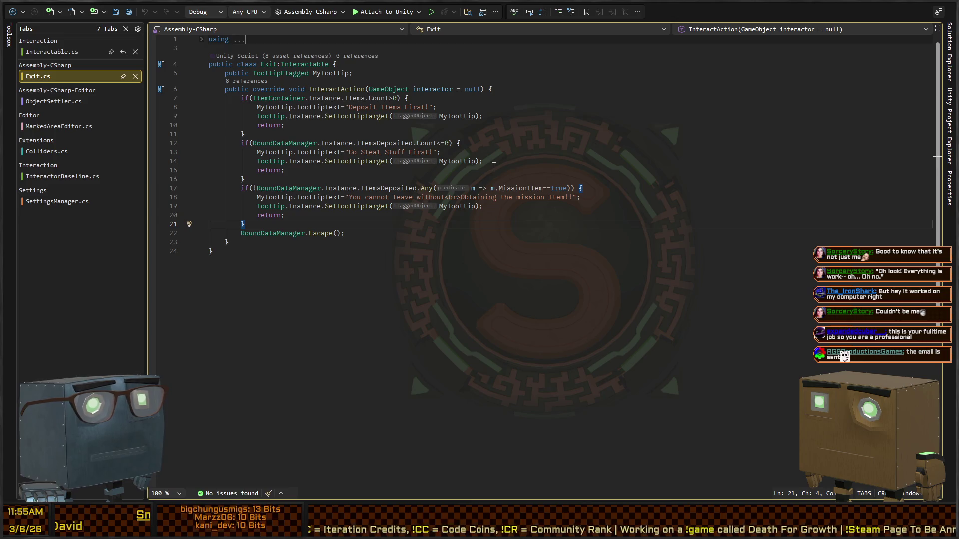
left_click(641, 145)
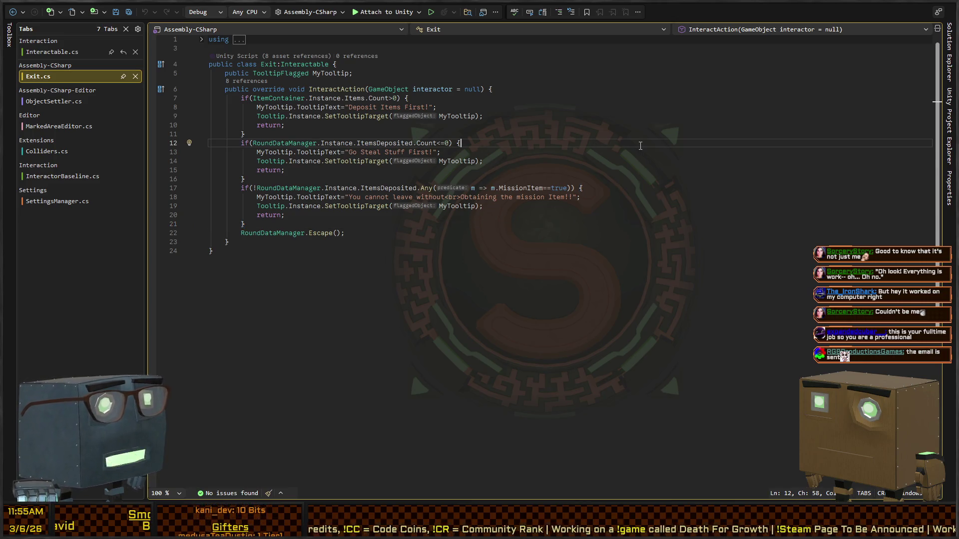
key("Up")
key("Up")
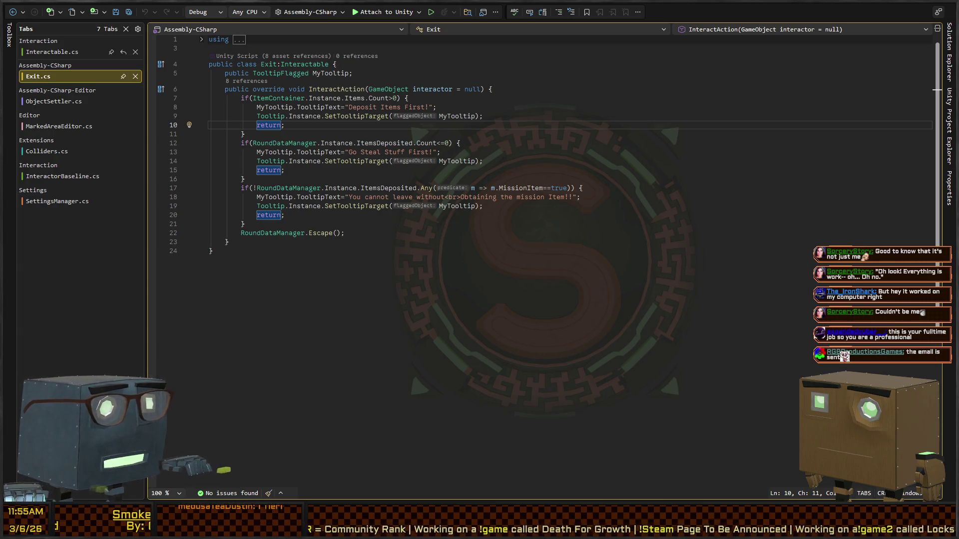
key("alt+Tab")
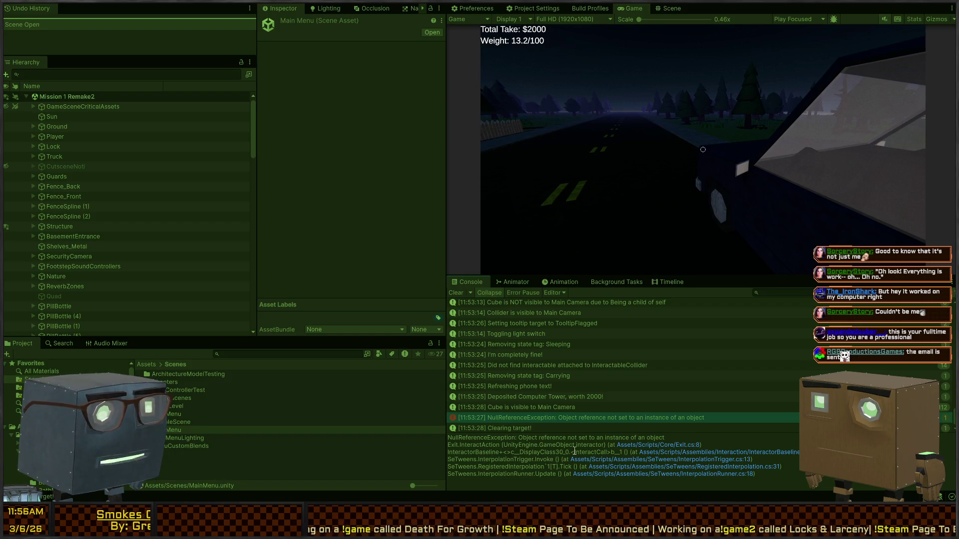
Step: Reopen Exit.cs at line 8 from the stack trace, then go back to Unity's Scene view
left_click(673, 445)
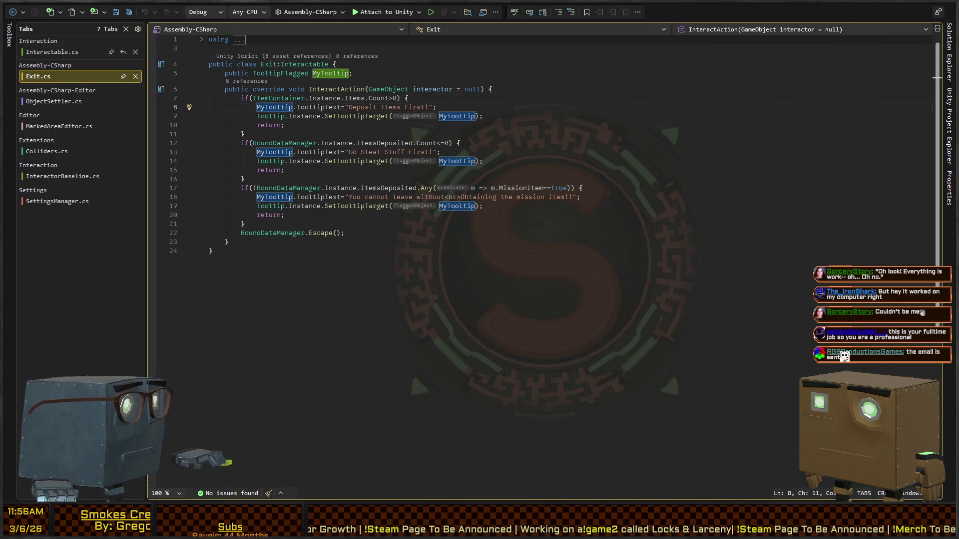
key("alt+Tab")
left_click(669, 8)
Step: Select the truck and expand TruckRig > Root > Bone, DepositPoint and InteractableCollider in the Hierarchy
mouse_move(710, 130)
left_mouse_down()
mouse_move(732, 114)
mouse_move(628, 187)
left_mouse_up()
left_click(628, 186)
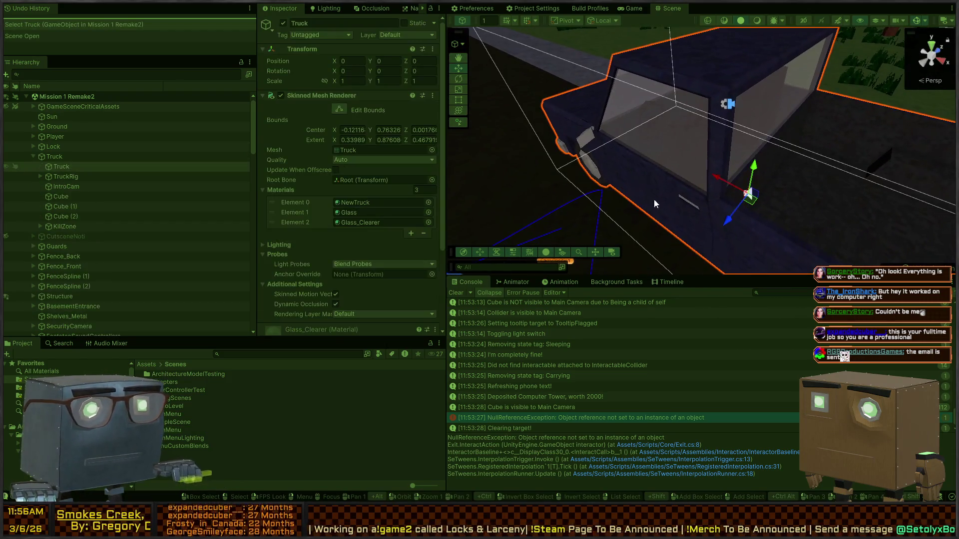
left_click(40, 176)
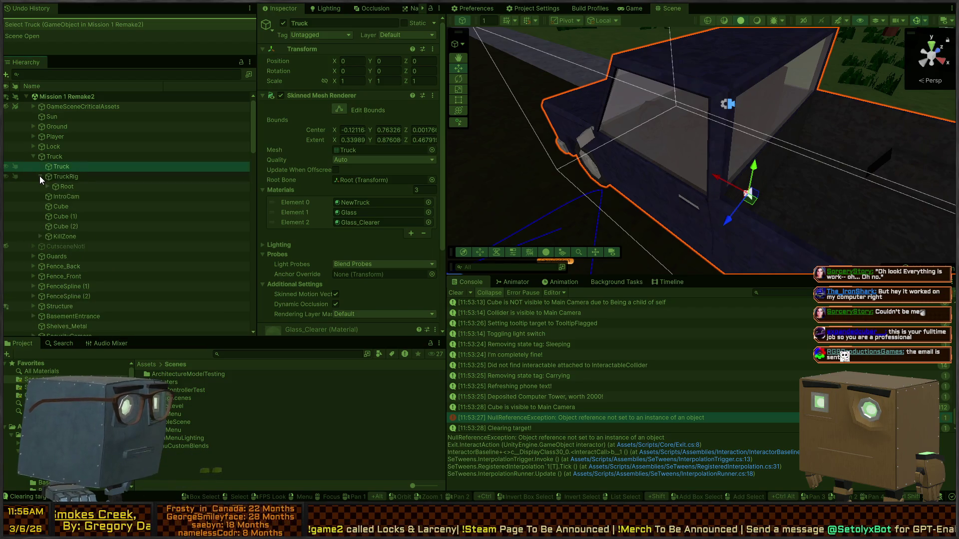
left_click(47, 187)
left_click(50, 196)
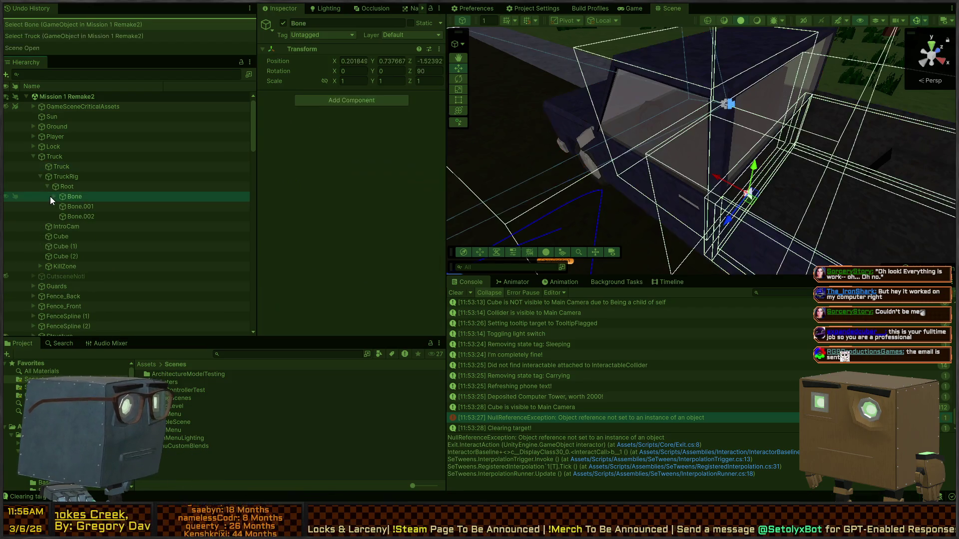
left_click(54, 196)
left_click(61, 226)
left_click(69, 246)
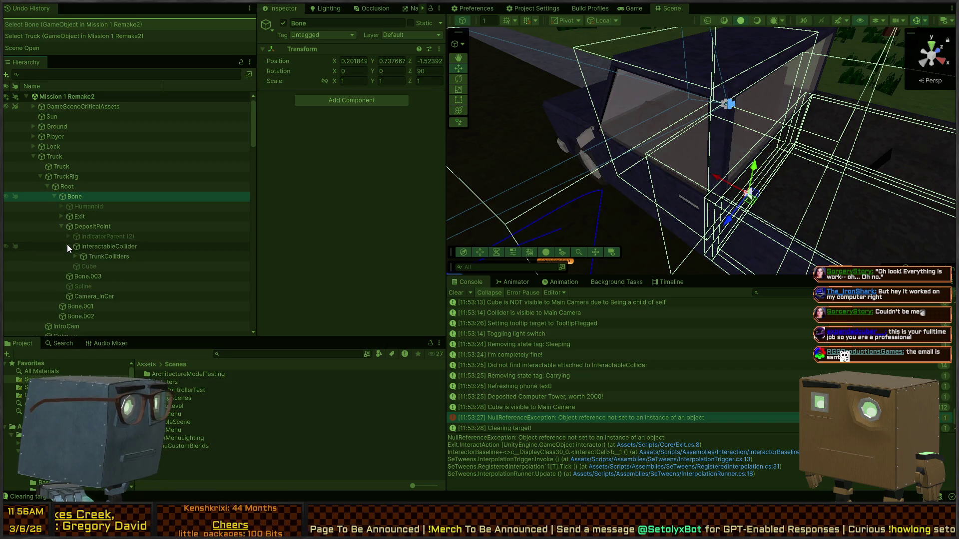
left_click(102, 247)
left_click(91, 257)
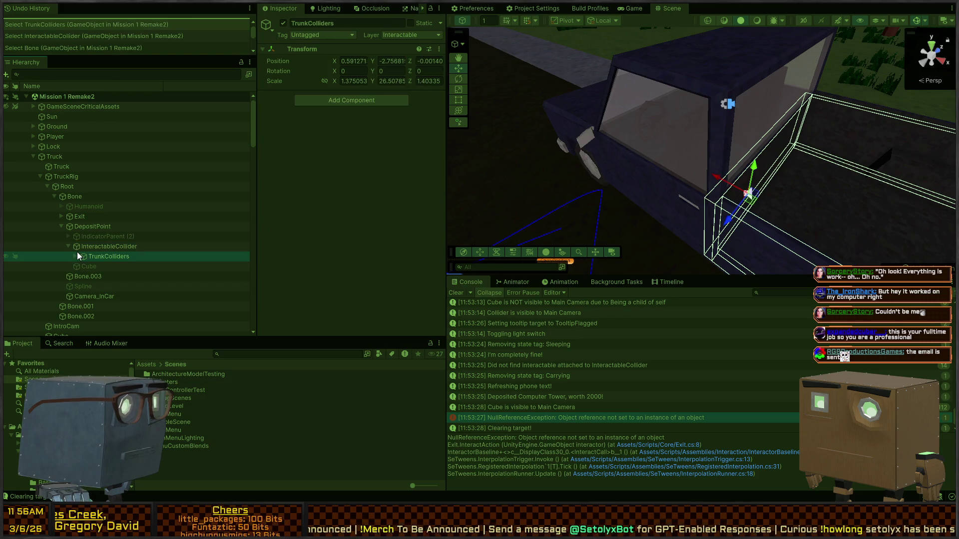
Step: Inspect the truck's Exit object, confirm its My Tooltip is empty, and stop the playtest
left_click(70, 216)
scroll(377, 187, "down", 4)
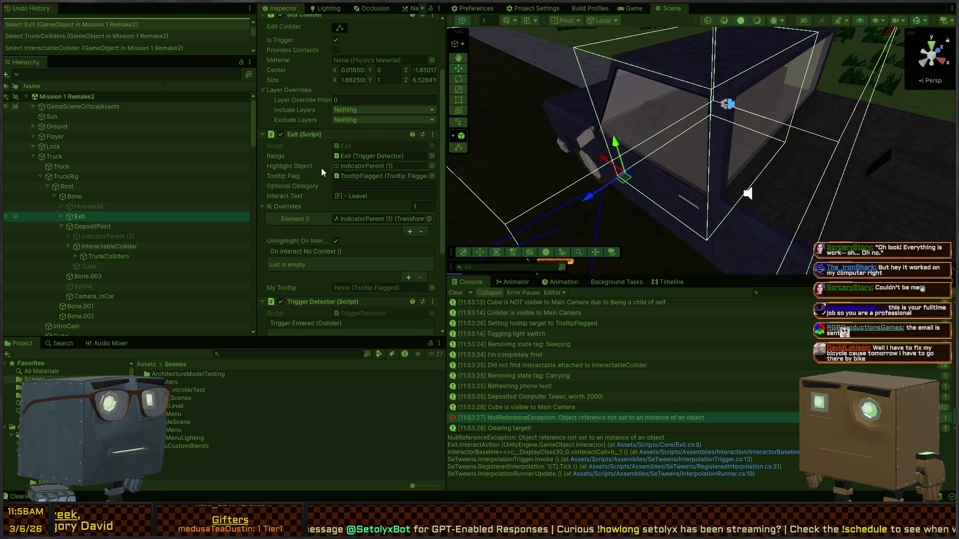
scroll(300, 170, "down", 3)
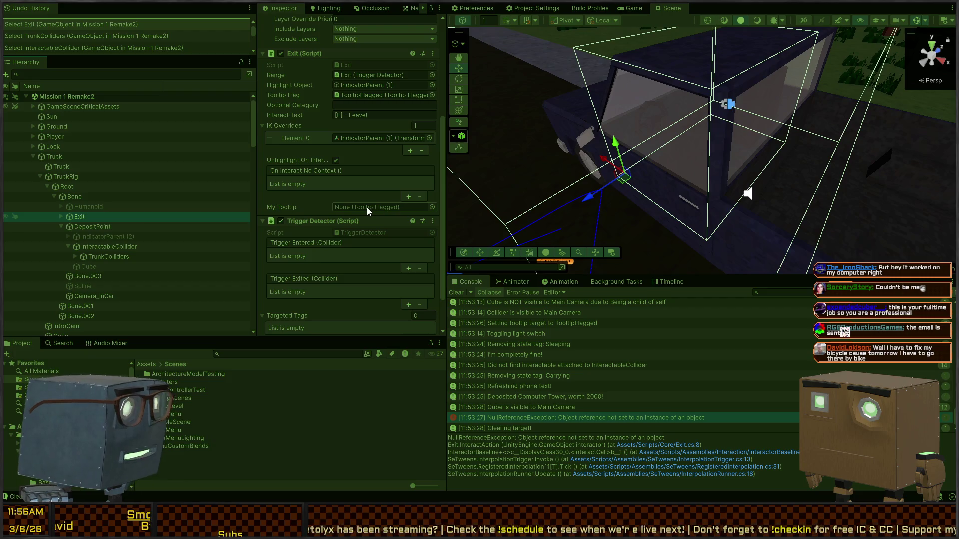
key("ctrl+p")
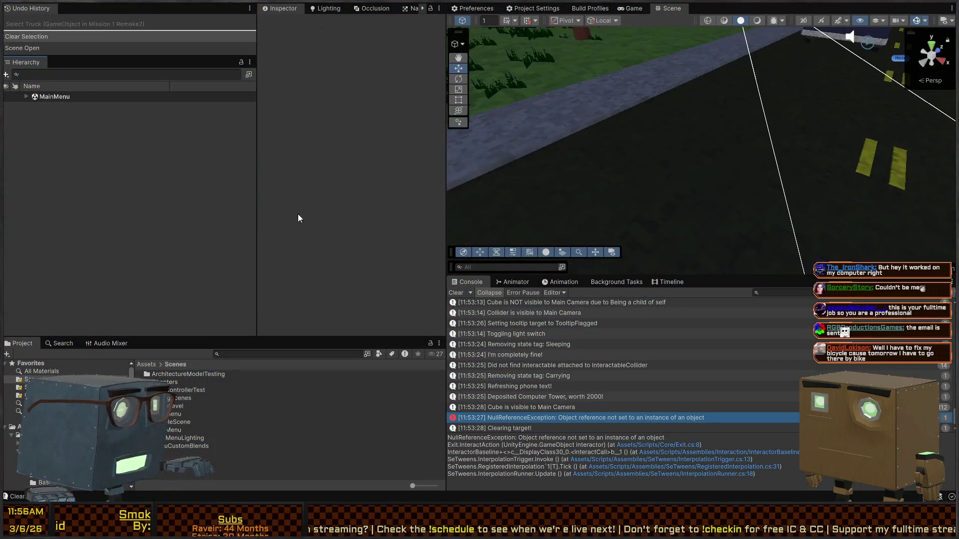
Step: Browse to Scenes > Chapters > Prologue in the Project window and select Mission 1 Remake2
right_click(784, 91)
key("w")
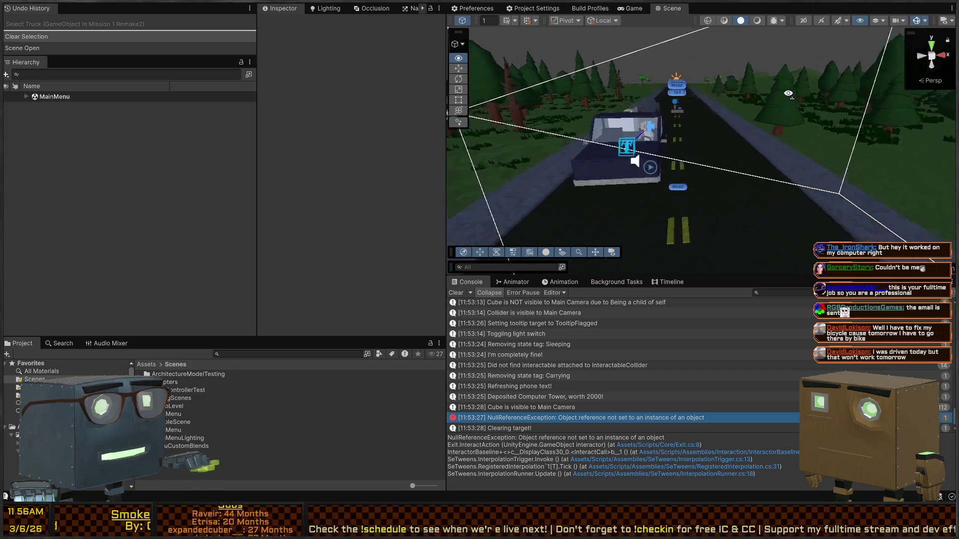
key("s")
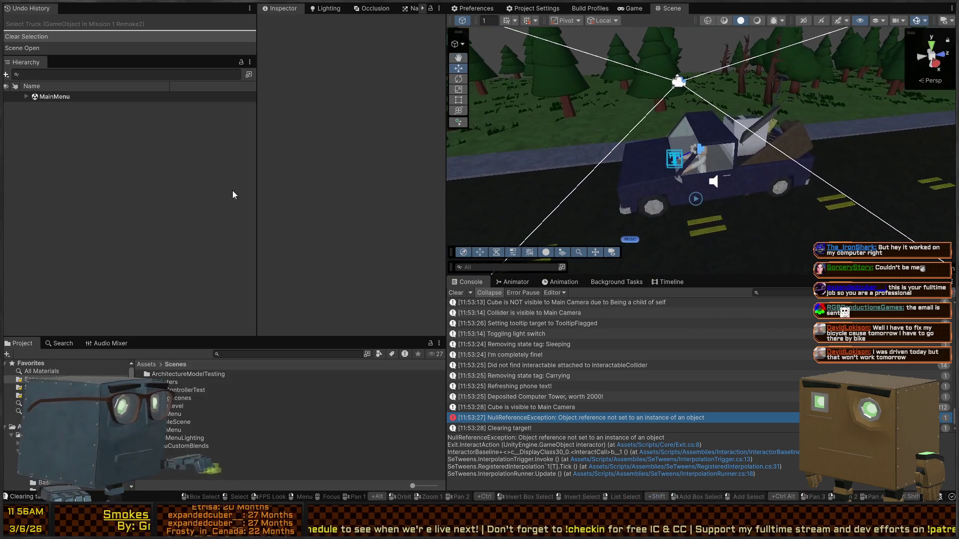
left_click(25, 380)
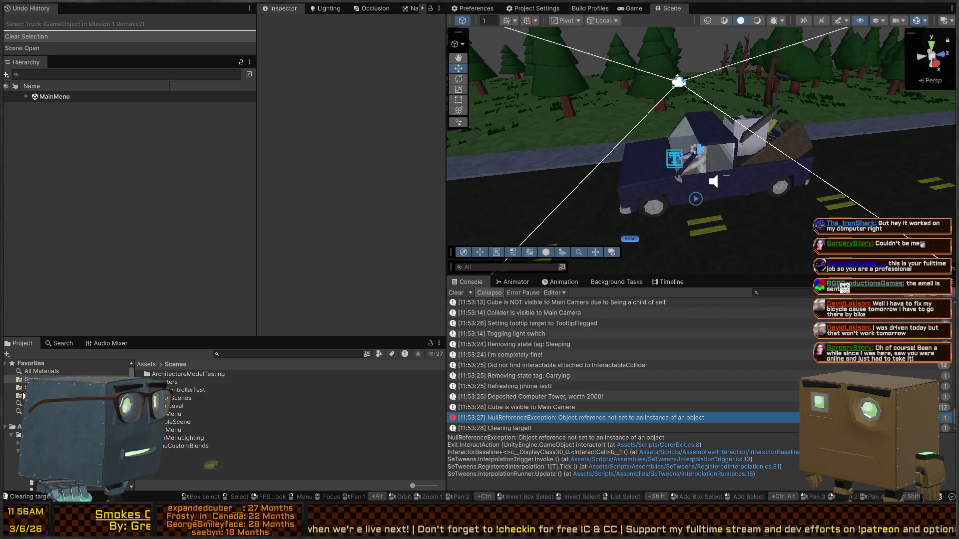
double_click(186, 382)
double_click(150, 374)
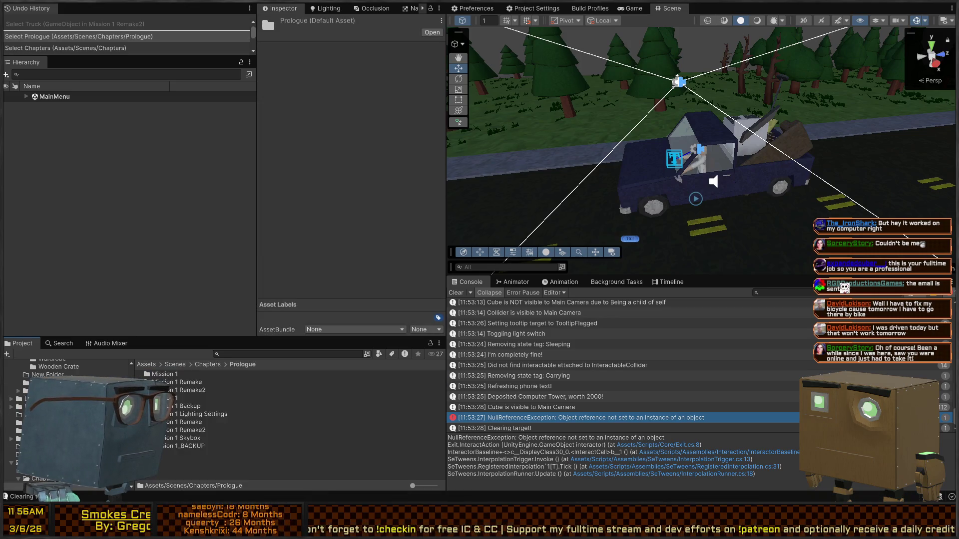
left_click(193, 432)
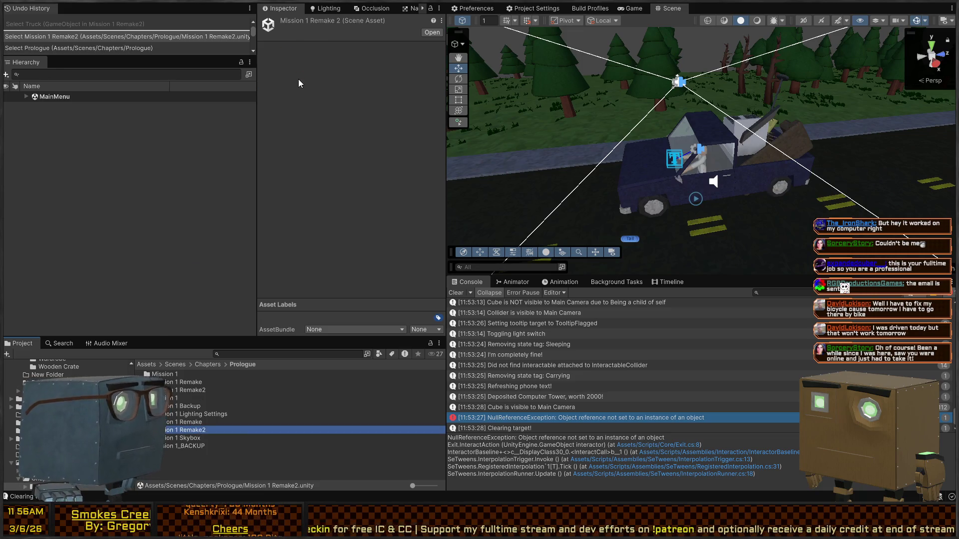
Step: Fly the Scene camera back and forth along the road between the house and truck
right_click(656, 123)
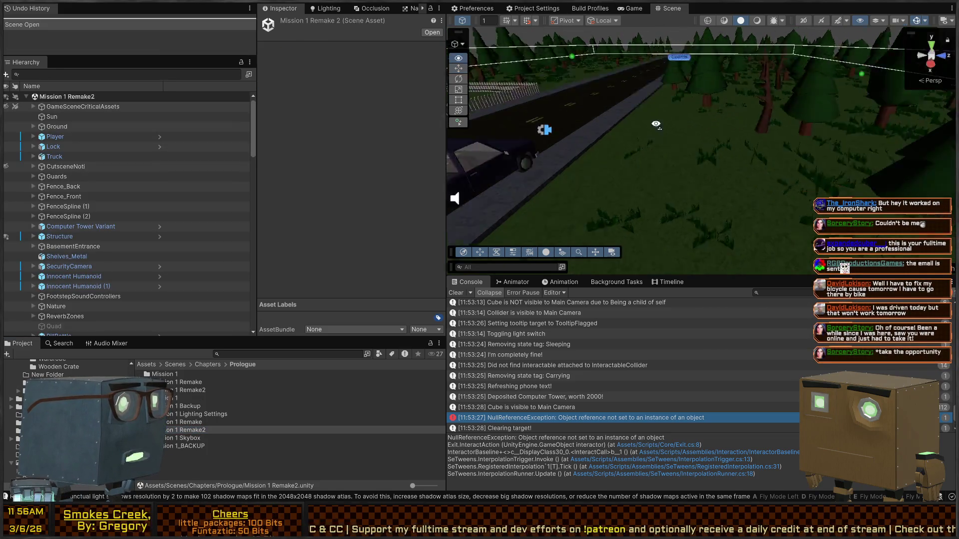
key("s")
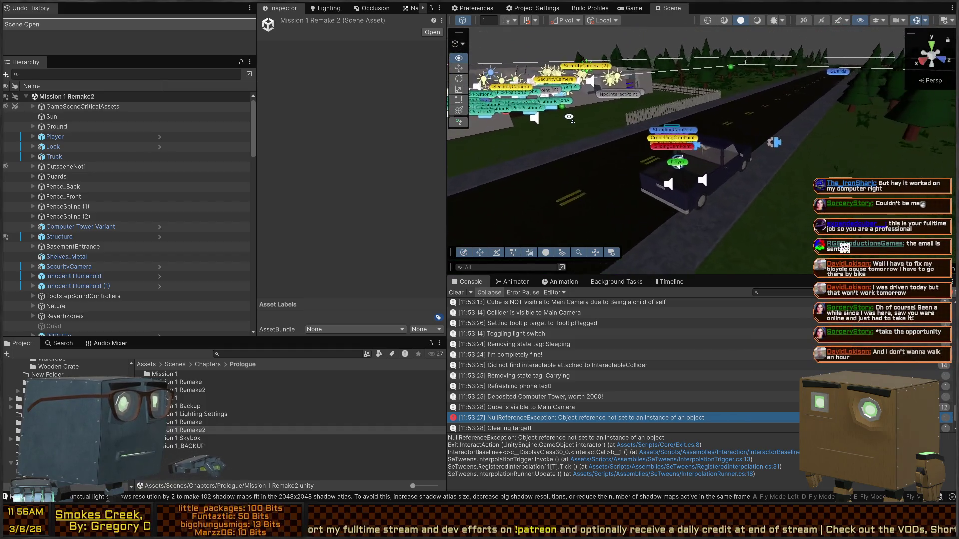
key("w")
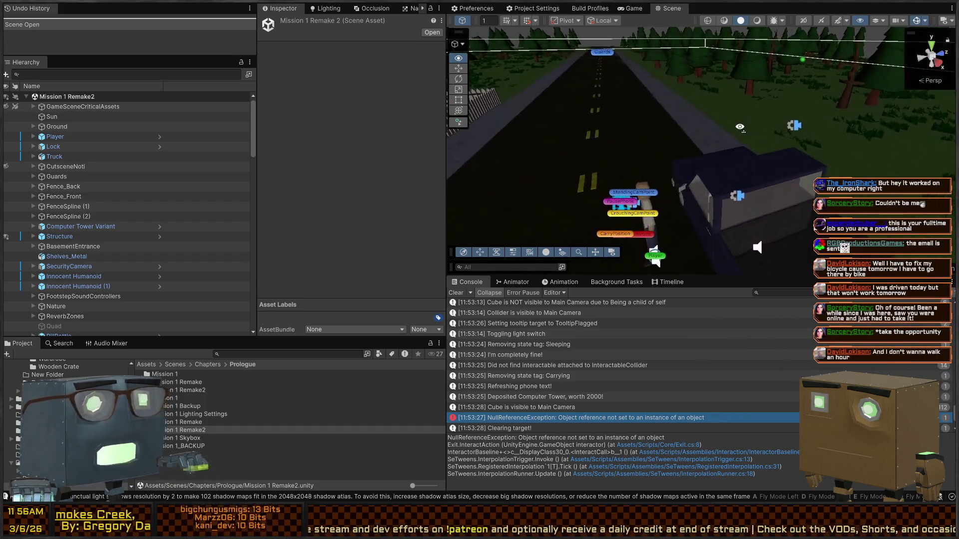
key("s")
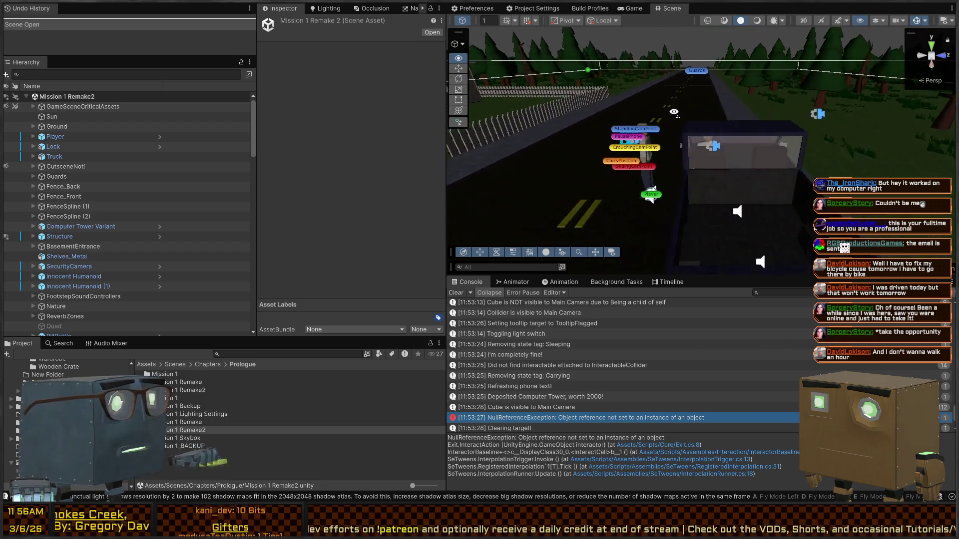
key("w")
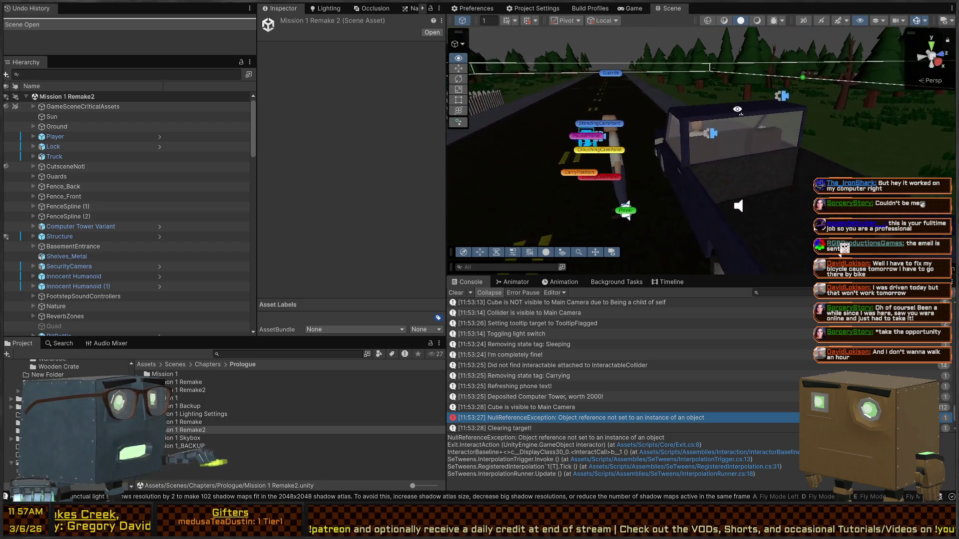
key("w")
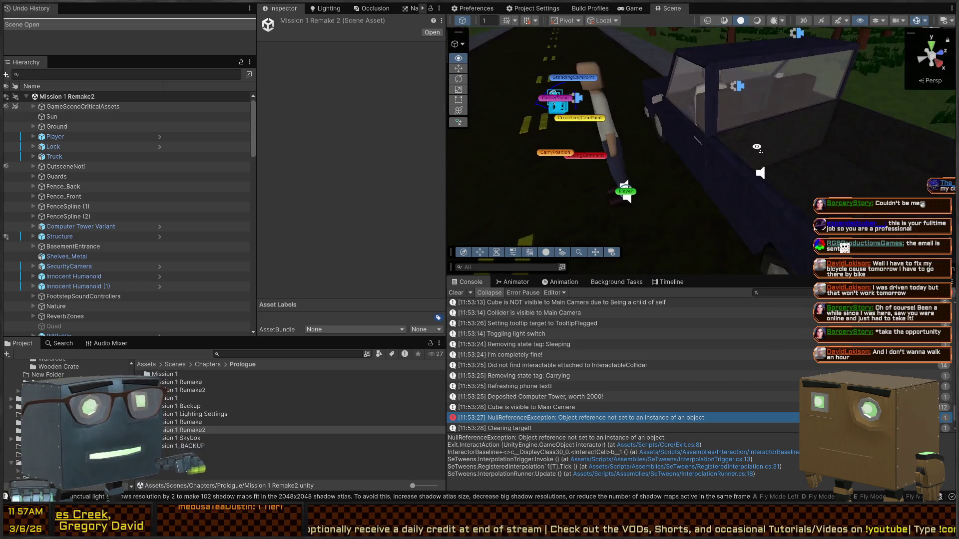
key("s")
Step: Turn and move the view to centre on the player standing beside the truck
mouse_move(704, 149)
left_mouse_down()
mouse_move(574, 140)
mouse_move(615, 138)
mouse_move(603, 138)
left_mouse_up()
key("w")
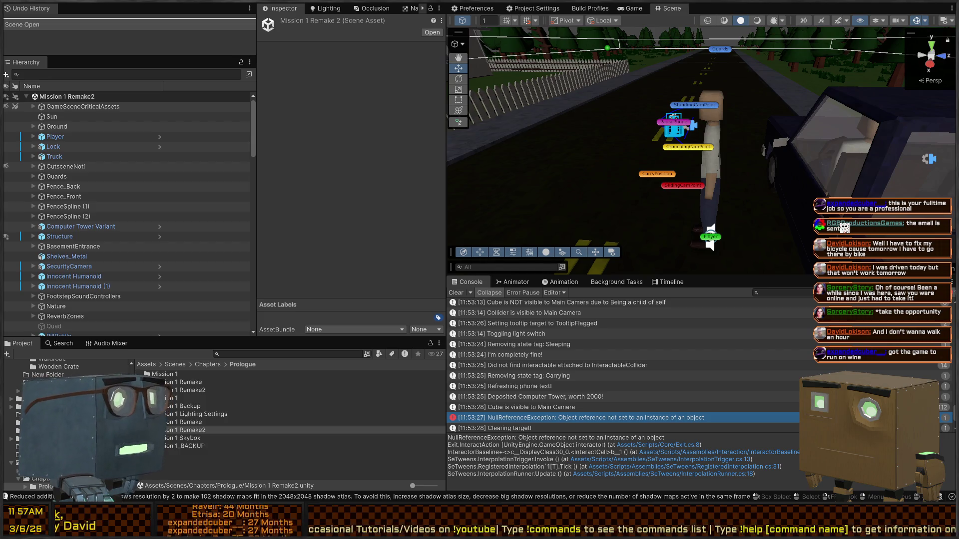
key("s")
left_click_drag(714, 100, 790, 105)
key("w")
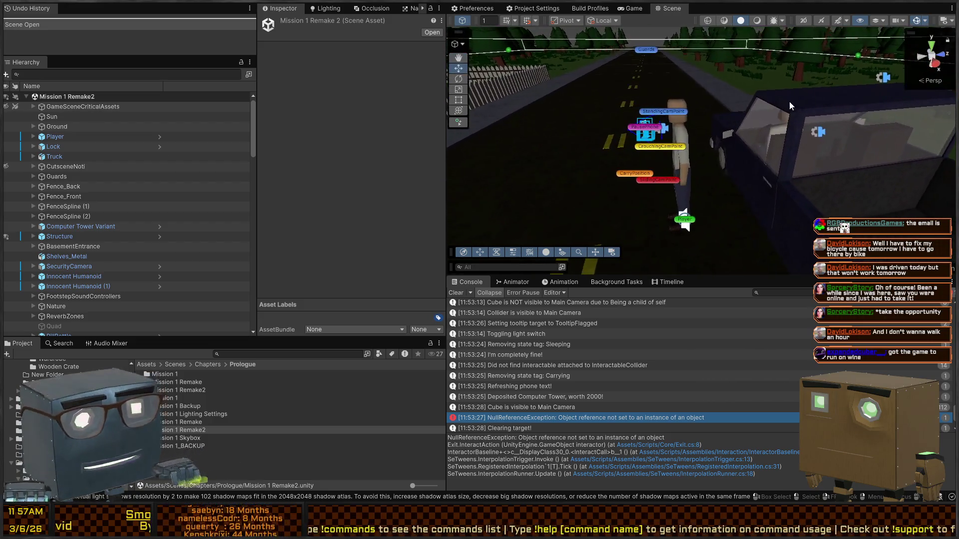
mouse_move(692, 149)
left_mouse_down()
mouse_move(721, 130)
mouse_move(670, 115)
mouse_move(679, 141)
mouse_move(650, 137)
mouse_move(665, 136)
left_mouse_up()
key("s")
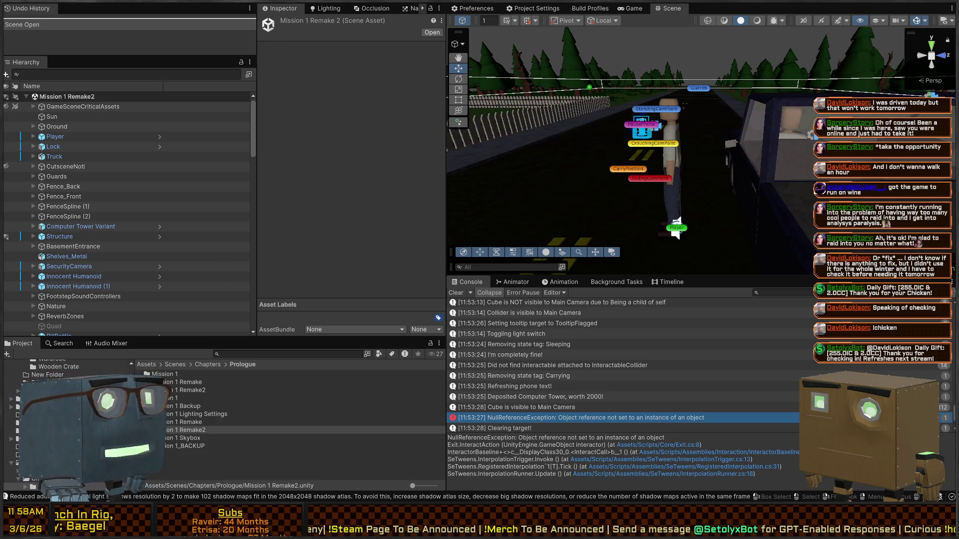
Step: Select the truck and filter the Hierarchy with 't=Interactable'
left_click_drag(719, 139, 711, 131)
left_click(711, 131)
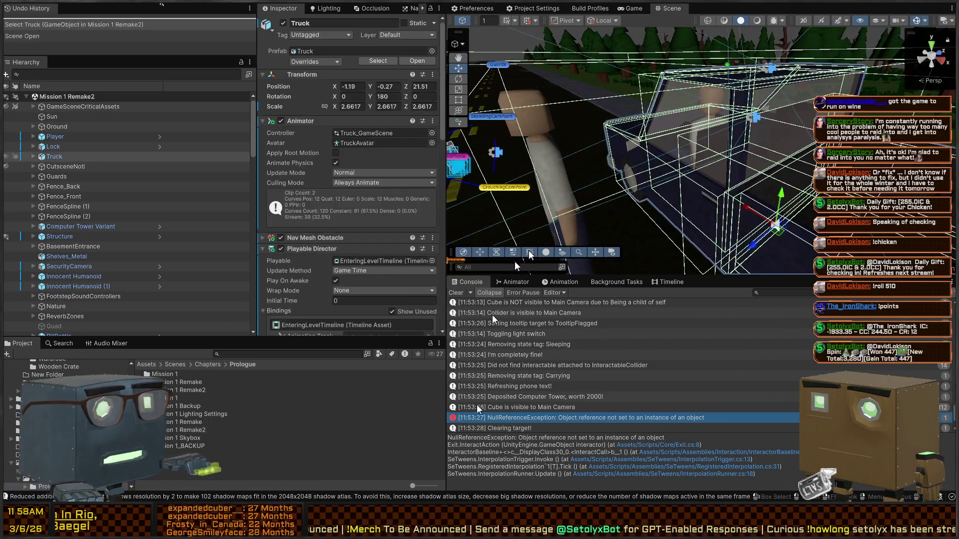
scroll(350, 150, "down", 10)
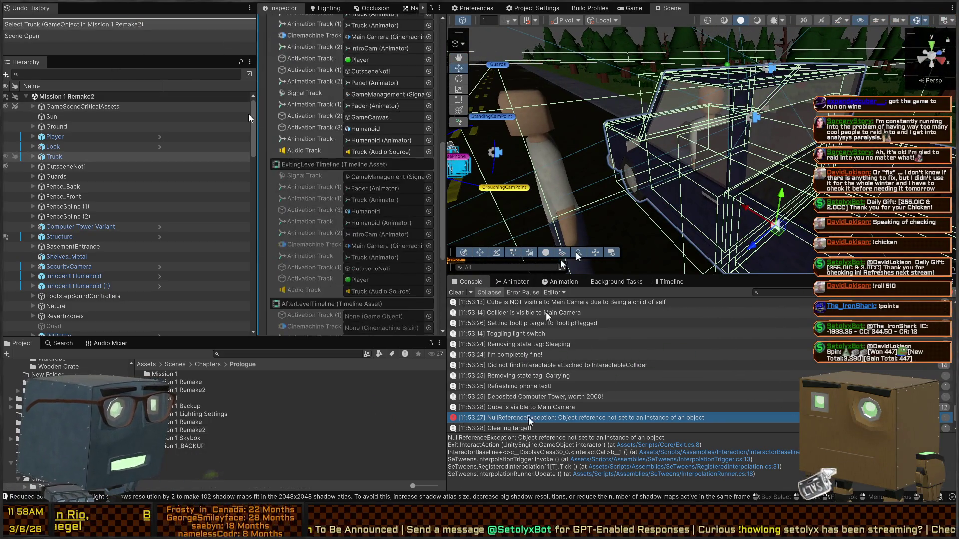
left_click(95, 75)
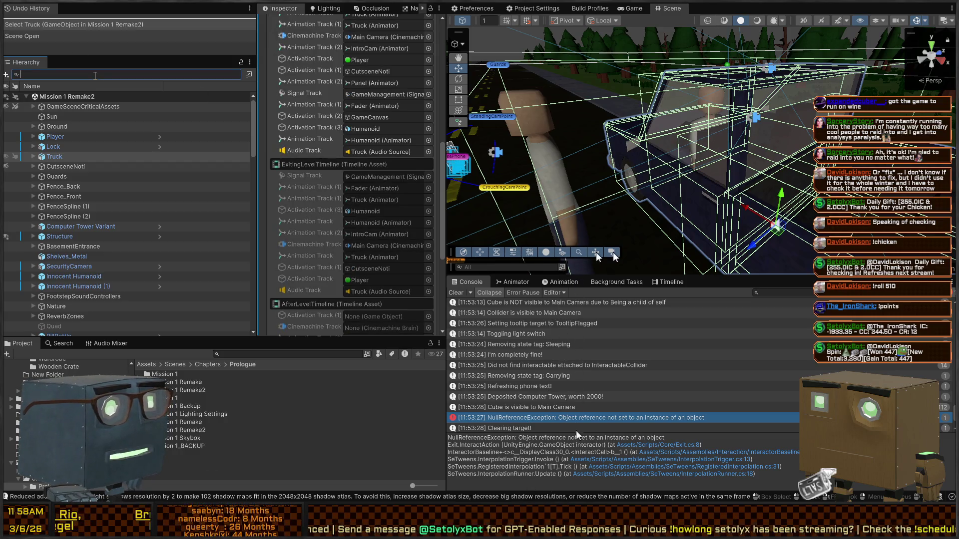
type("t=Interactable")
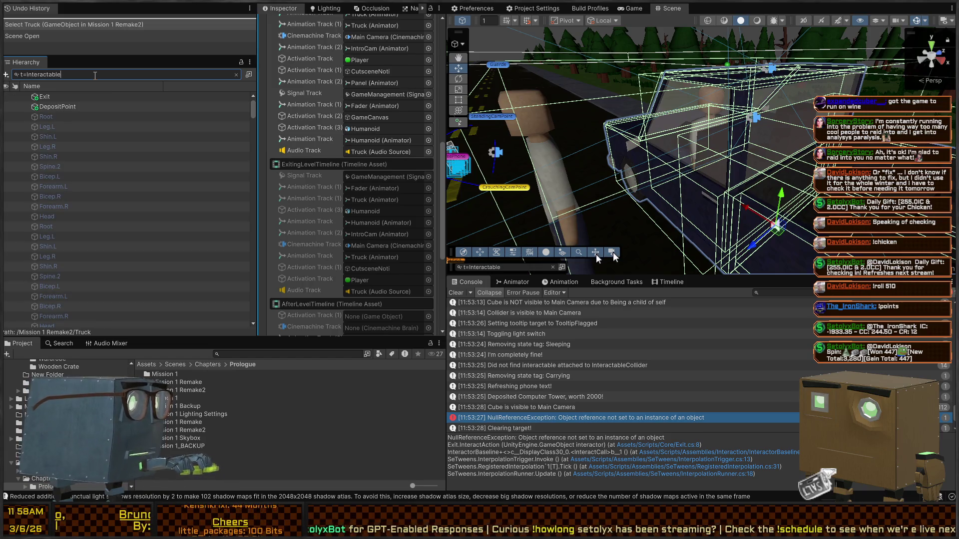
Step: On Exit, paste TooltipFlagged into My Tooltip, then undo the assignment
left_click(75, 96)
left_click(387, 161)
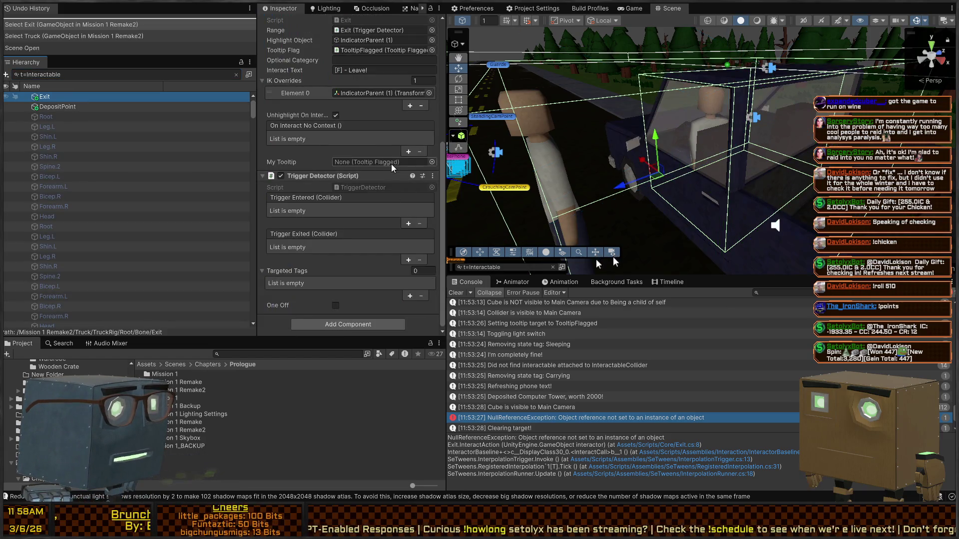
key("ctrl+v")
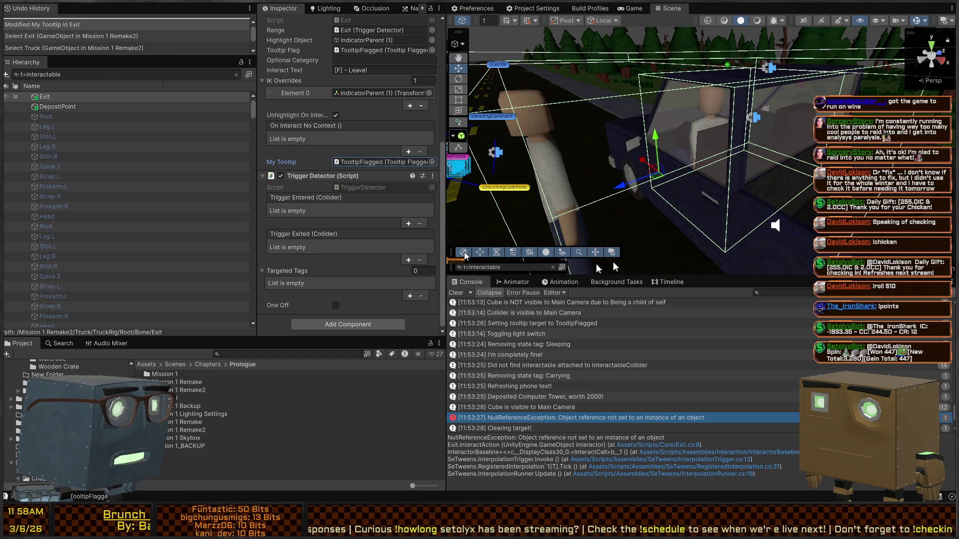
key("ctrl+z")
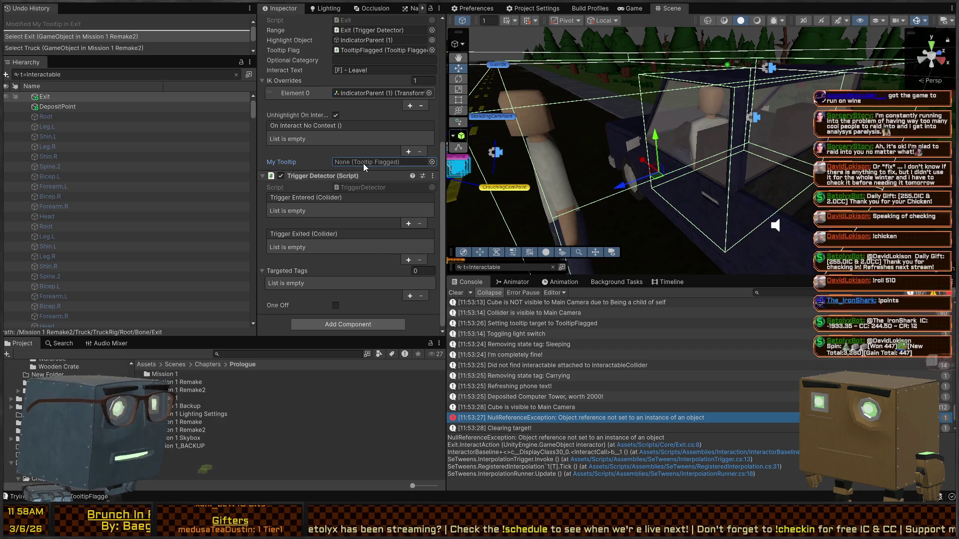
Step: Review DepositPoint's Inspector settings, then bring up Exit.cs in Visual Studio
left_click(47, 105)
scroll(375, 155, "down", 3)
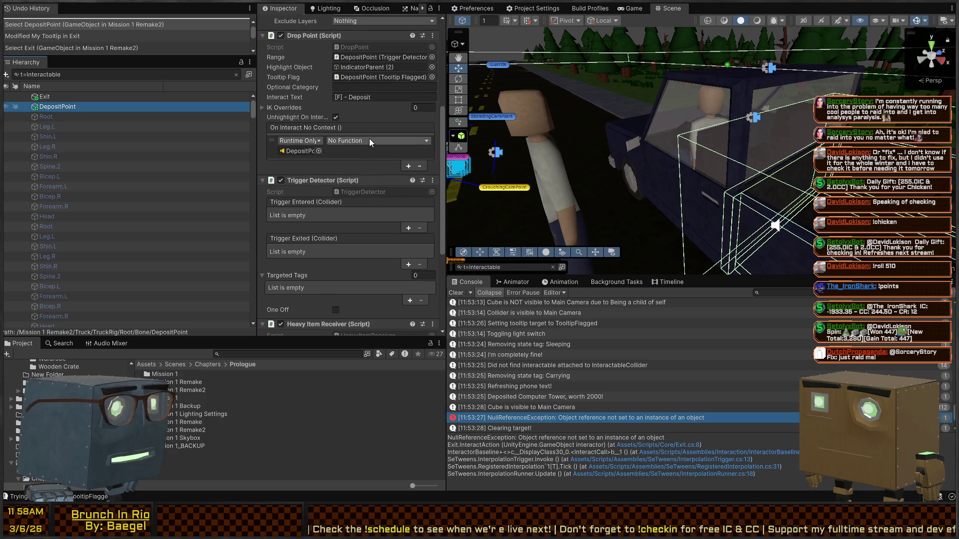
scroll(369, 160, "up", 8)
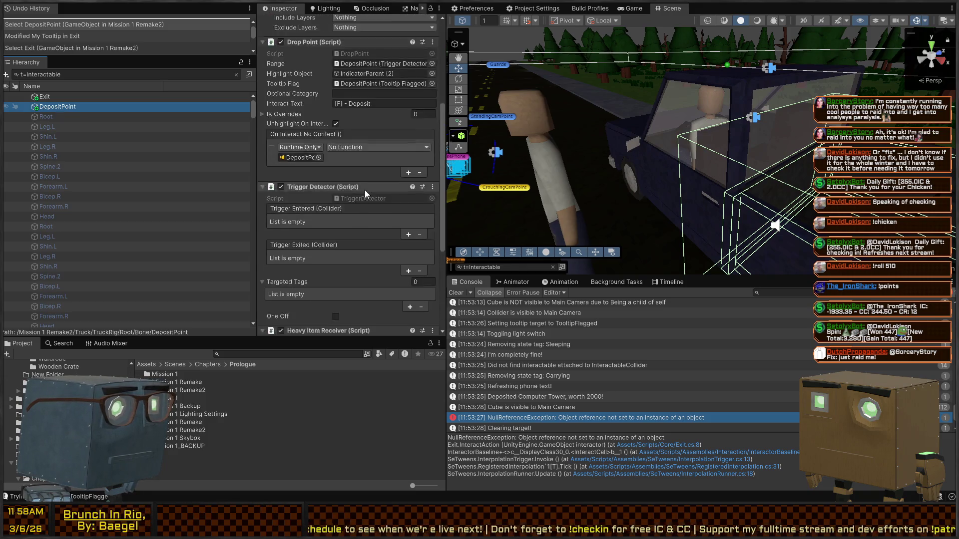
scroll(368, 161, "up", 3)
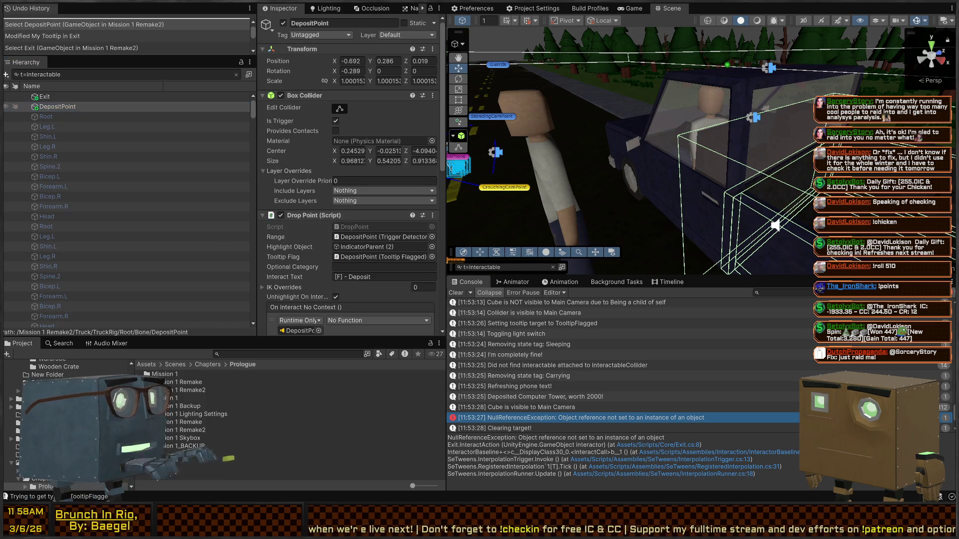
key("alt+Tab")
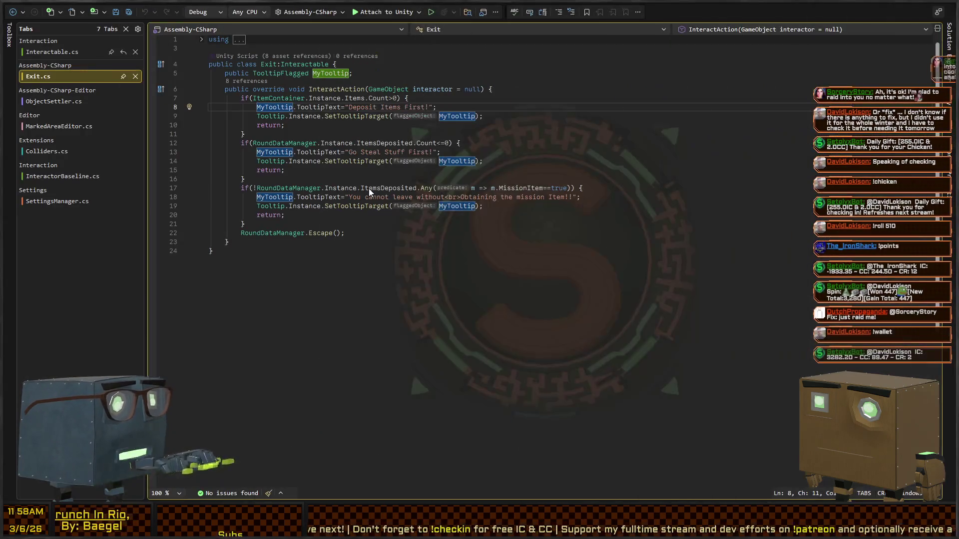
Step: Jump to the Interactable class definition and find ValidInteractables in the file
double_click(299, 65)
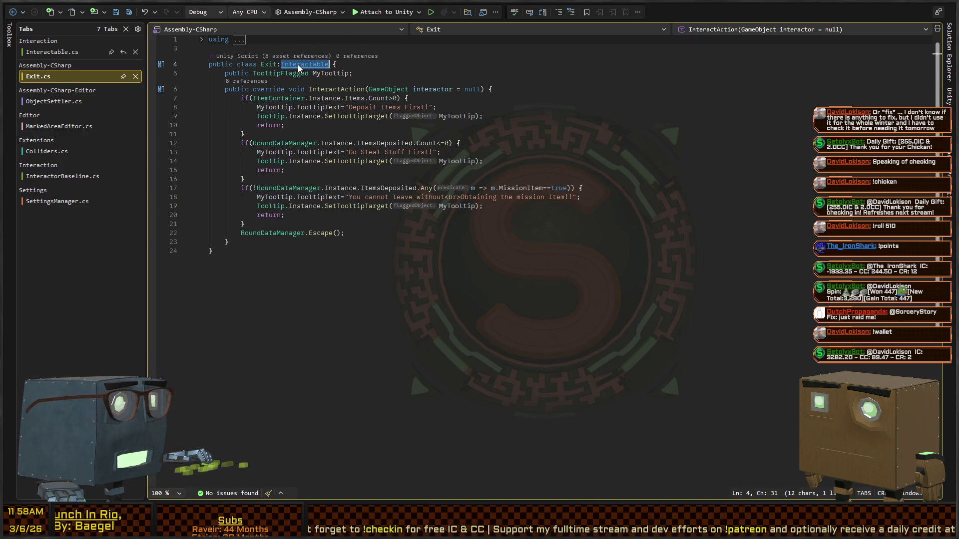
key("F12")
scroll(269, 247, "down", 4)
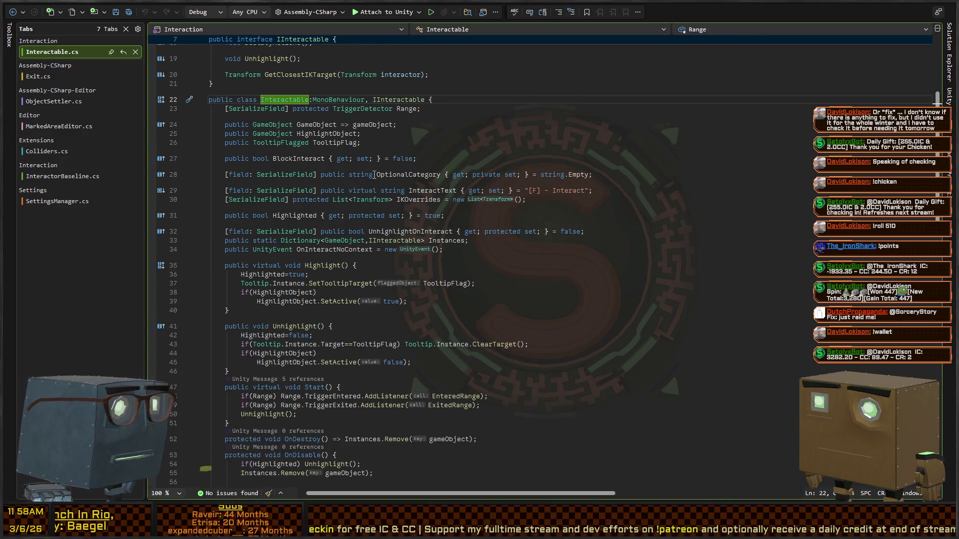
key("ctrl+f")
type("ValidInteractables.Contains(this)) InteractorBaseline.Instance.Vali")
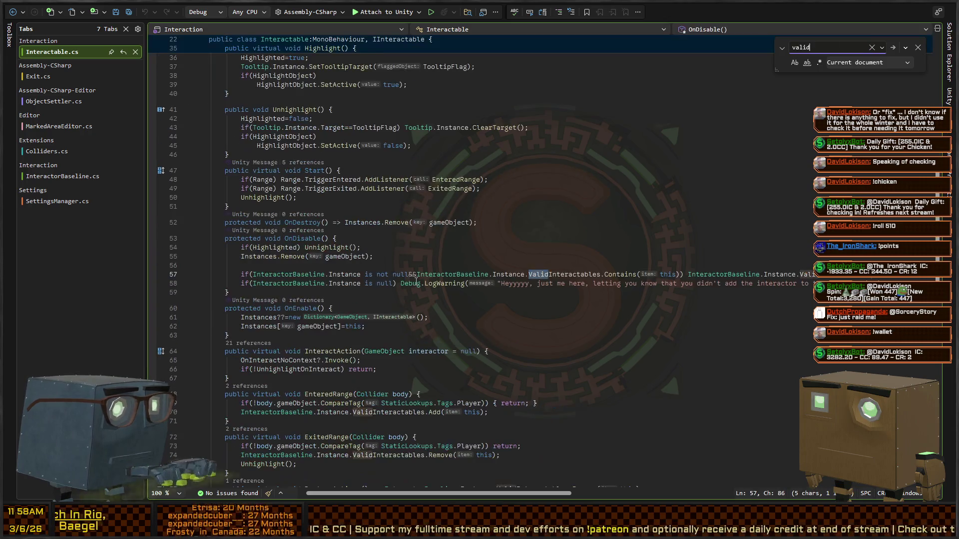
key("Escape")
Step: Add an OnValidate method logging an error for interactables missing a TooltipFlag, then return to Unity
left_click(407, 231)
key("ctrl+Return")
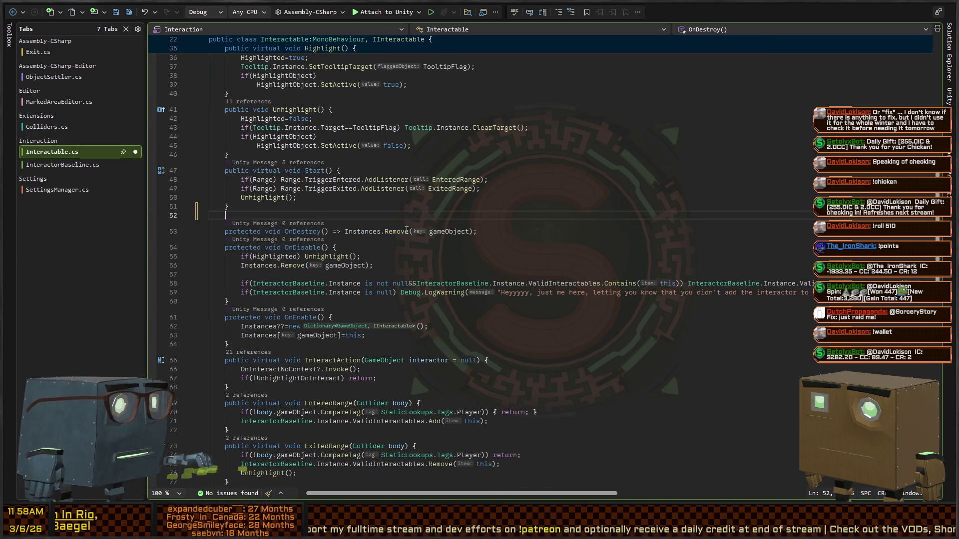
type("onvalid")
key("Tab")
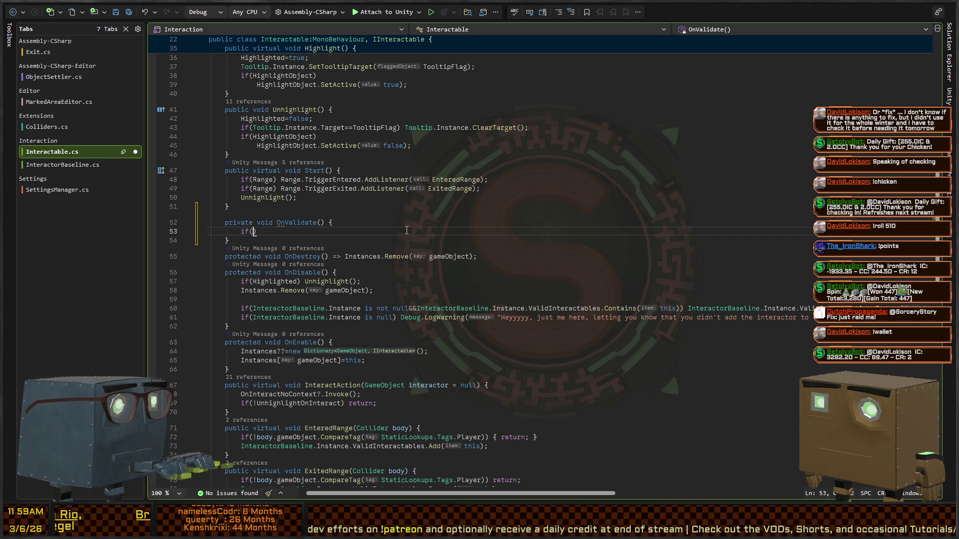
scroll(407, 230, "up", 8)
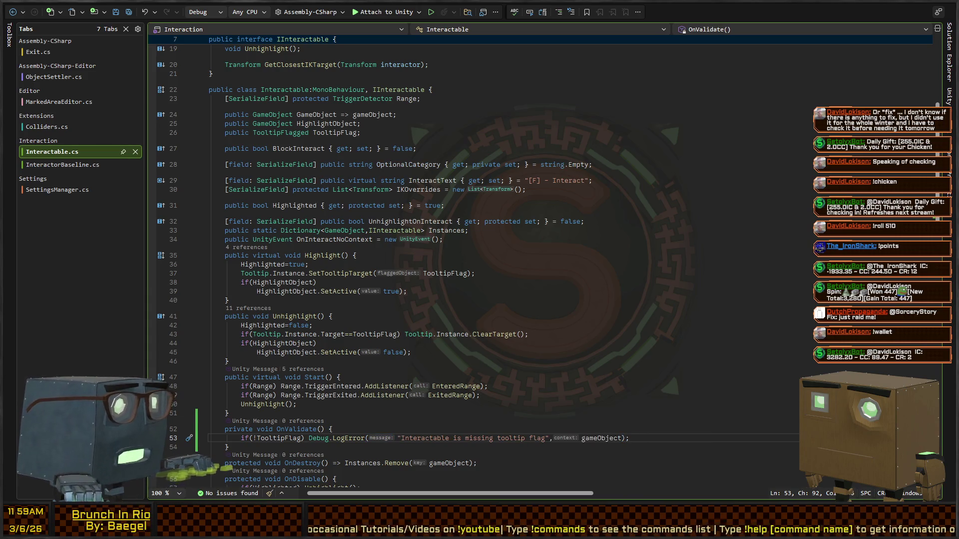
key("alt+Tab")
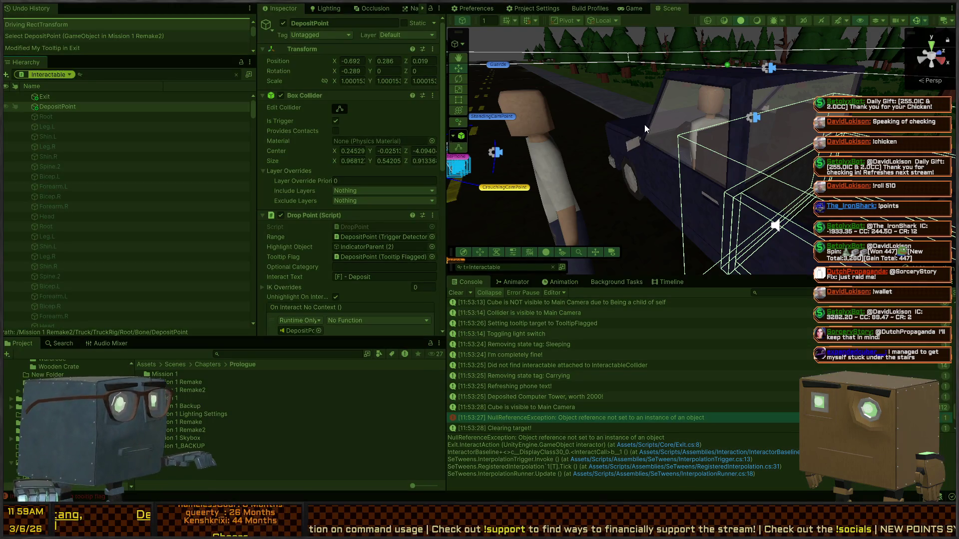
Step: Run a brief playtest, then clear the Console and Hierarchy search and fly back to the road
key("ctrl+p")
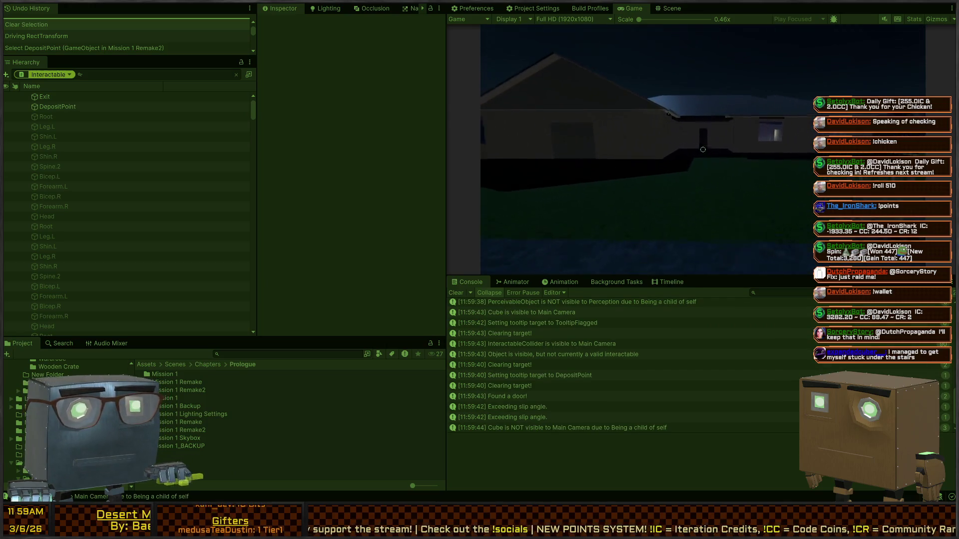
key("Escape")
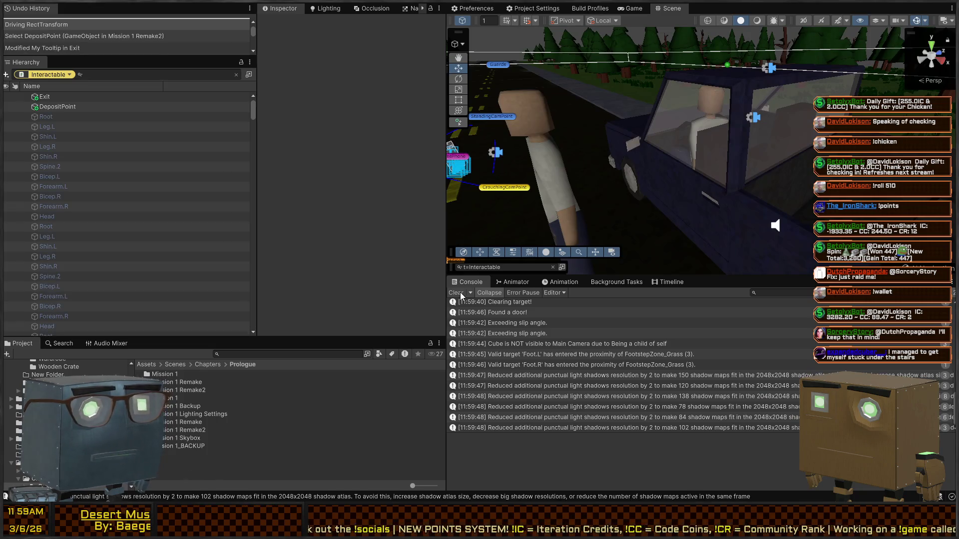
left_click(456, 293)
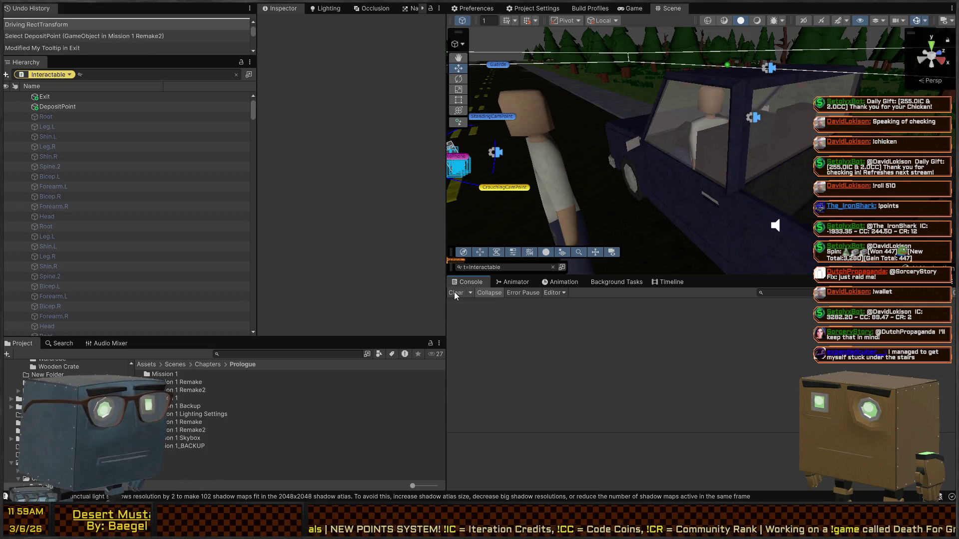
left_click(238, 75)
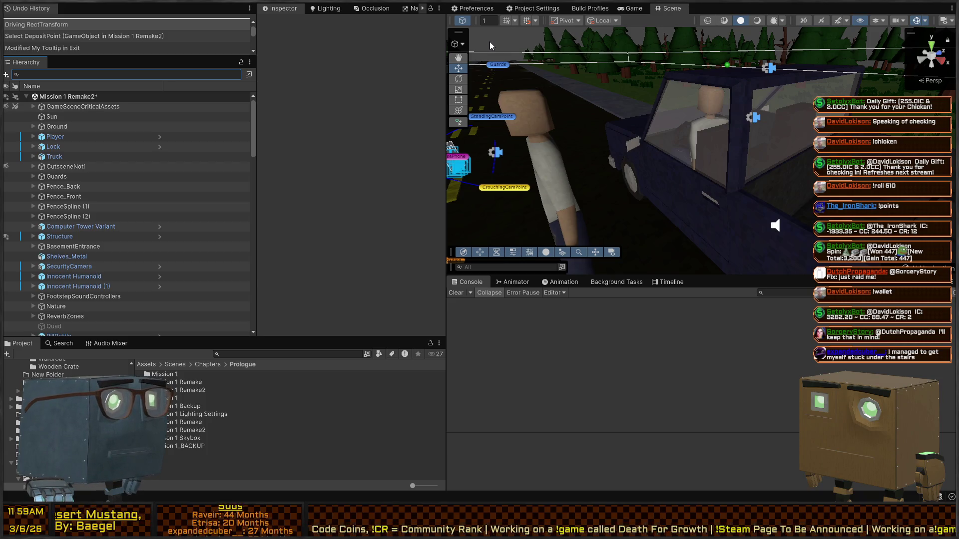
mouse_move(593, 116)
left_mouse_down()
mouse_move(532, 119)
mouse_move(586, 119)
mouse_move(551, 142)
mouse_move(368, 210)
left_mouse_up()
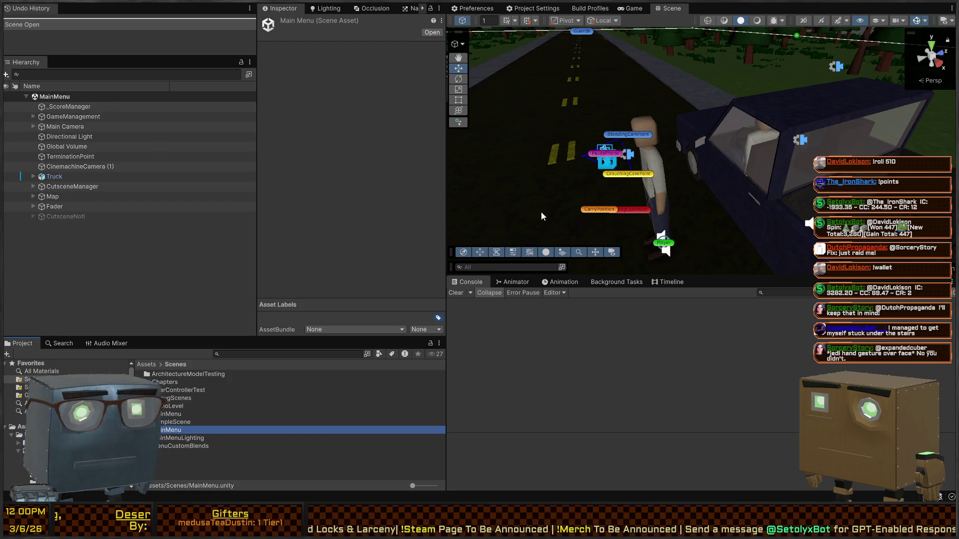
Step: Play from the MainMenu scene and answer the phone intro to launch the mission
key("ctrl+p")
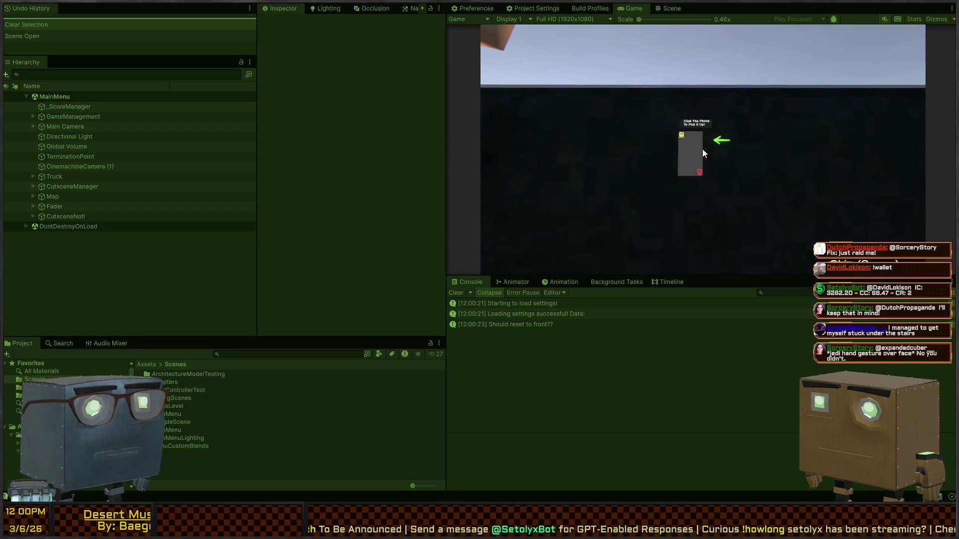
left_click(697, 148)
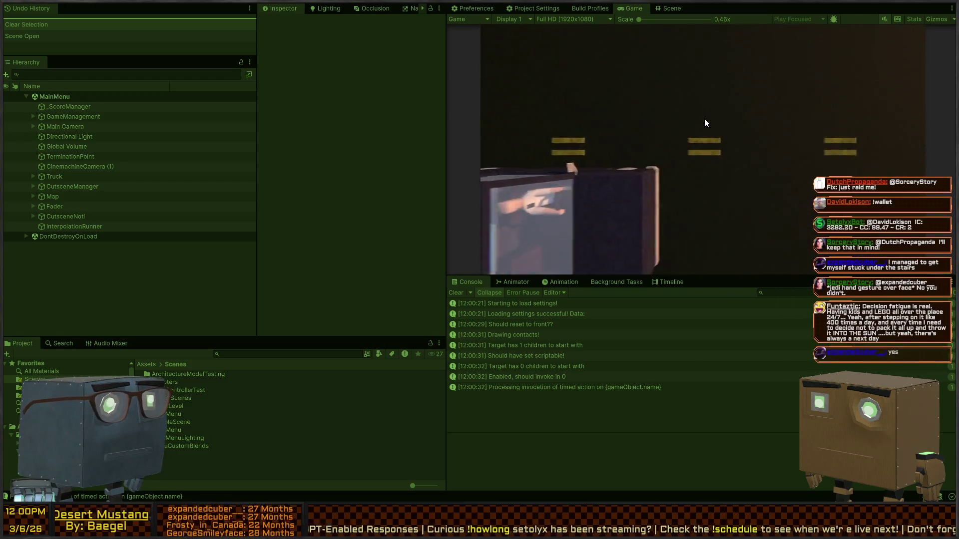
left_click(702, 107)
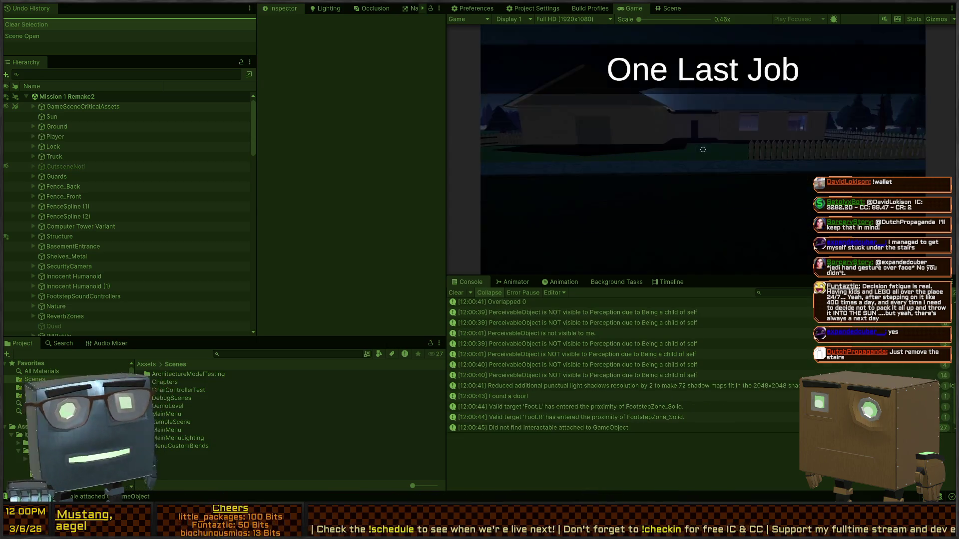
Step: Walk to the house, vault through the window, toggle the light switch off and on, then show the Scene view
key("w")
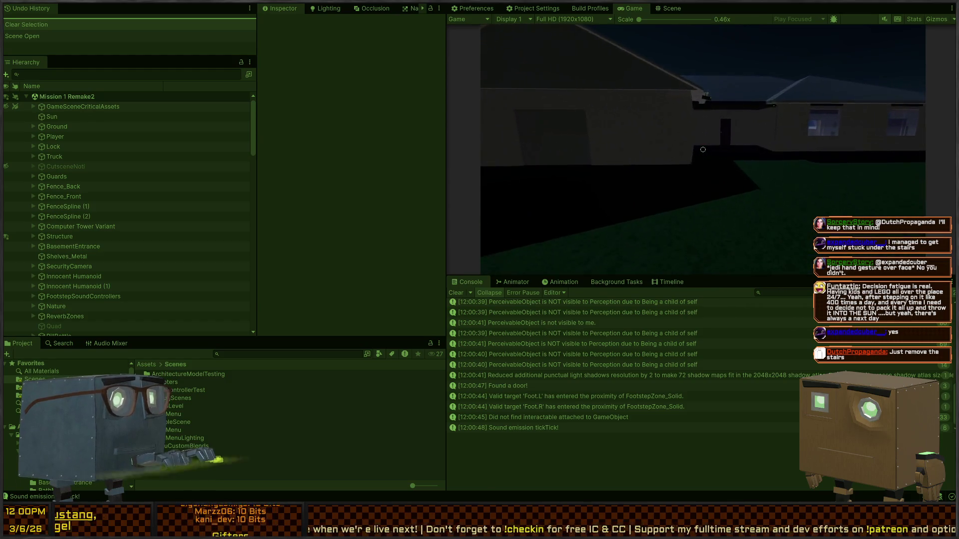
key("w")
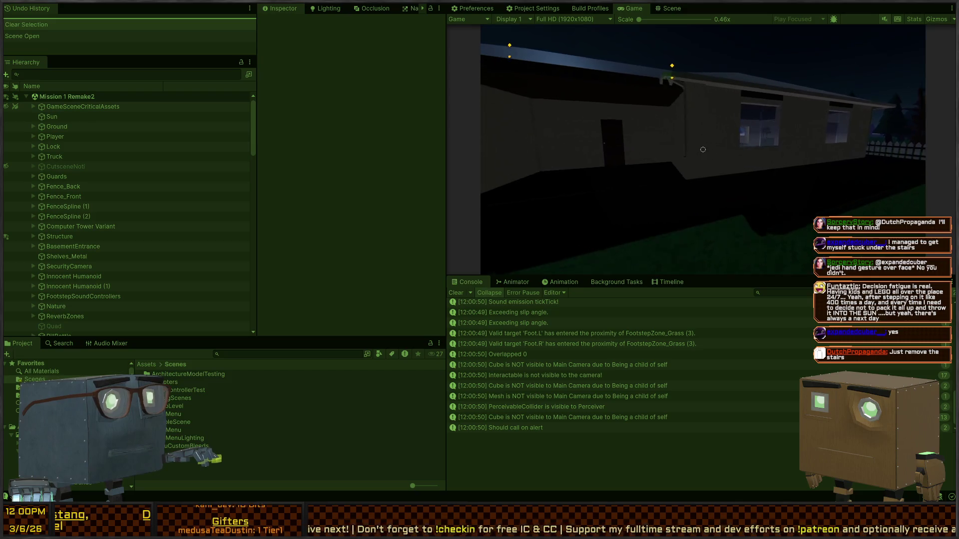
key("w")
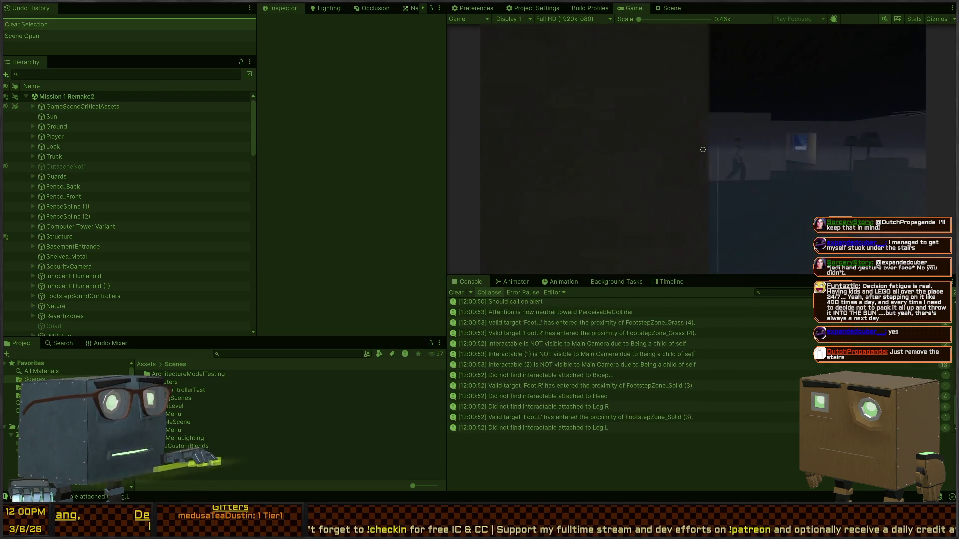
key("space")
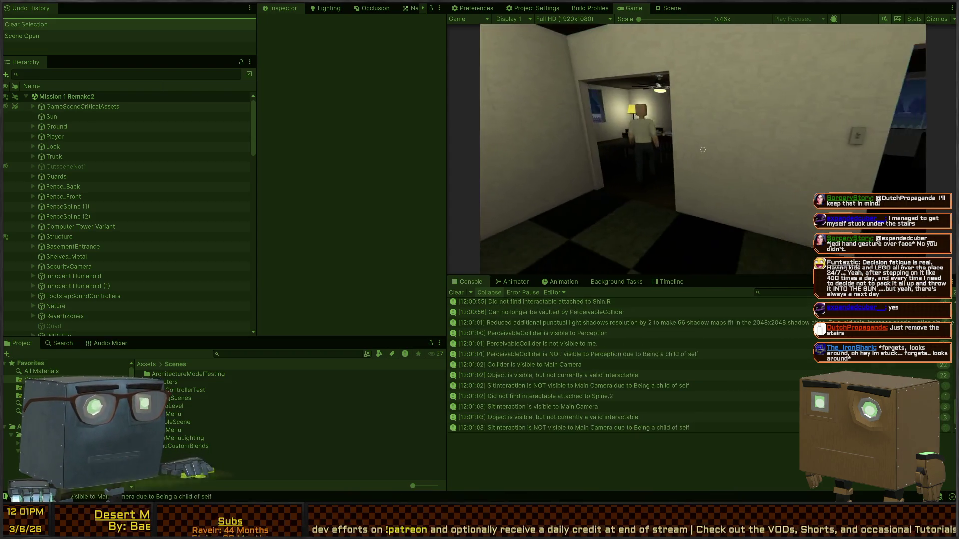
key("e")
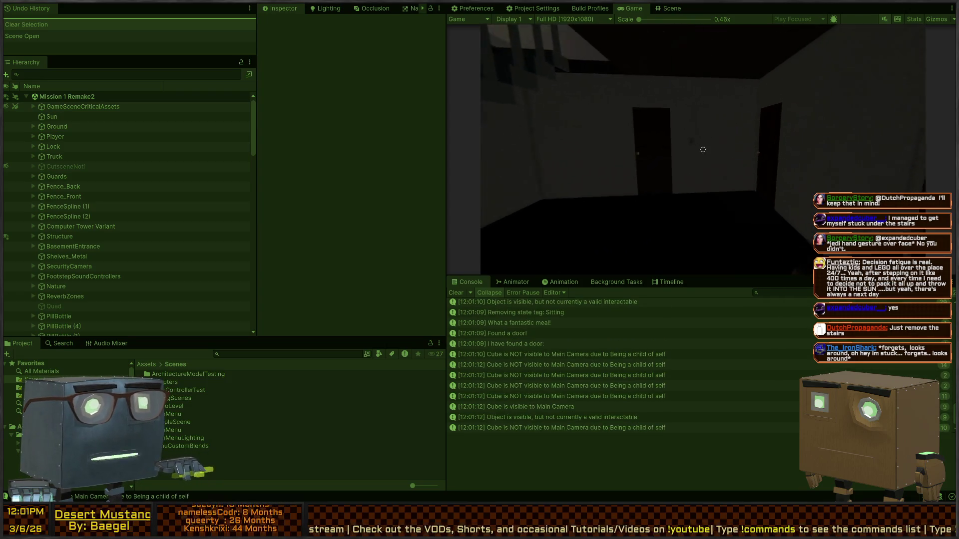
key("e")
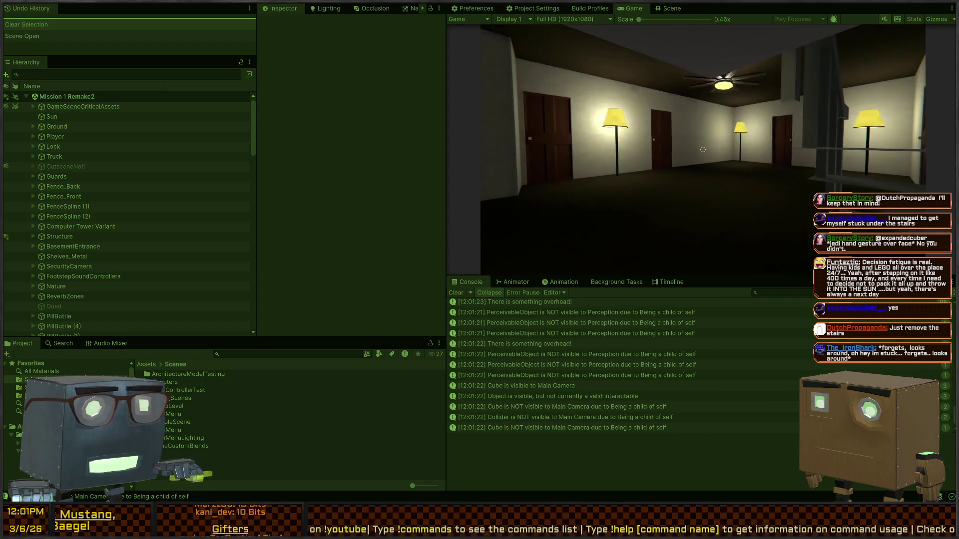
key("ctrl+1")
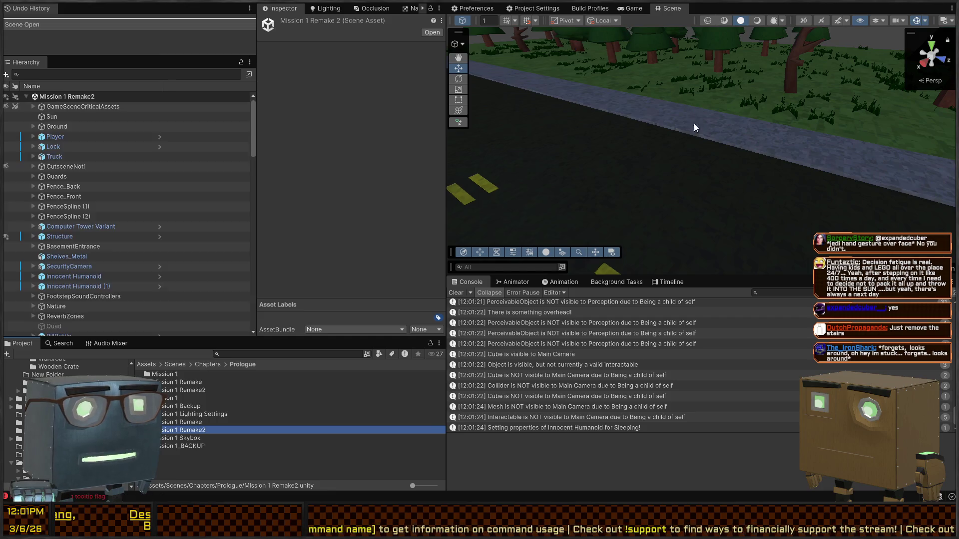
Step: Select Structure > Stairs_Landing in the Hierarchy
mouse_move(567, 52)
left_mouse_down()
mouse_move(600, 64)
mouse_move(670, 179)
mouse_move(681, 133)
mouse_move(720, 102)
left_mouse_up()
left_click(670, 179)
left_click(651, 156)
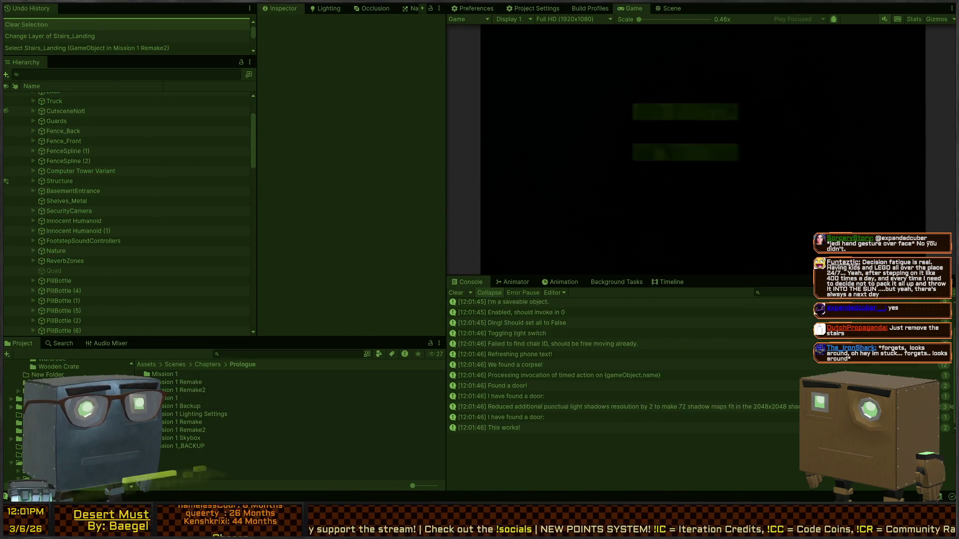
Step: Walk the player from the yard through the house to the staircase, then return to Scene view
key("w")
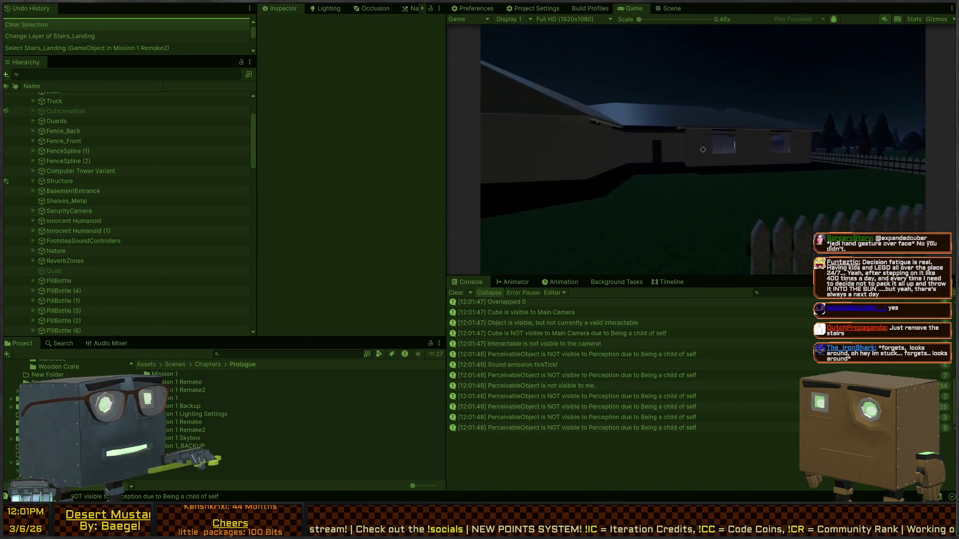
key("w")
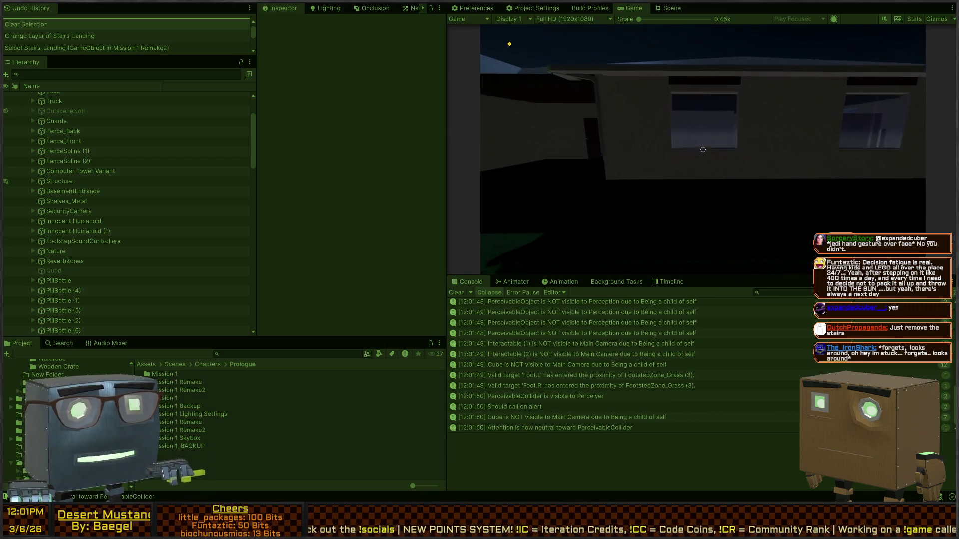
key("w")
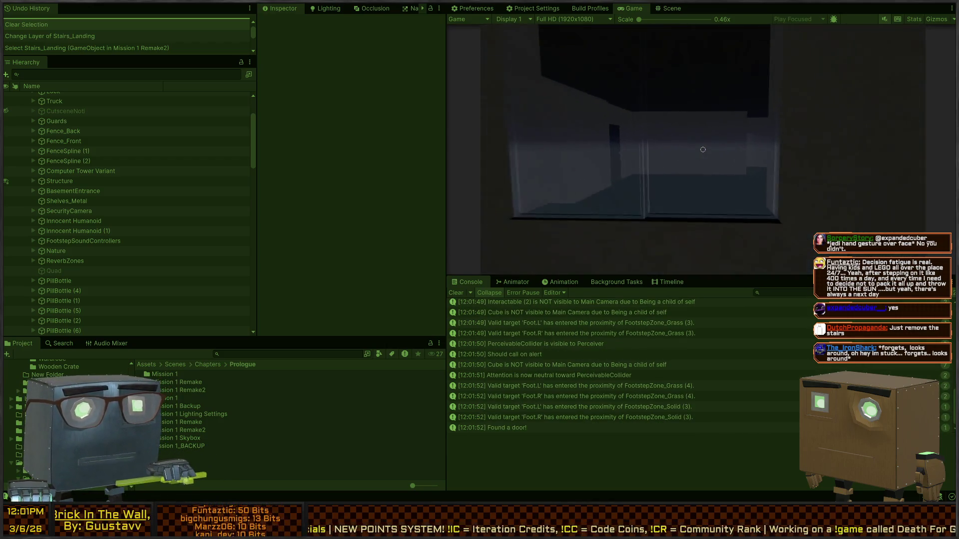
key("w")
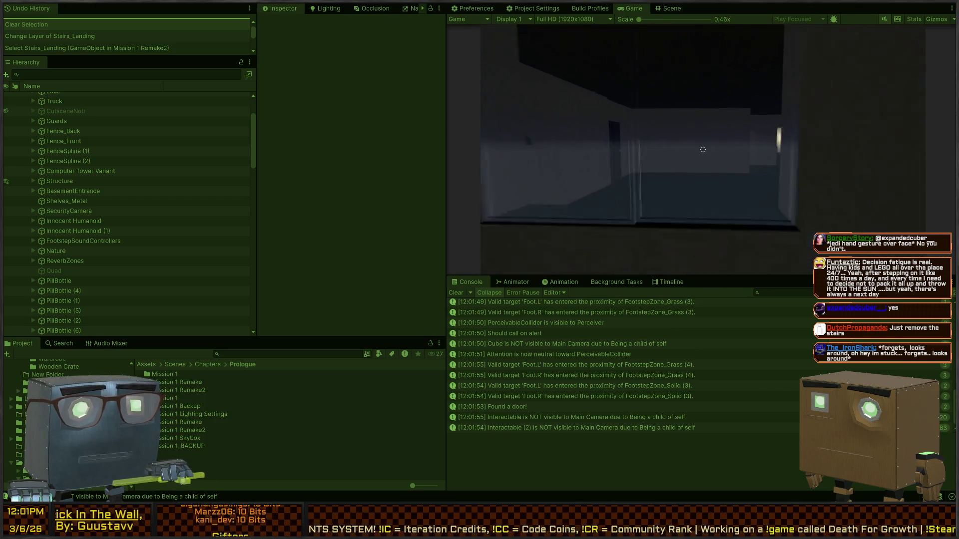
key("w")
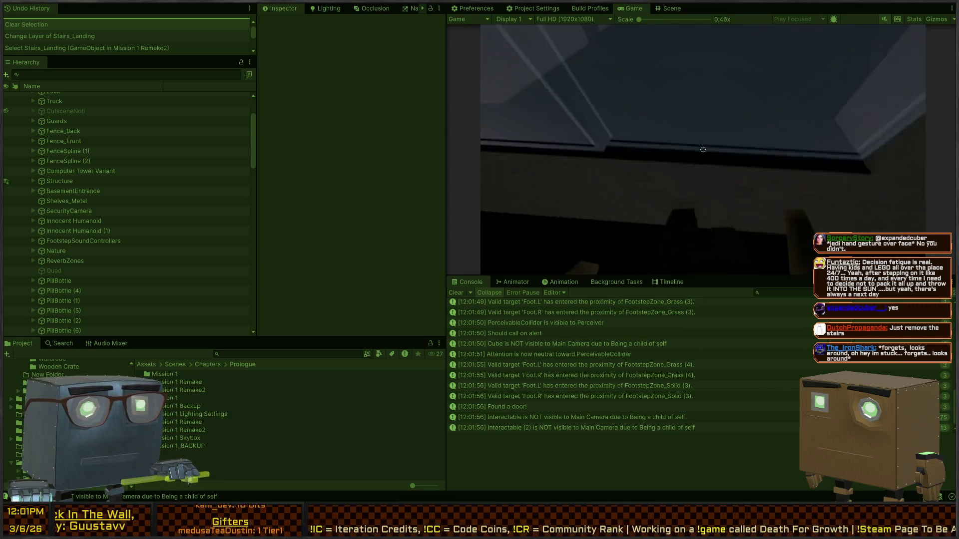
key("w")
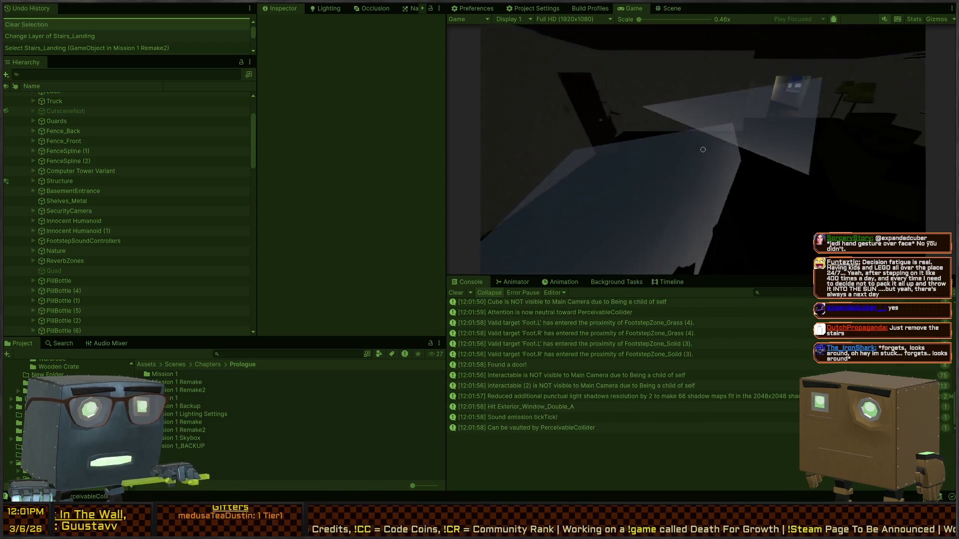
key("w")
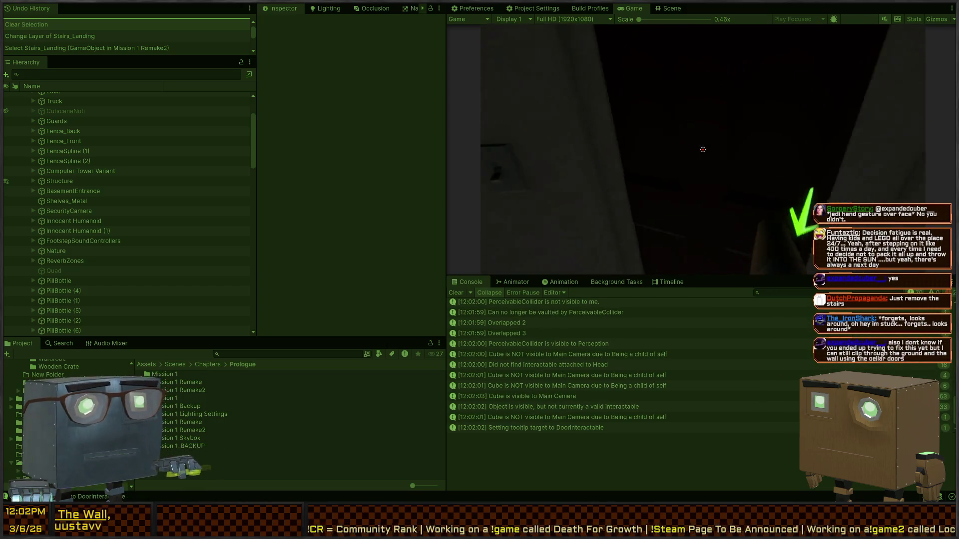
key("w")
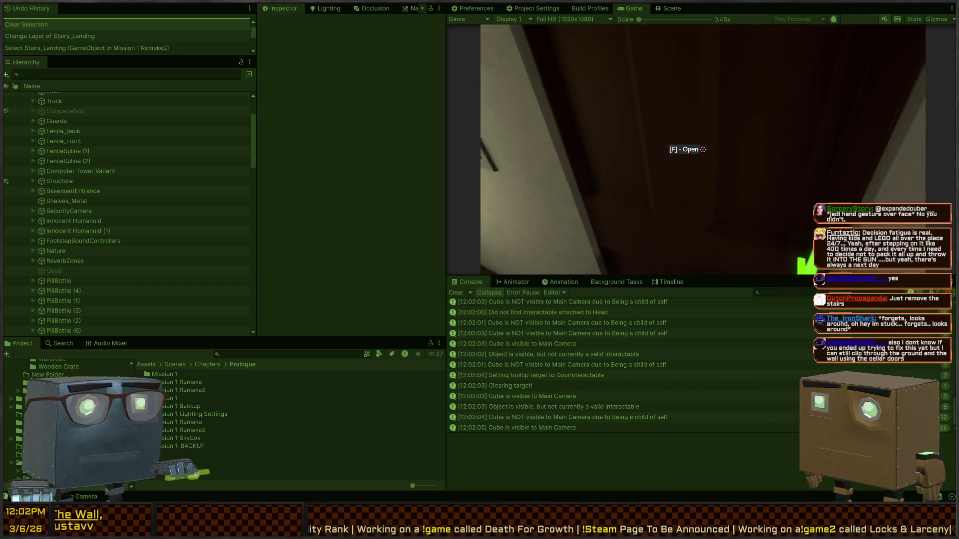
key("w")
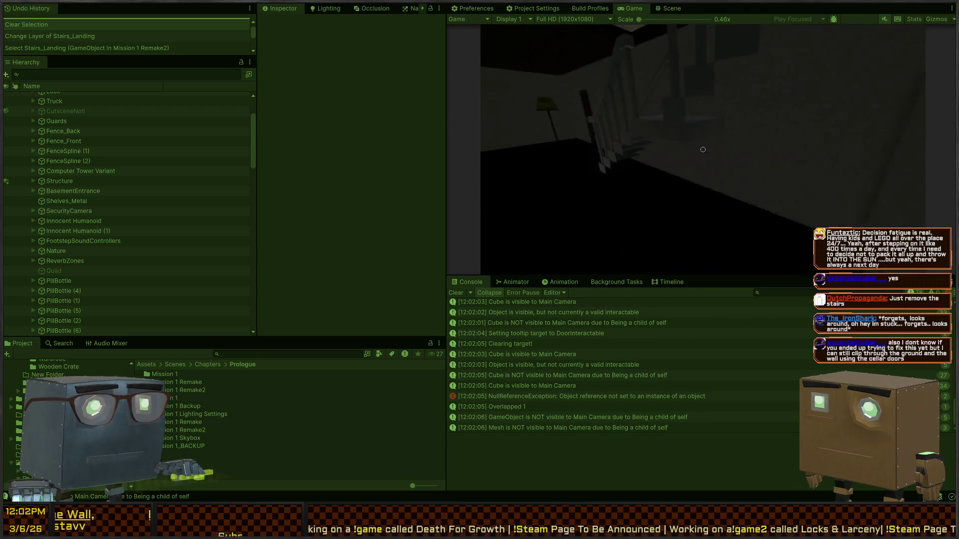
key("w")
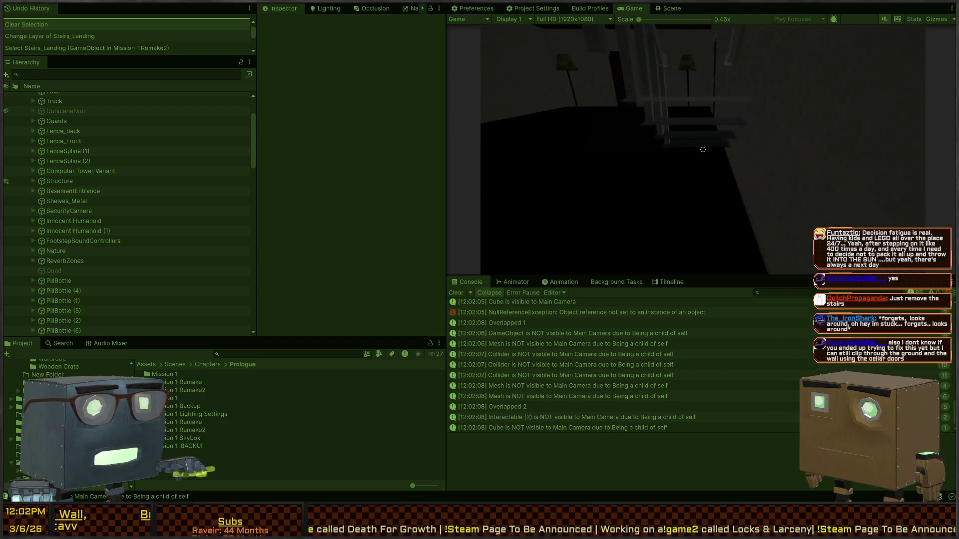
key("w")
key("w")
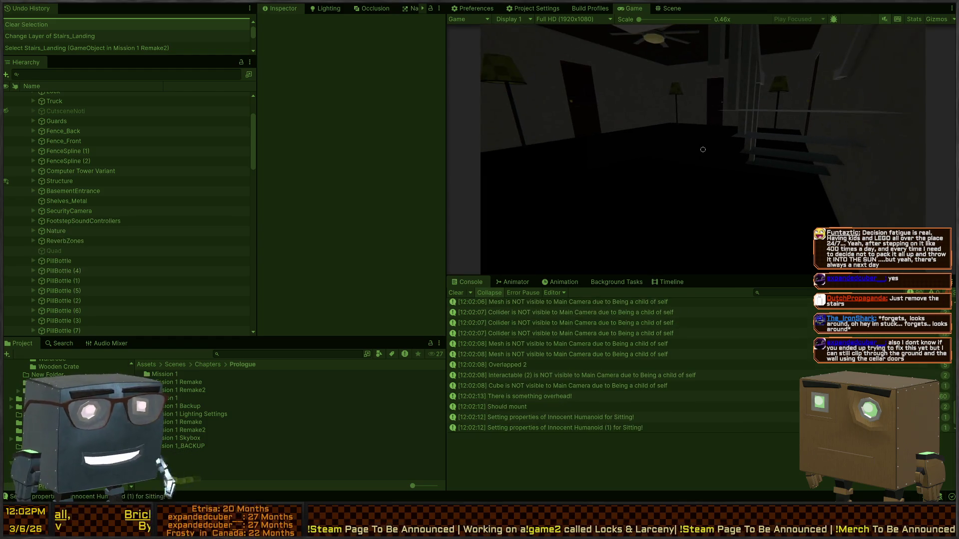
key("ctrl+1")
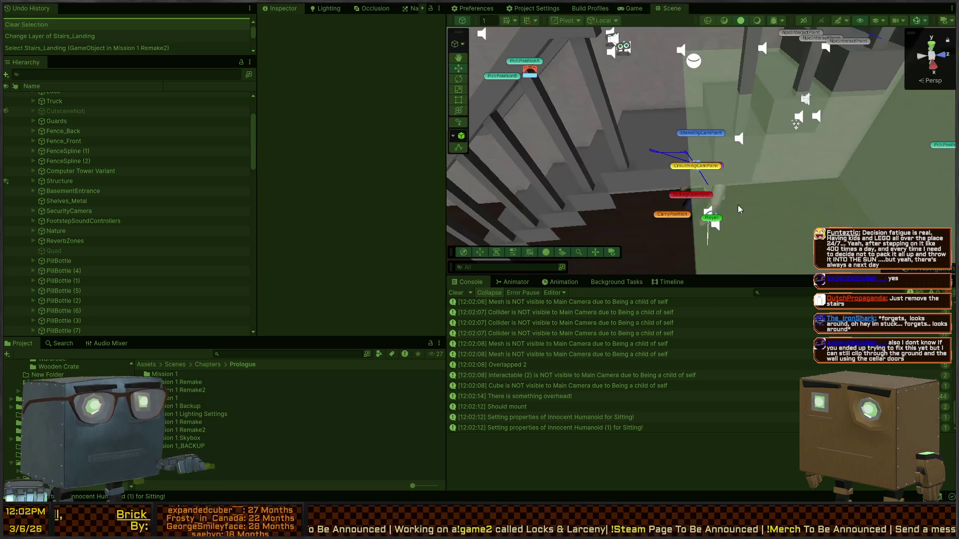
Step: Select Stairs_Landing on the staircase in the Scene view and delete it
left_click_drag(768, 137, 637, 173)
left_click(662, 158)
mouse_move(738, 160)
left_mouse_down()
mouse_move(620, 132)
mouse_move(693, 134)
left_mouse_up()
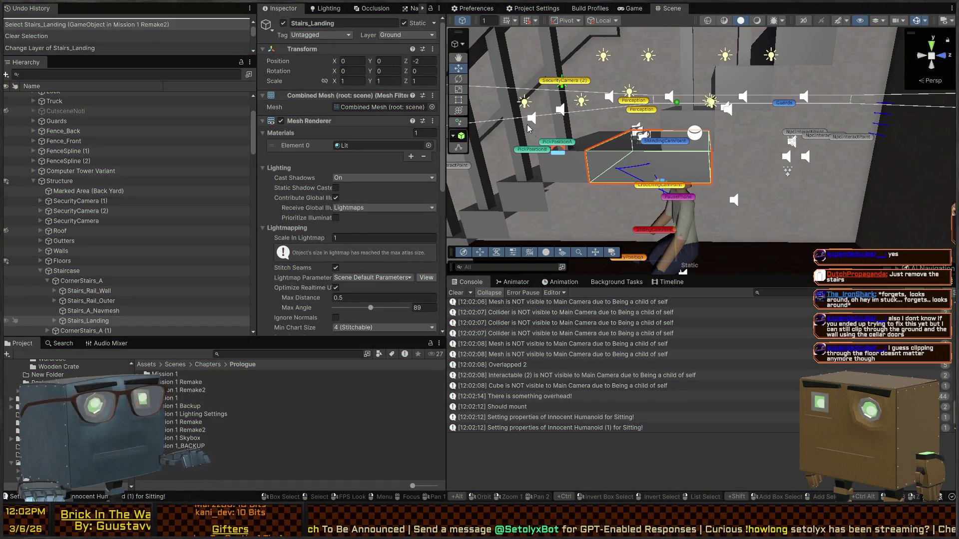
key("Delete")
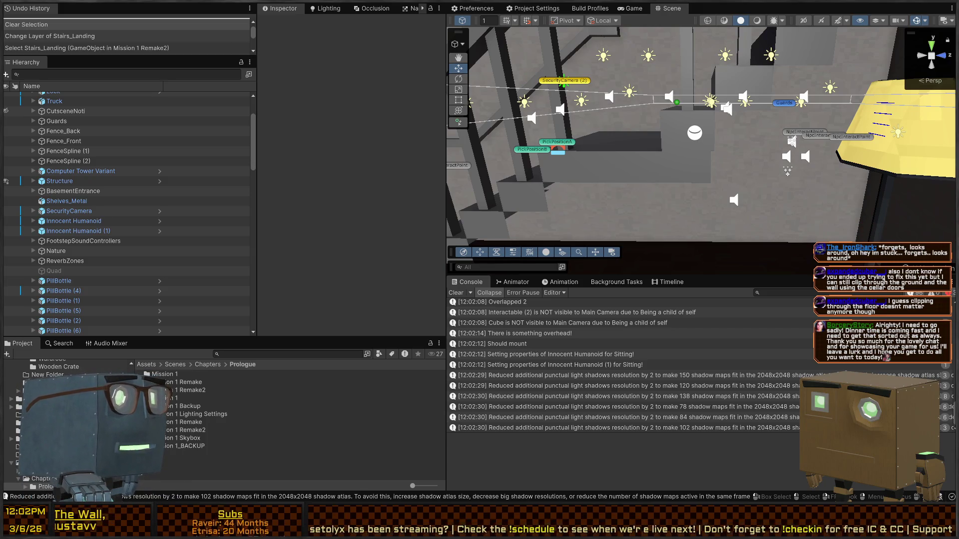
mouse_move(735, 181)
left_mouse_down()
mouse_move(668, 142)
mouse_move(720, 150)
left_mouse_up()
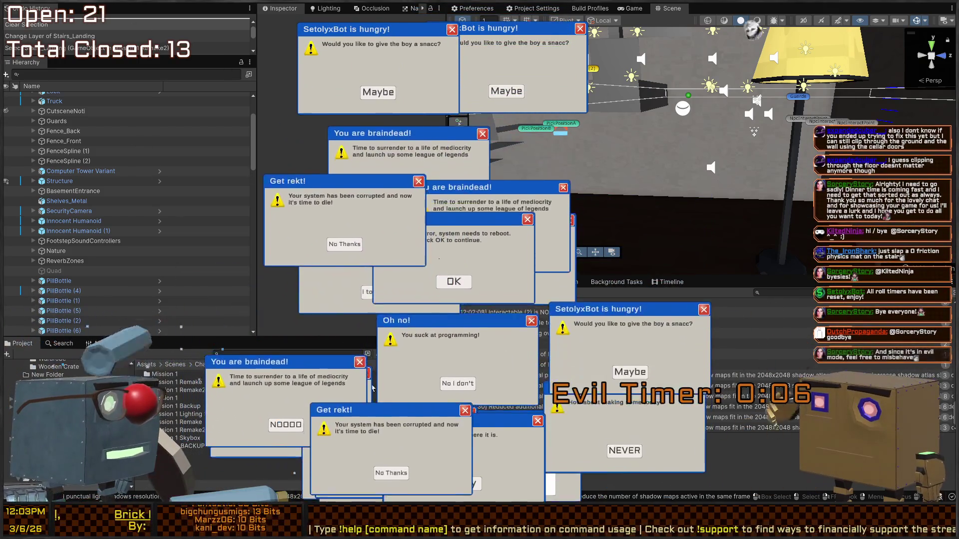
Step: Type 'chamber produce gene survivor hate rate sweet' into the challenge and close the first batch of popups
left_click(391, 473)
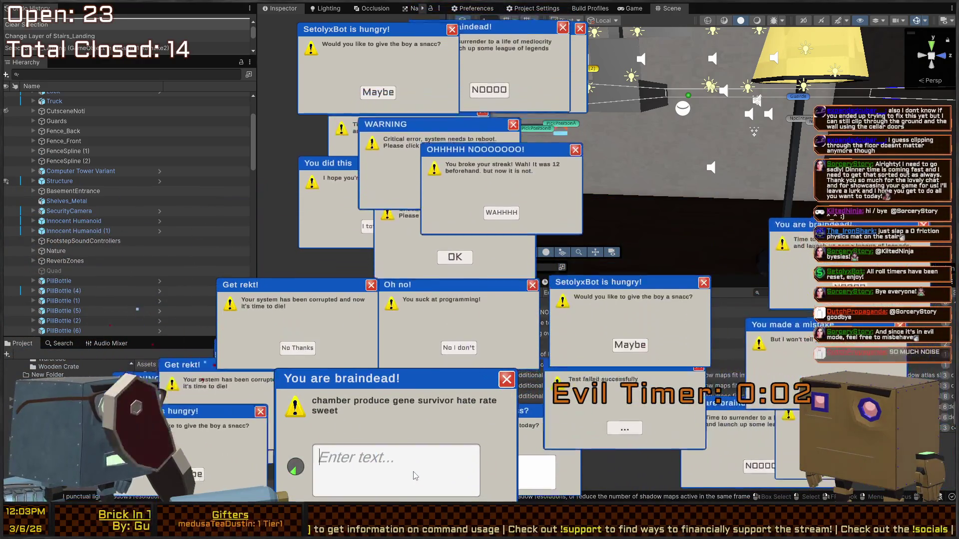
type("chamber produce gene")
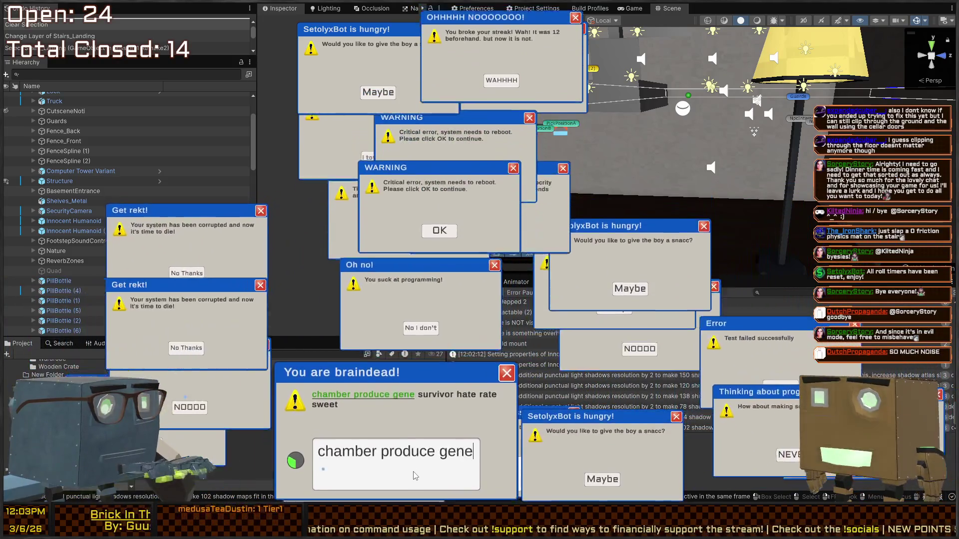
type(" survivor hate rate")
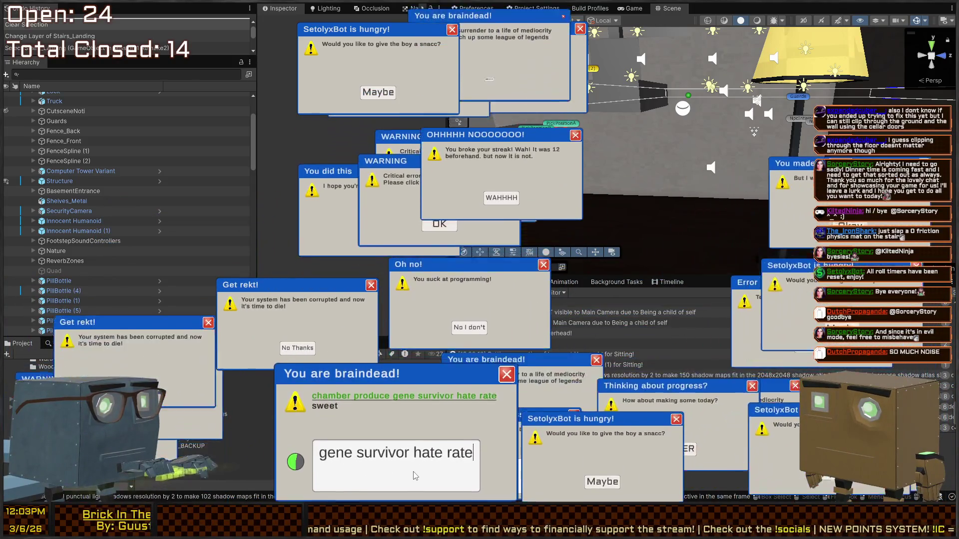
type(" sweet")
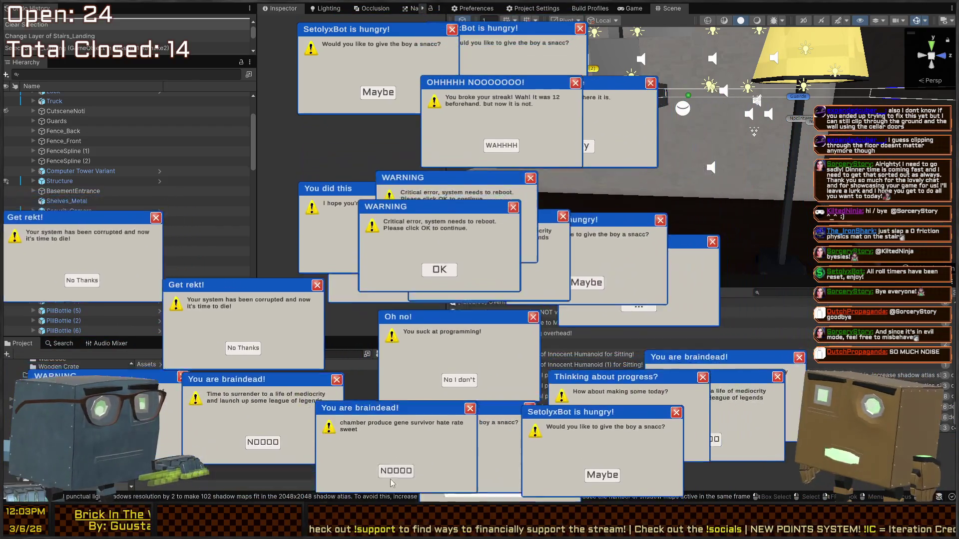
left_click(605, 415)
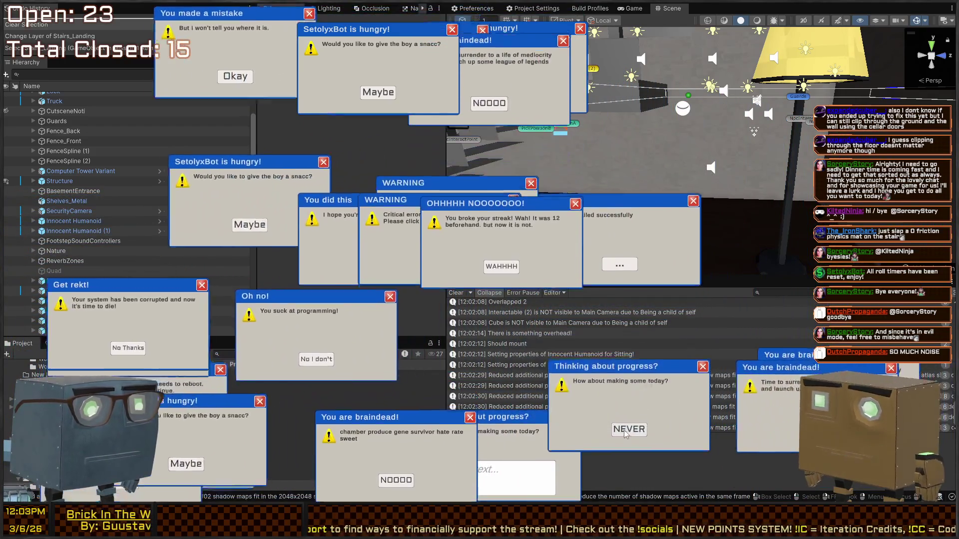
left_click(614, 215)
left_click(619, 256)
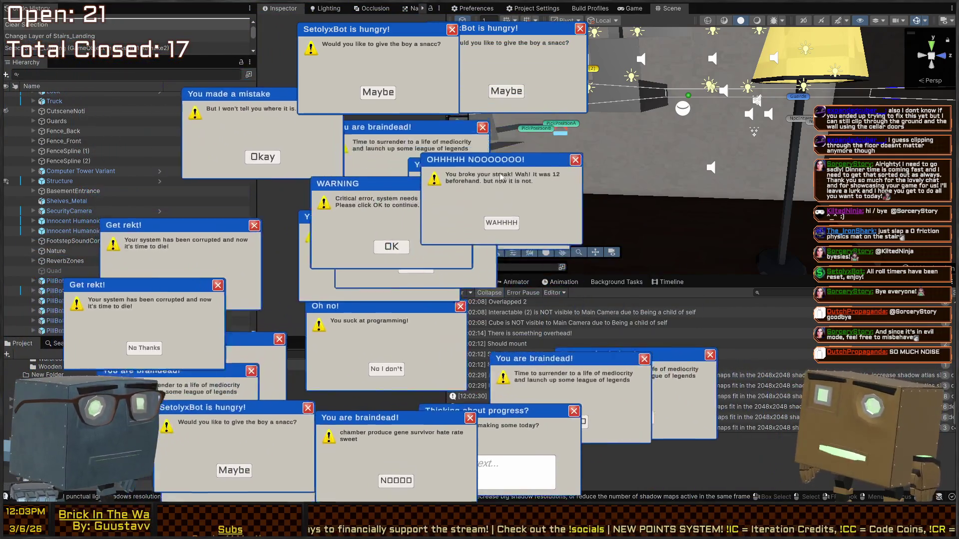
left_click(502, 182)
left_click(506, 90)
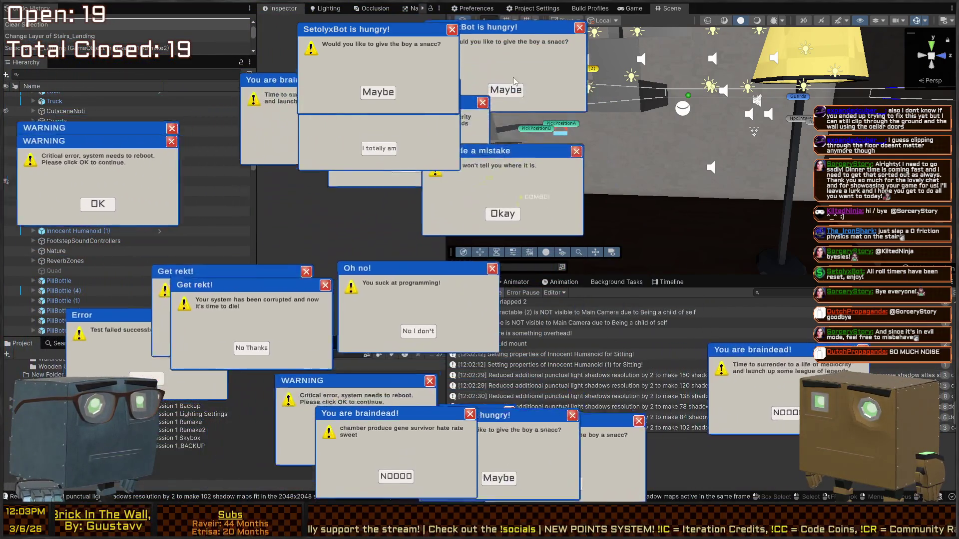
left_click(503, 77)
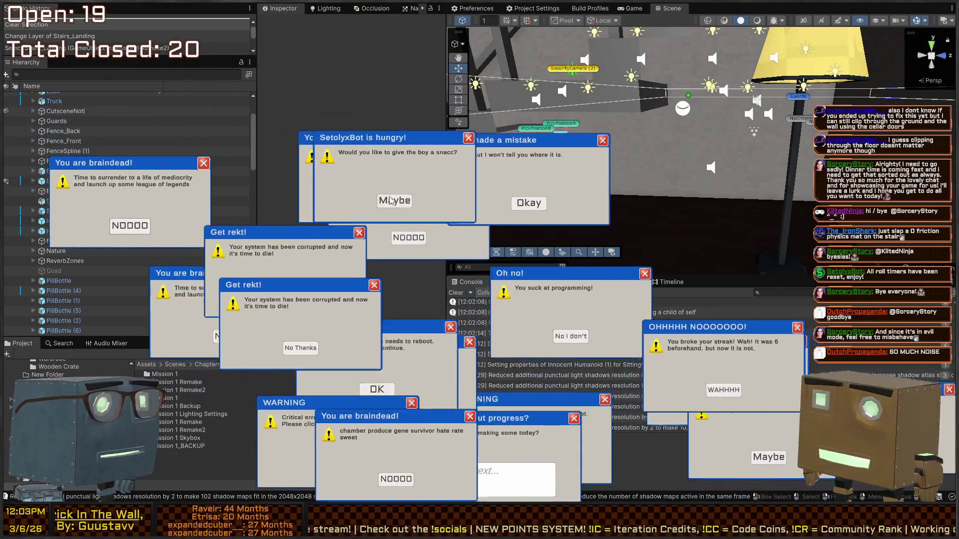
left_click(407, 157)
left_click(567, 309)
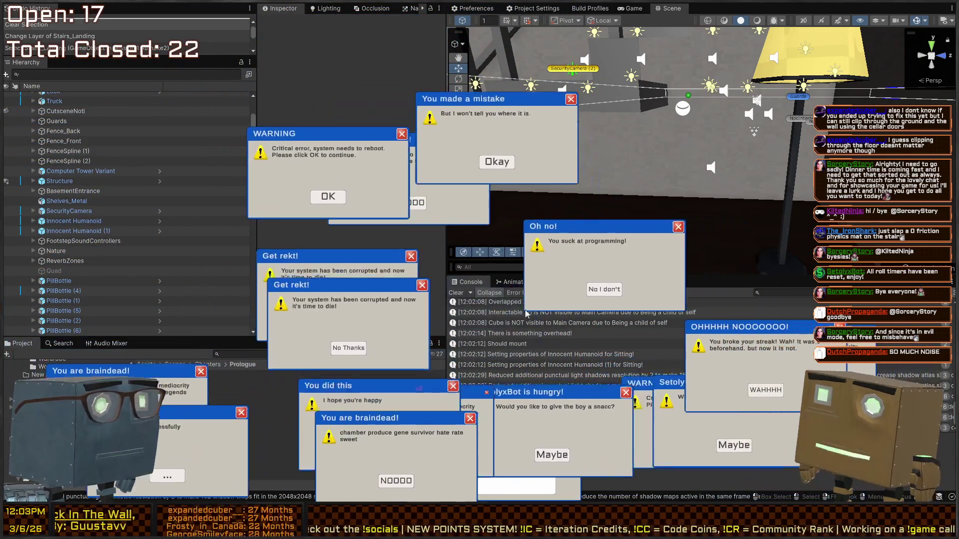
left_click(567, 300)
left_click(422, 108)
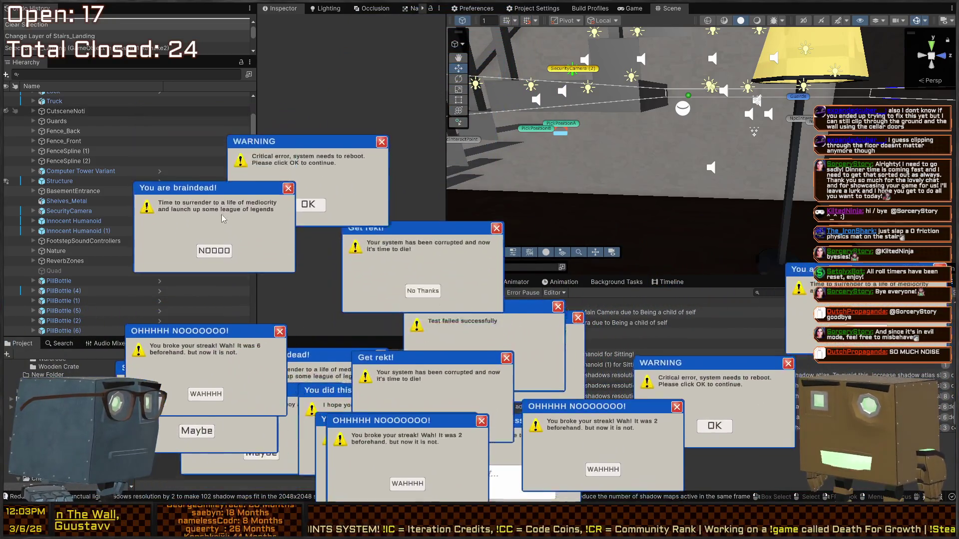
Step: Close the remaining popups and type 'gaze body instruct substance lie writing steady' into the challenge
left_click(221, 198)
left_click(309, 240)
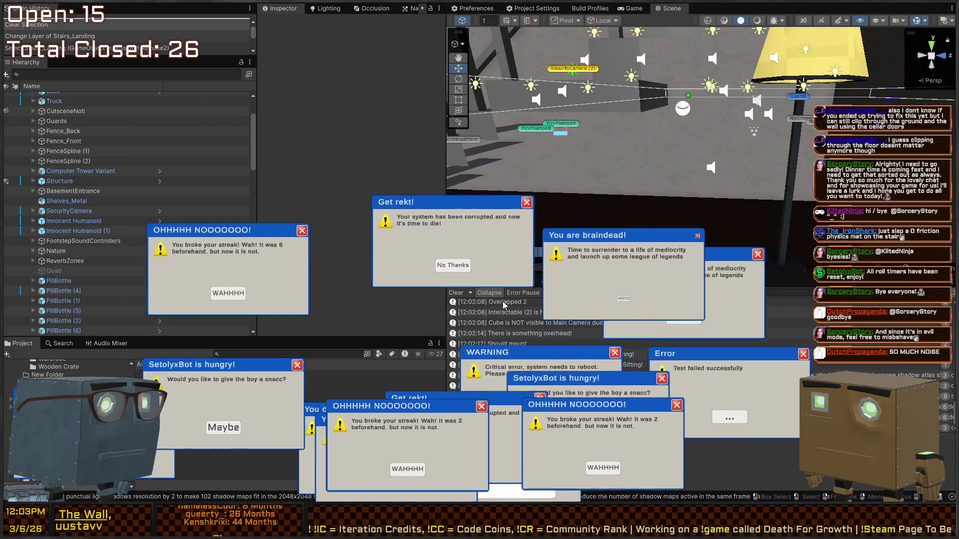
left_click(384, 318)
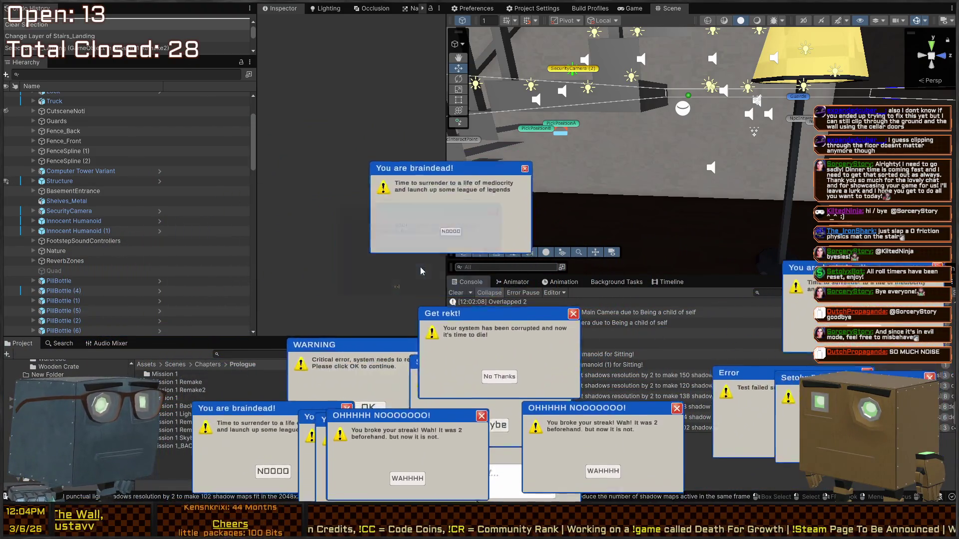
left_click(431, 304)
left_click(442, 343)
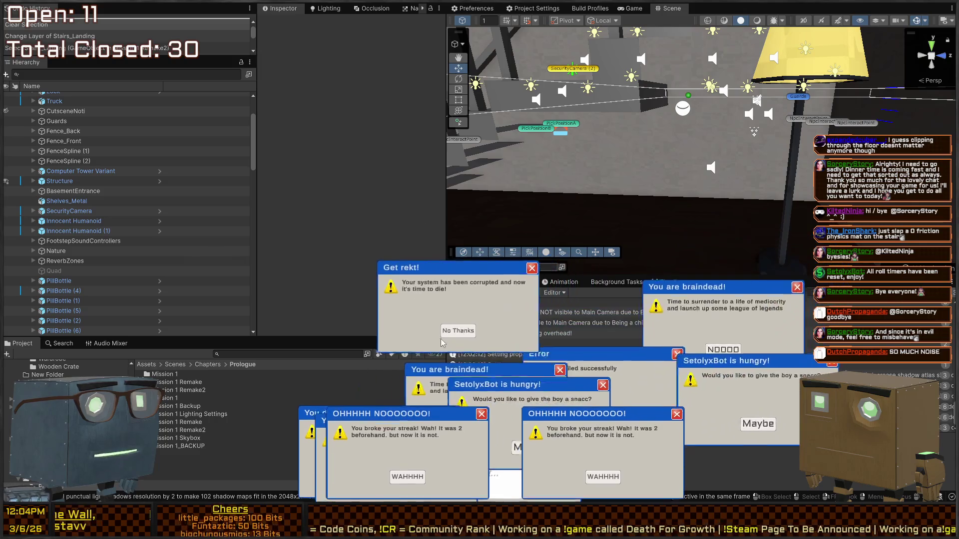
left_click(417, 331)
left_click(206, 461)
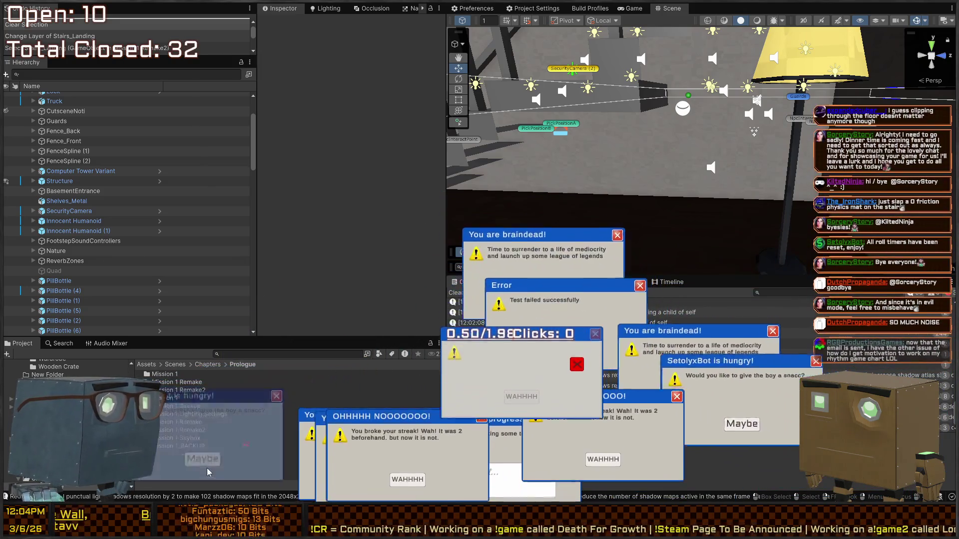
left_click(408, 482)
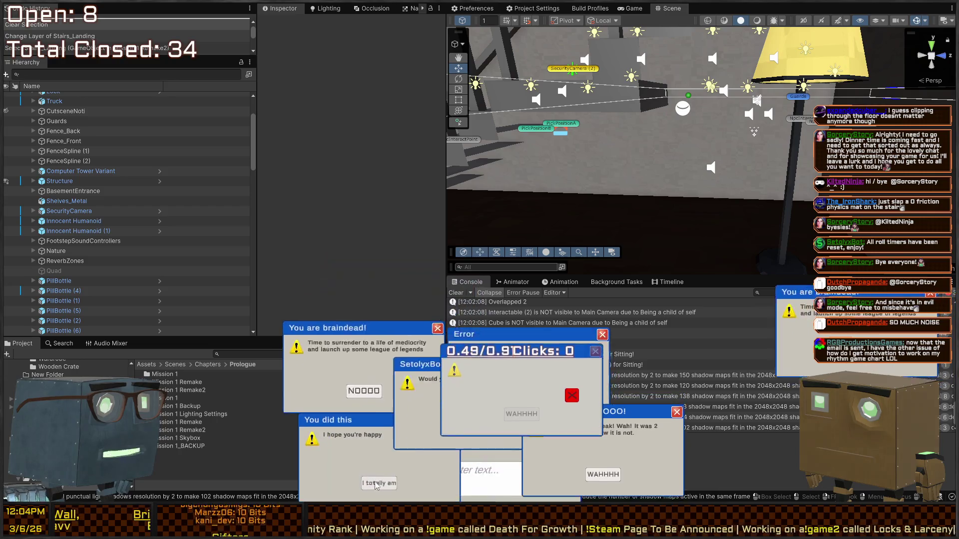
left_click(377, 484)
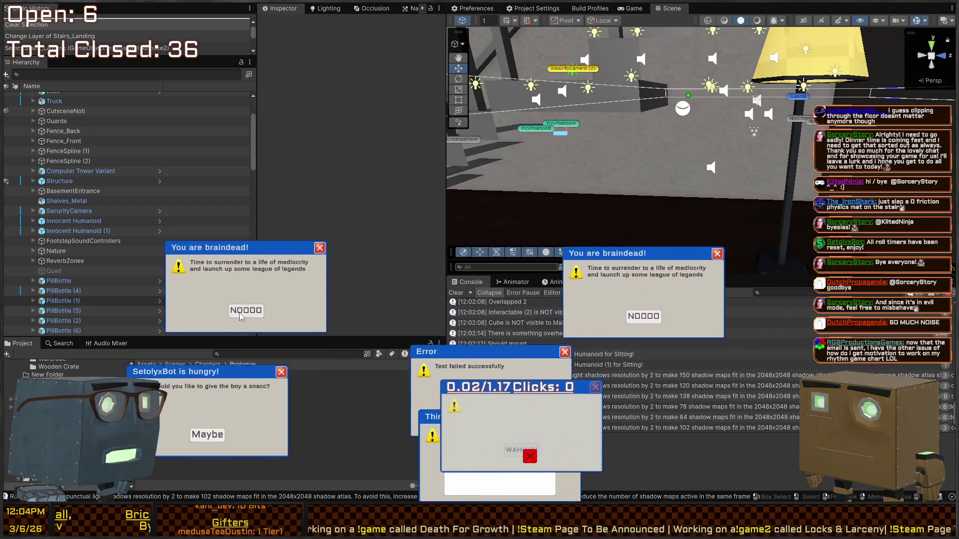
left_click(241, 313)
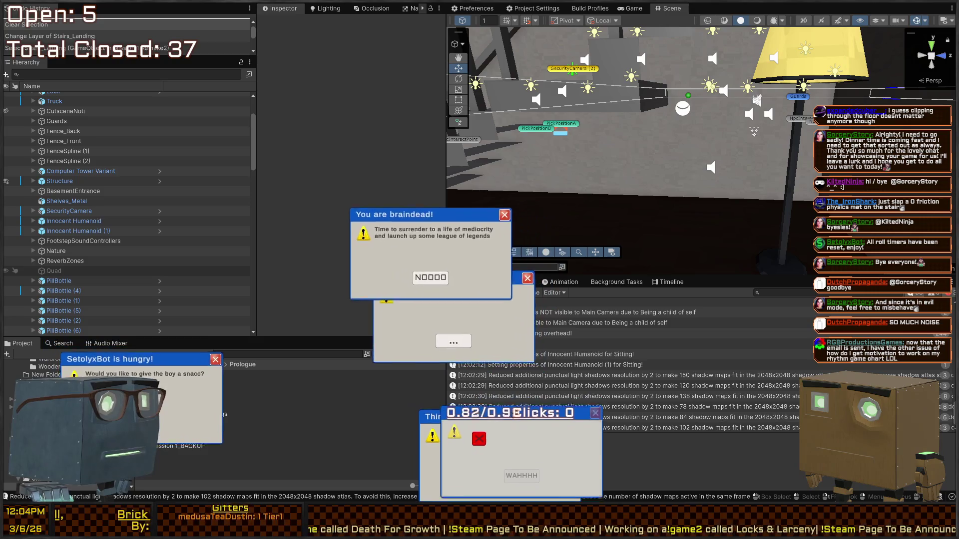
left_click(196, 346)
left_click(294, 280)
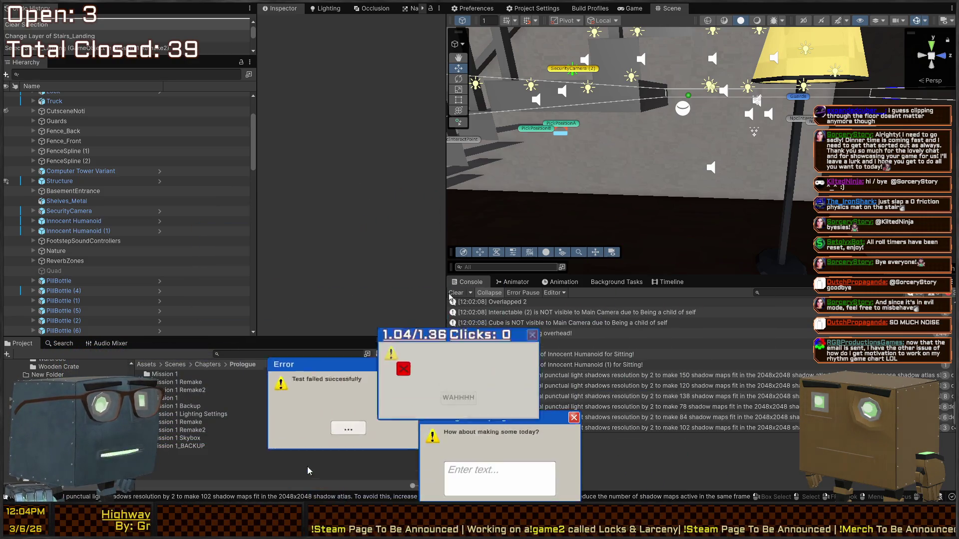
left_click(312, 379)
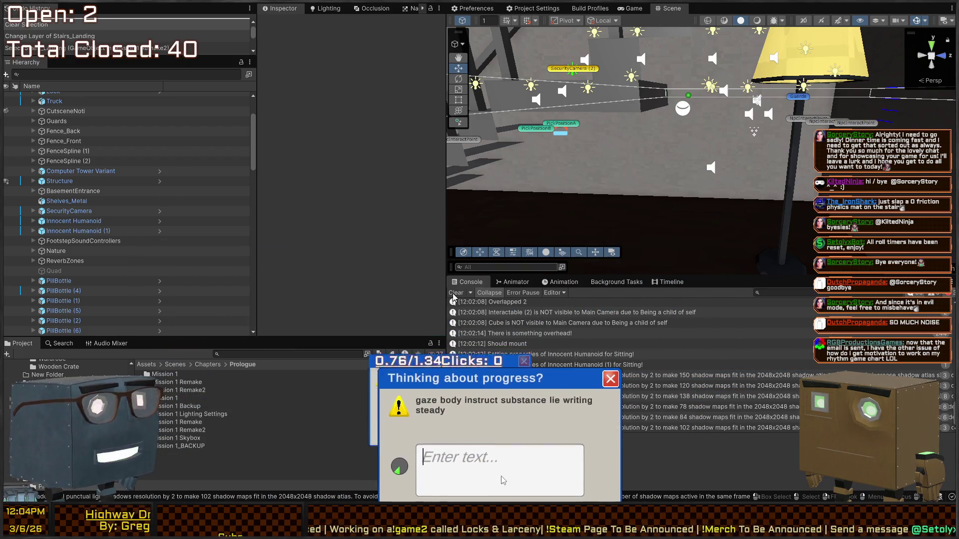
type("ga")
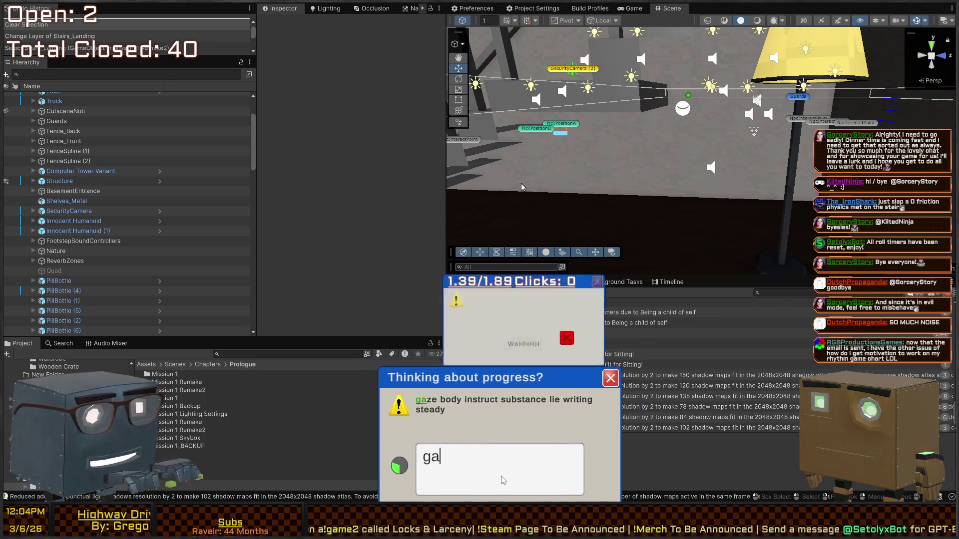
type("ze body instr")
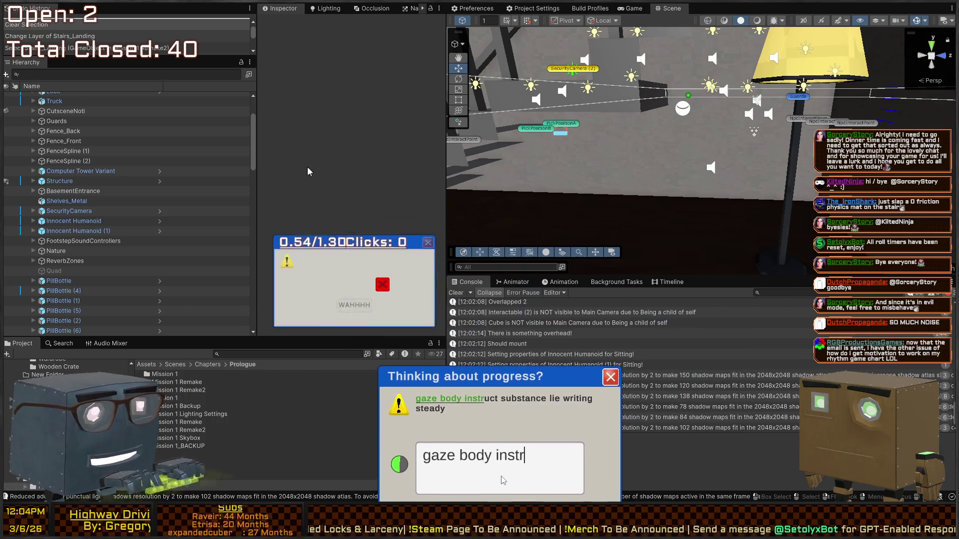
type("uct substance l")
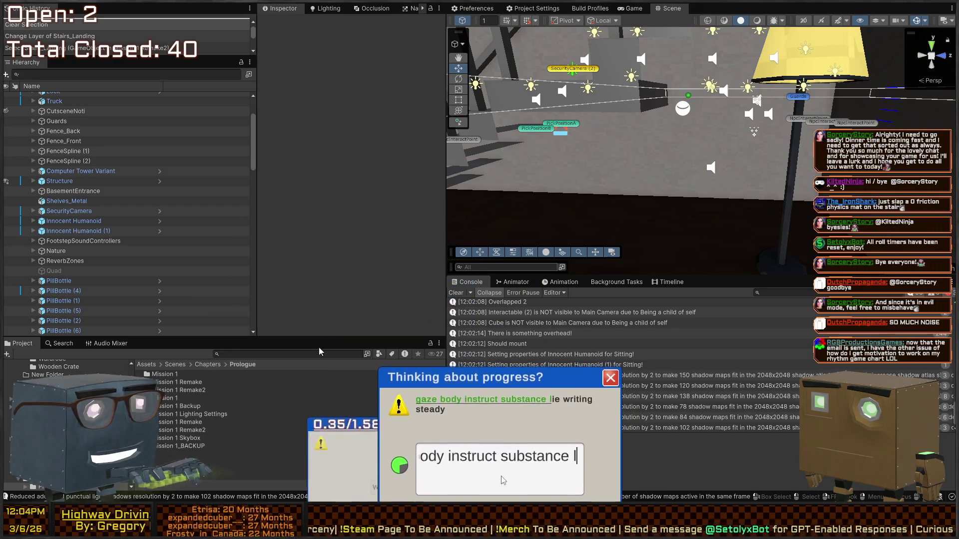
type("ie writing steady")
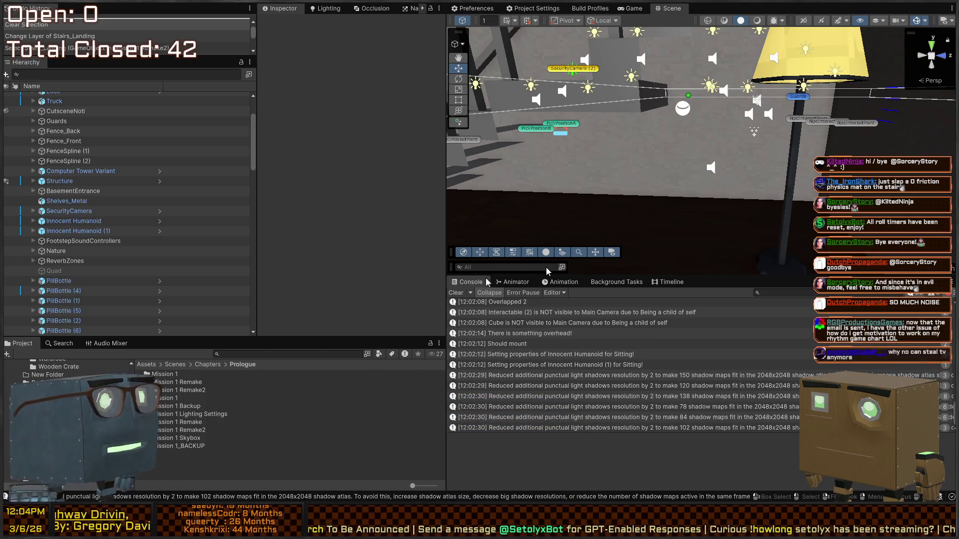
Step: Play the level, vault in through the house window, switch on the room light, then return to Scene view
mouse_move(666, 194)
left_mouse_down()
mouse_move(396, 160)
mouse_move(256, 160)
mouse_move(685, 144)
left_mouse_up()
key("ctrl+p")
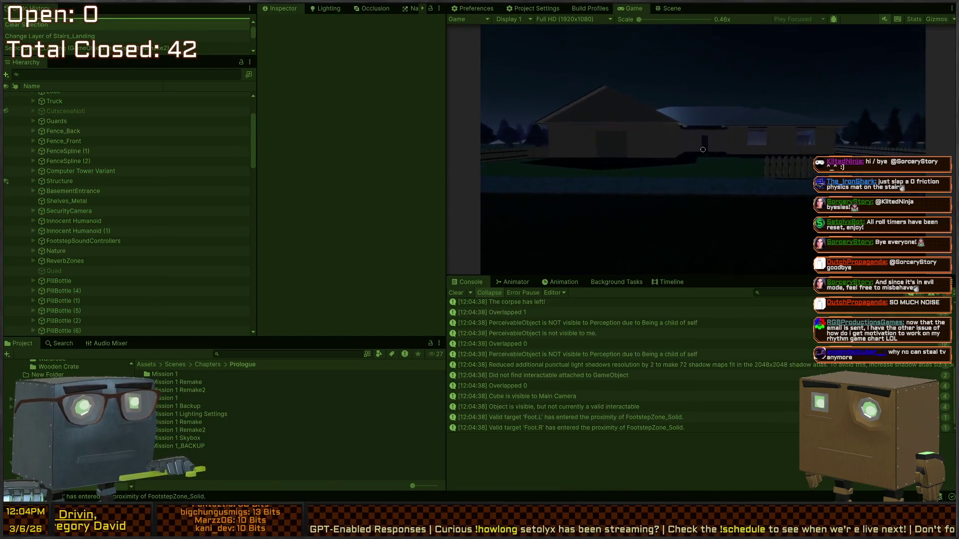
key("w")
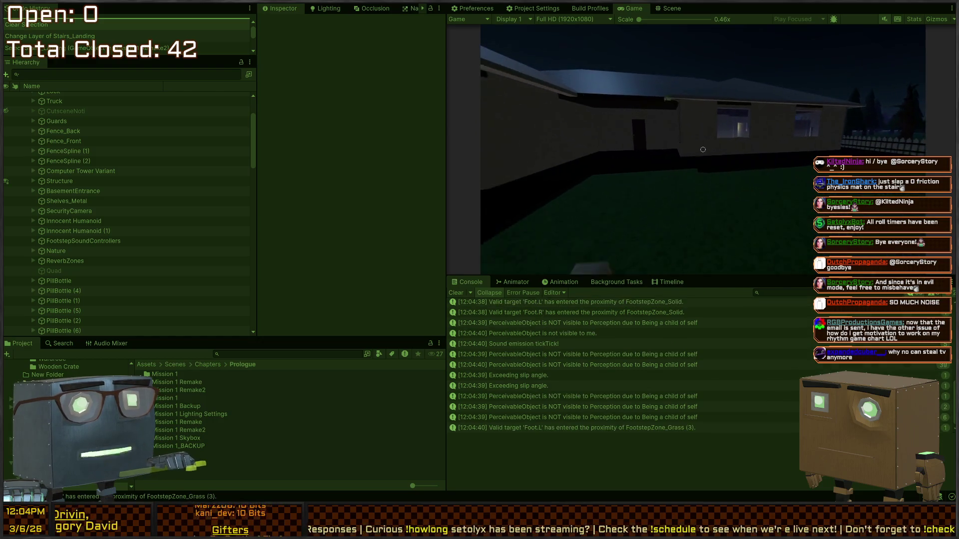
key("w")
key("space")
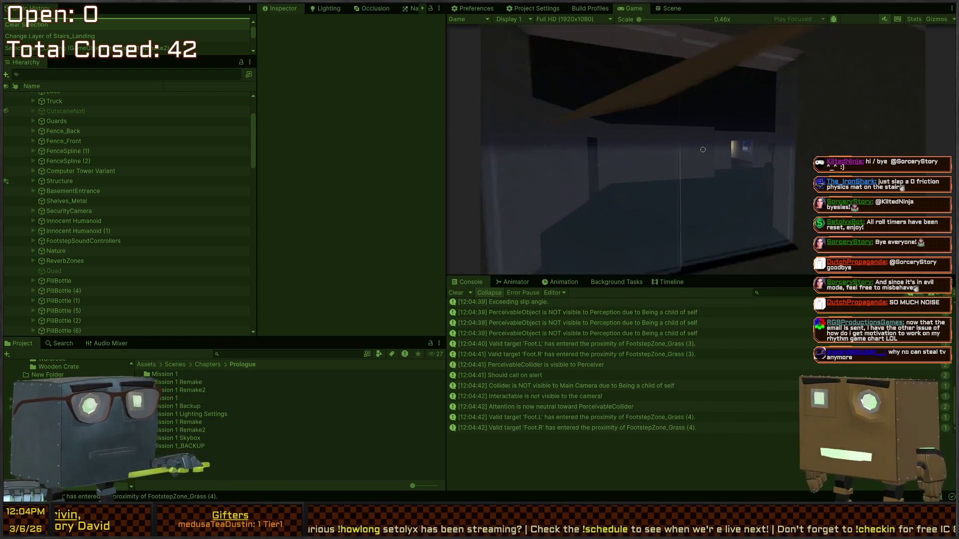
key("w")
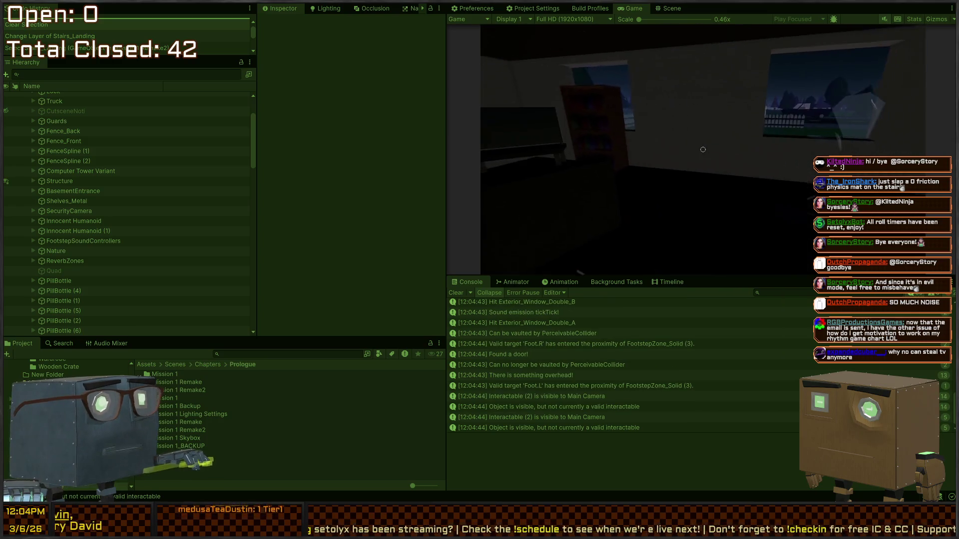
key("w")
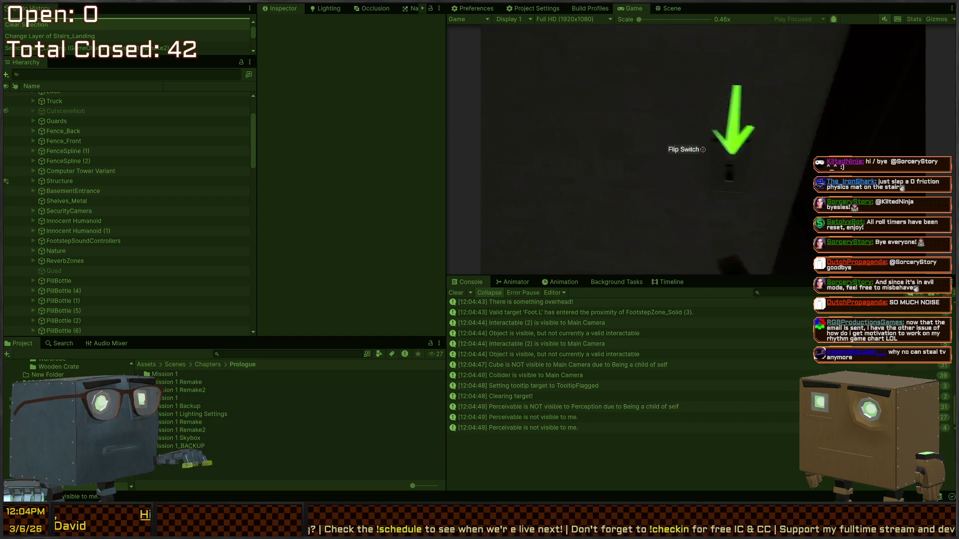
key("e")
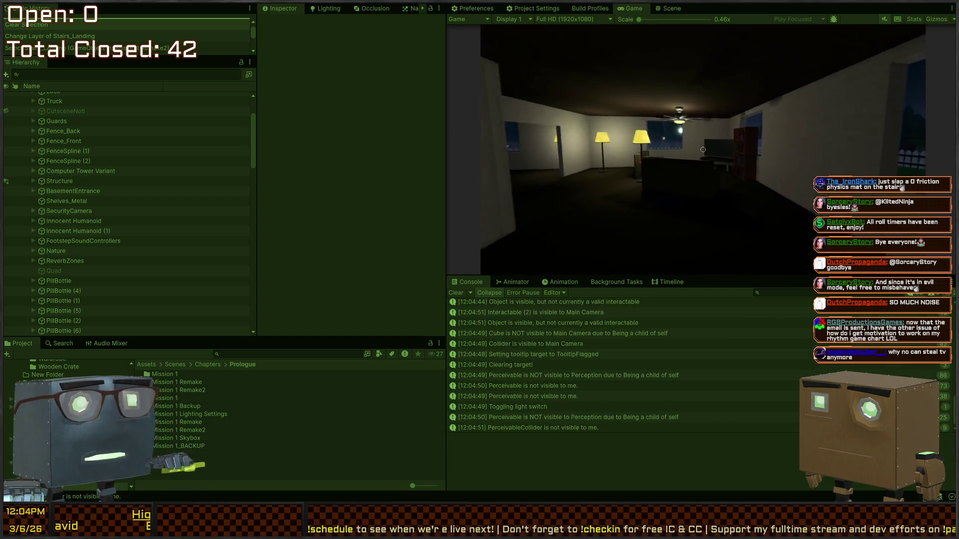
key("w")
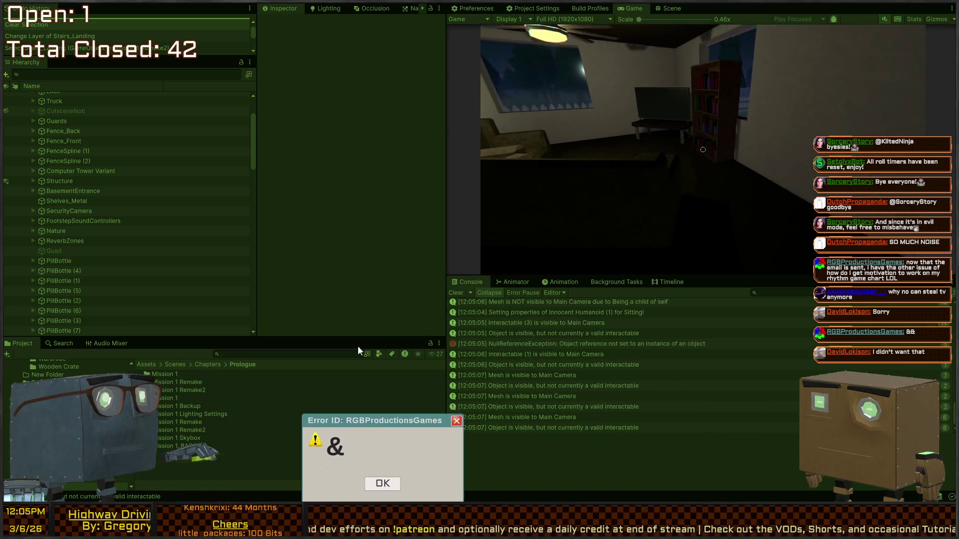
key("ctrl+p")
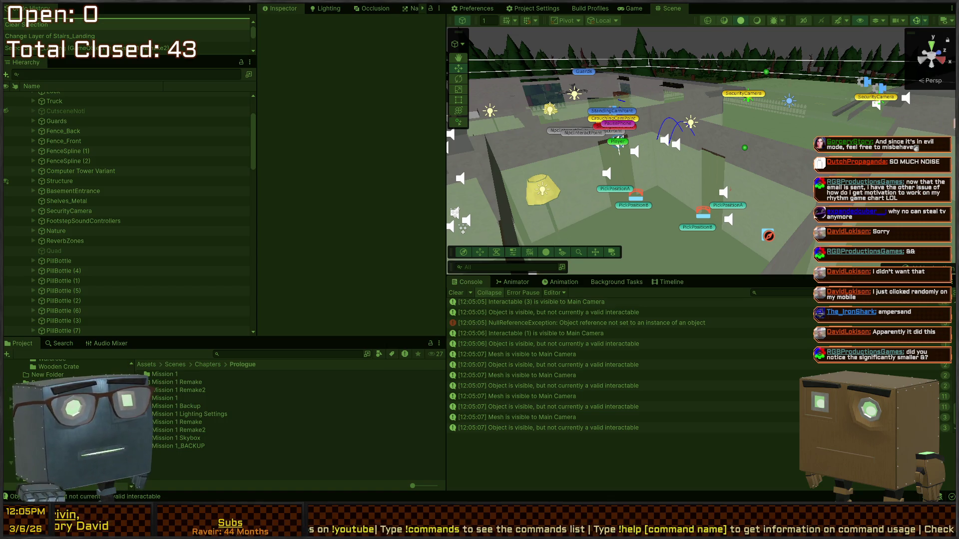
Step: Fly over the level, then resume play to steal an item and open a cabinet before stopping
left_click_drag(666, 147, 605, 188)
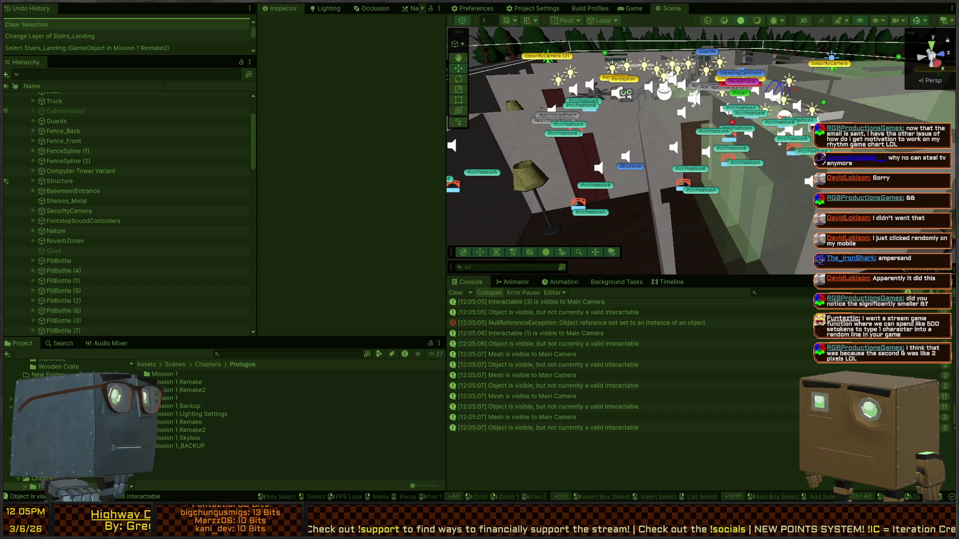
left_click(630, 8)
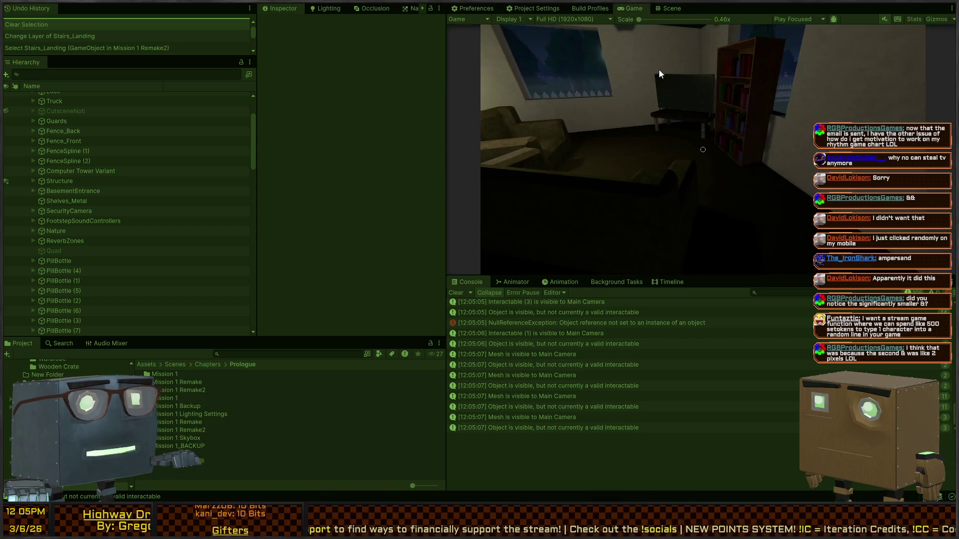
left_click(631, 92)
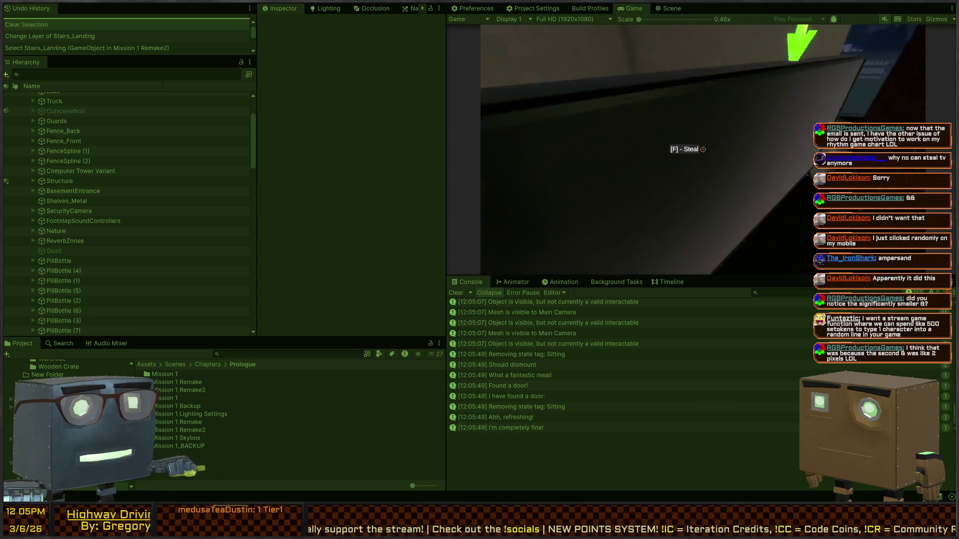
key("f")
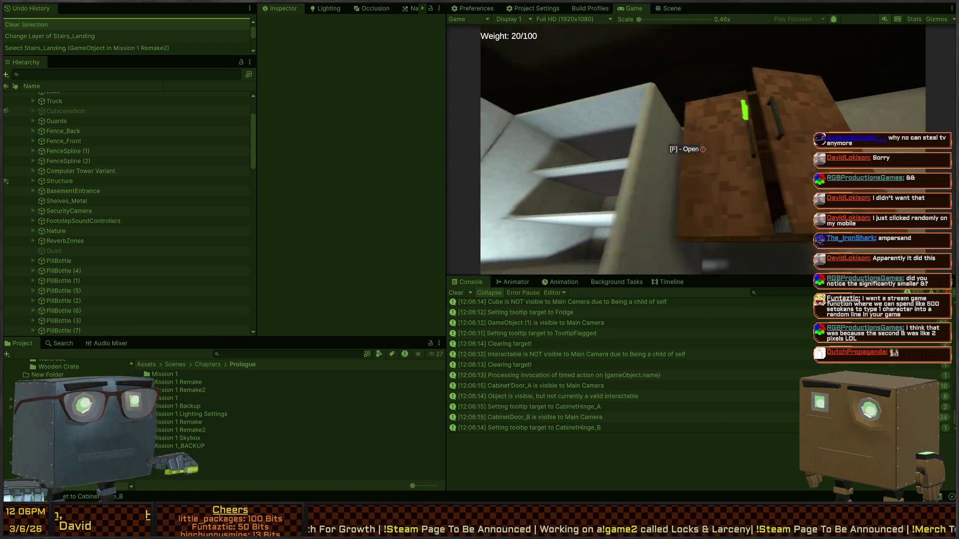
key("f")
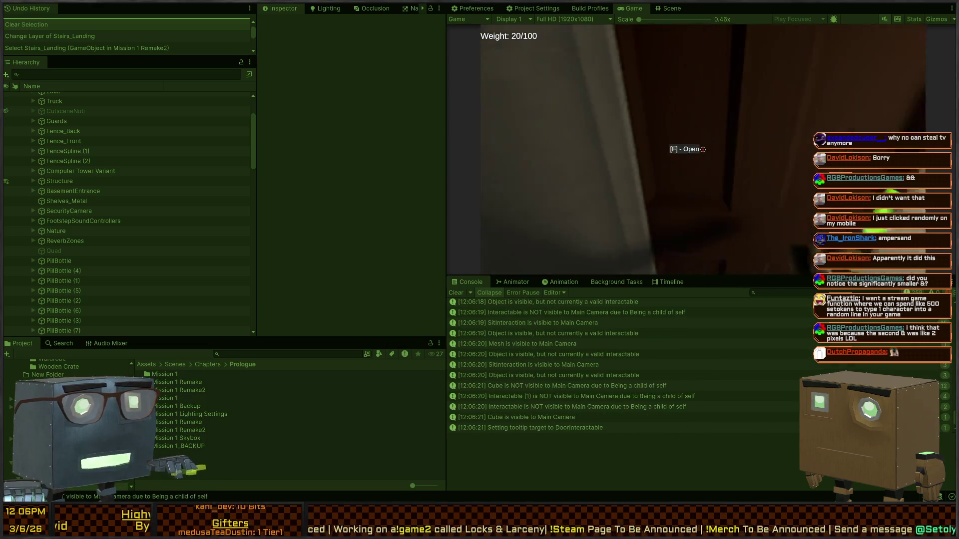
key("ctrl+p")
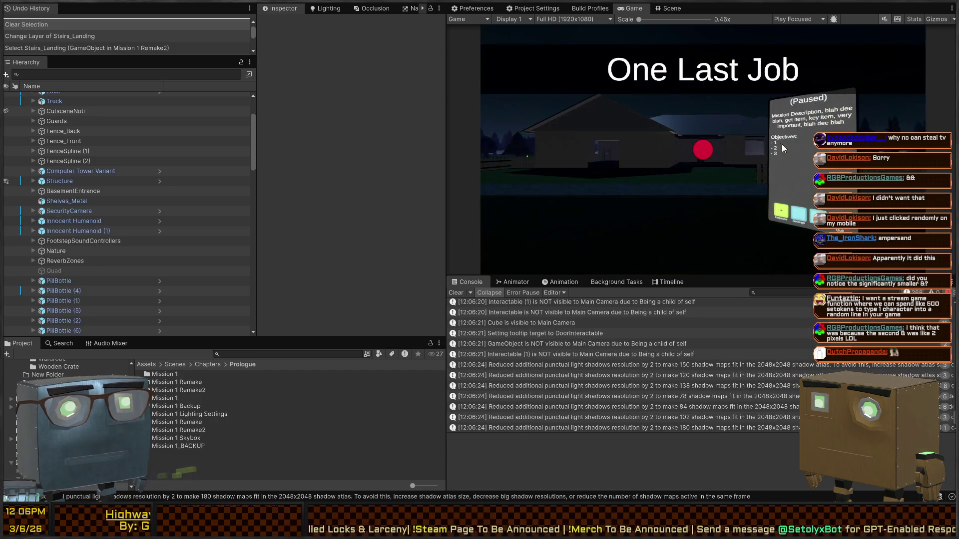
Step: Start play, vault in through the window, open the interior door and walk through to the lamp room
key("ctrl+p")
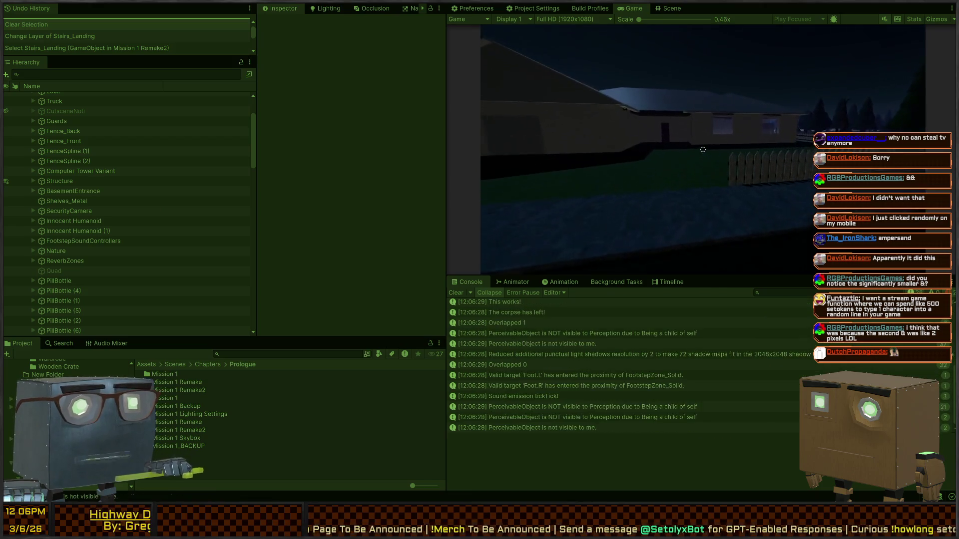
key("w")
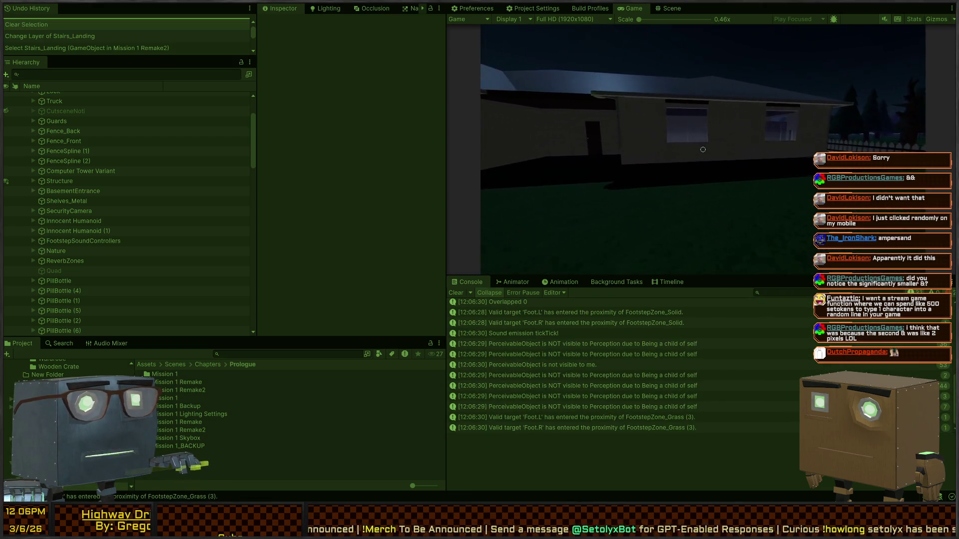
key("space")
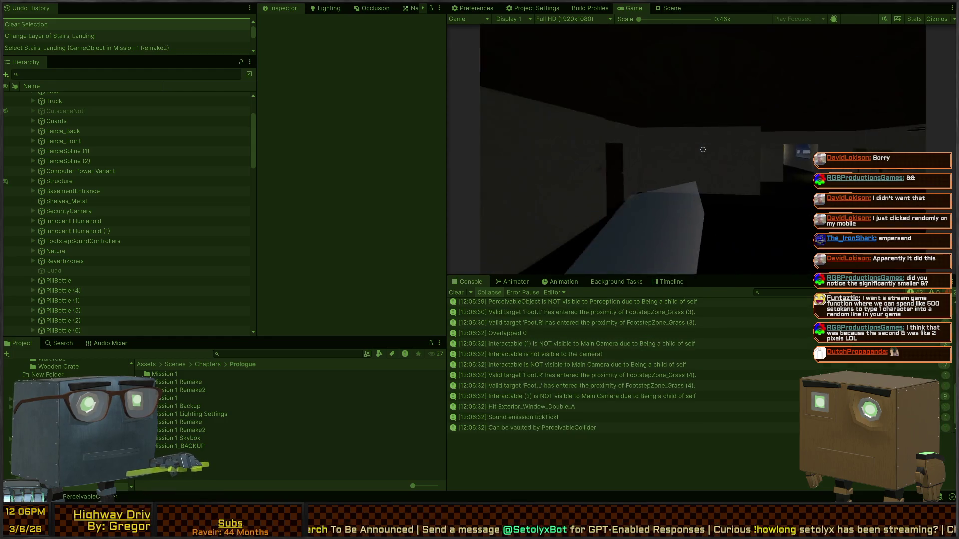
key("w")
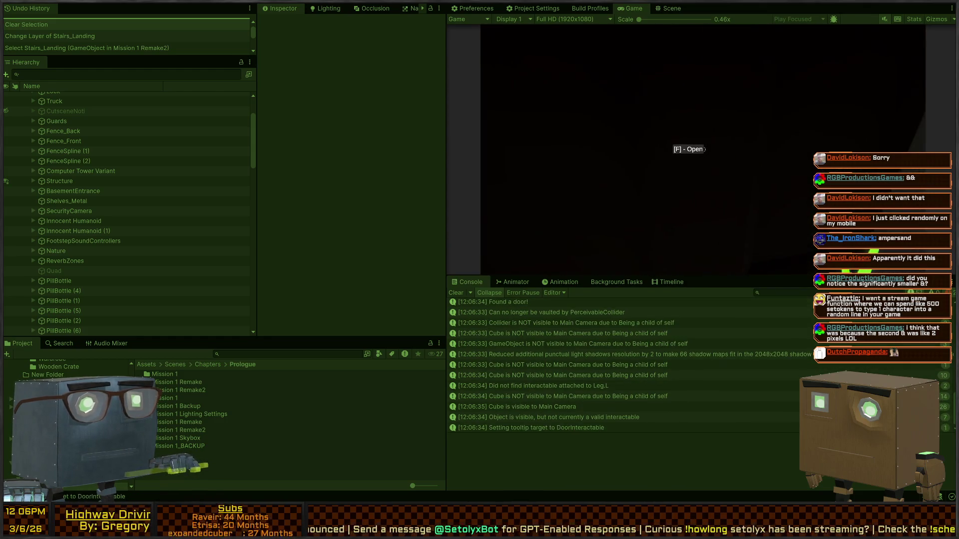
key("f")
key("w")
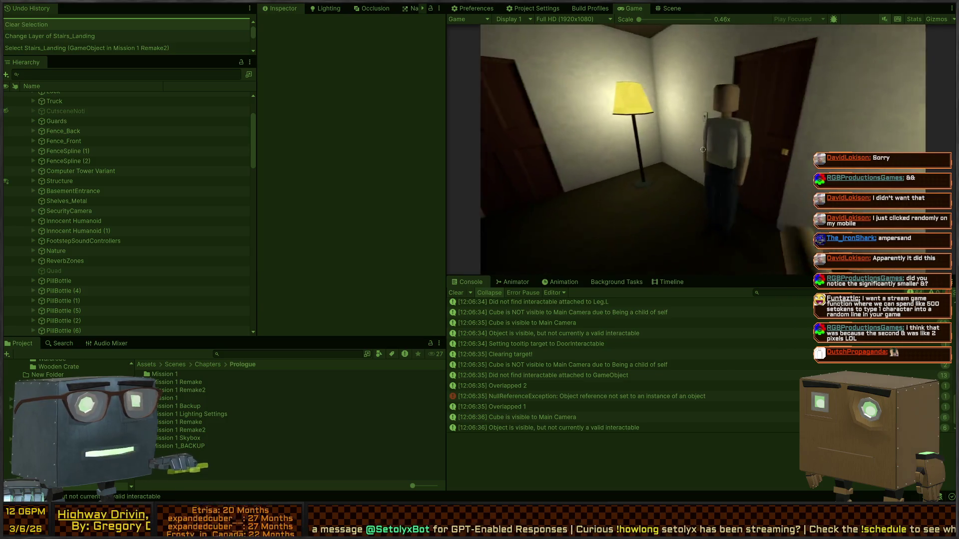
key("w")
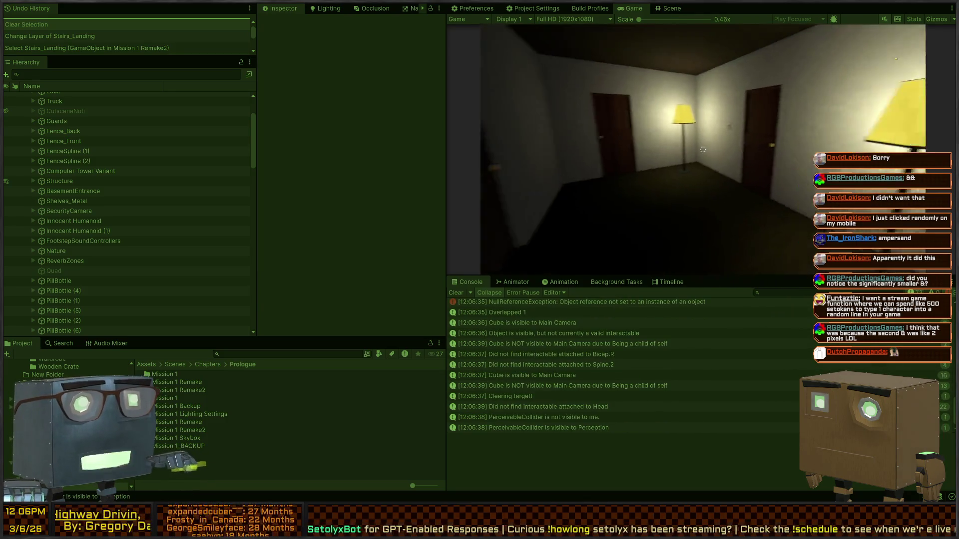
key("w")
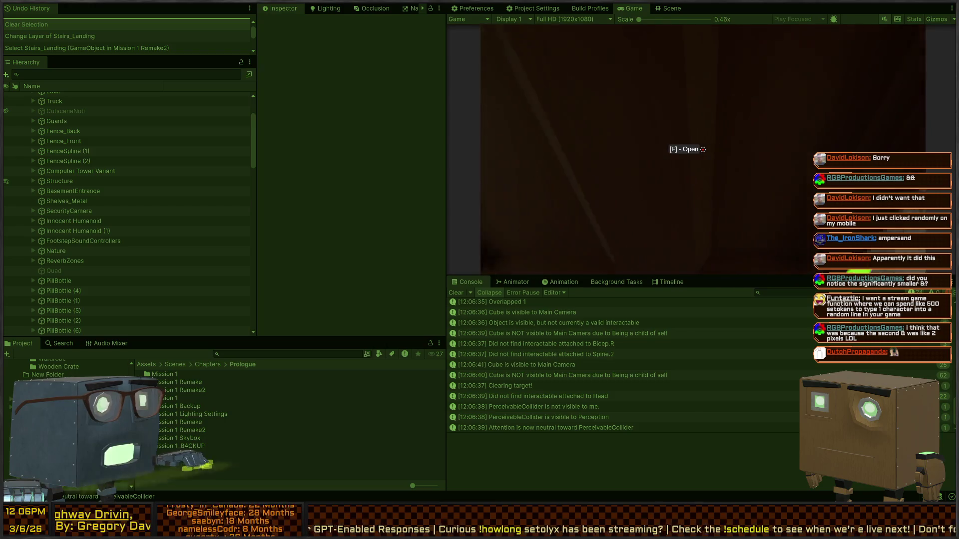
Step: Back up to the light switch, turn the room light on, then stop the playtest
key("s")
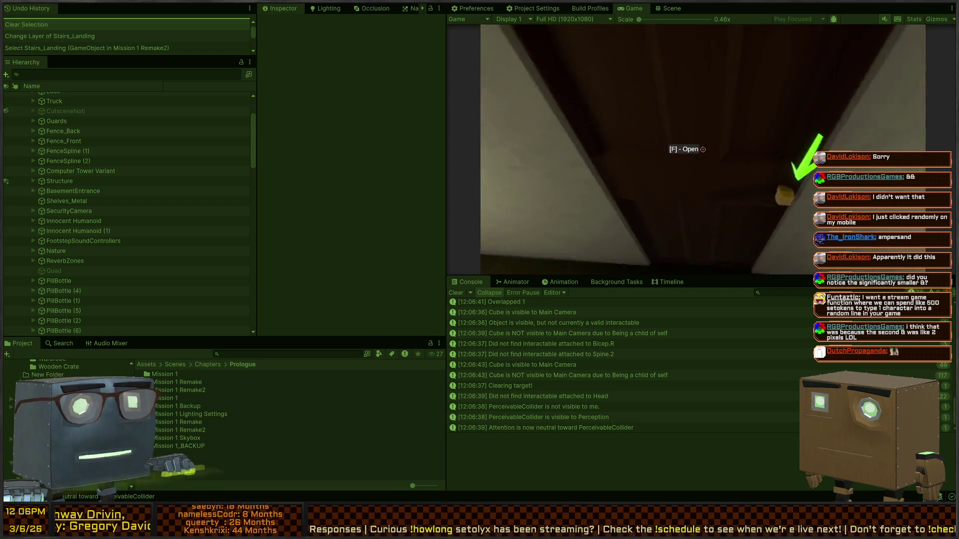
key("s")
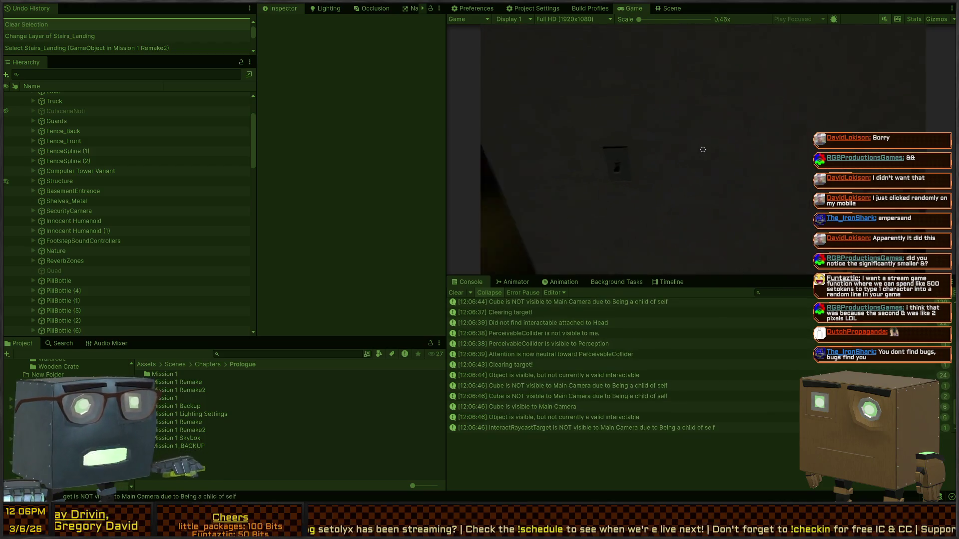
key("s")
key("f")
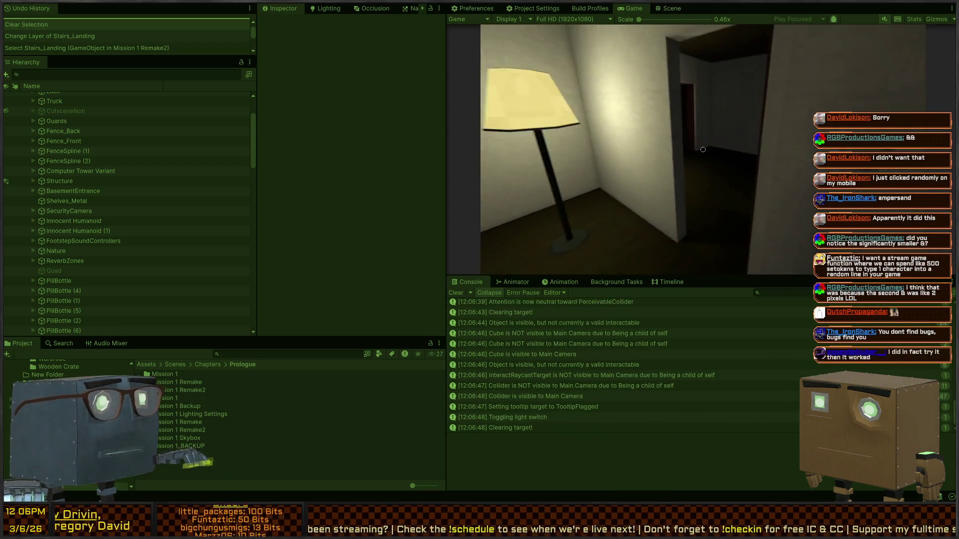
key("s")
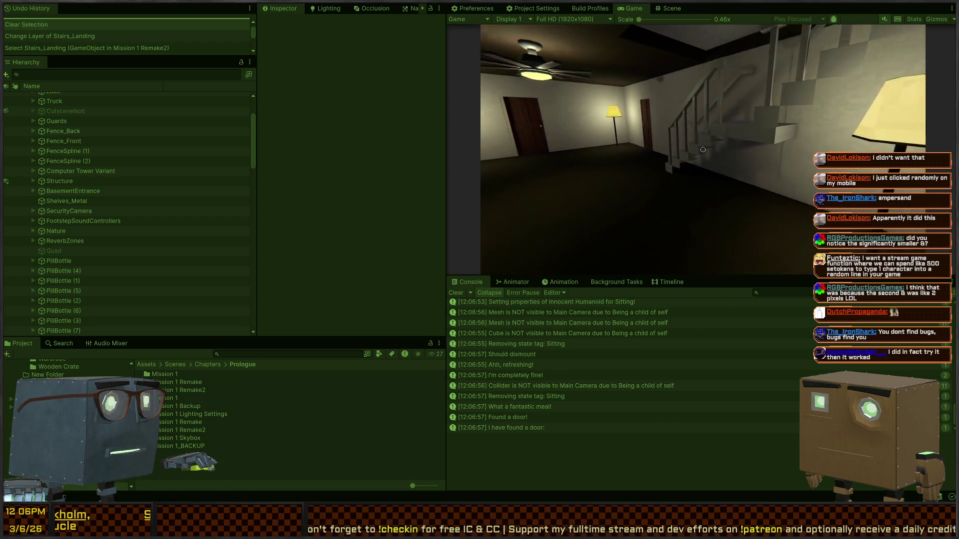
key("s")
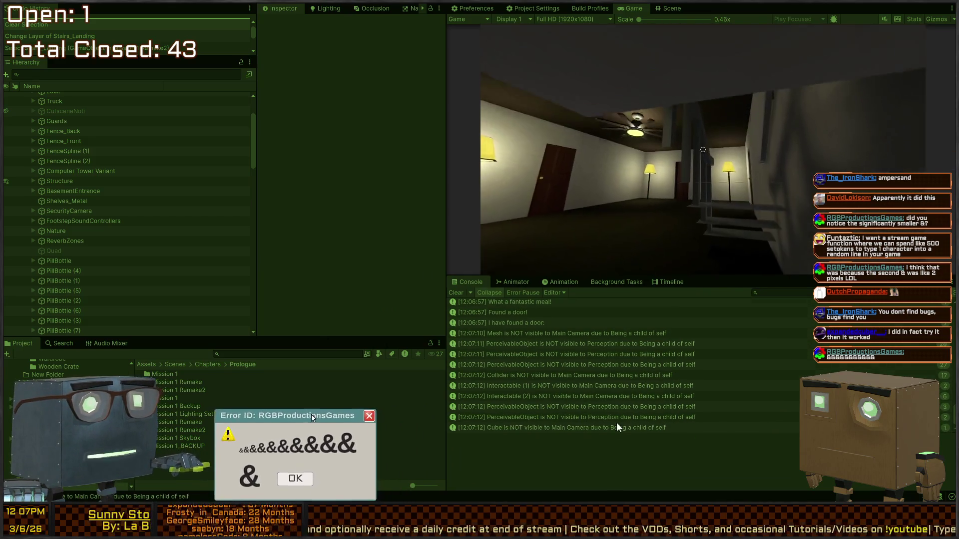
key("ctrl+p")
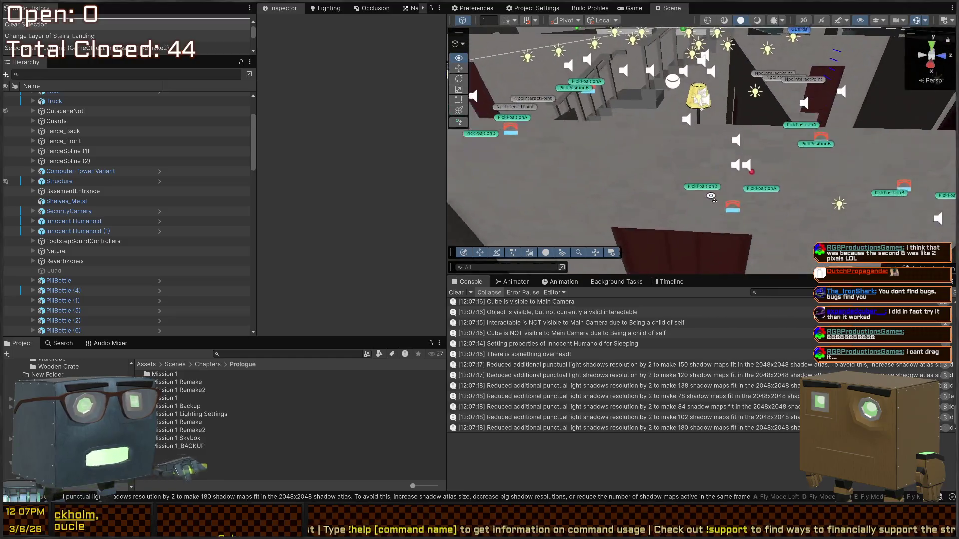
Step: Enter Prefab Mode on the Structure object and fly the Scene camera to its staircase
mouse_move(722, 197)
left_mouse_down()
mouse_move(631, 144)
mouse_move(832, 166)
mouse_move(670, 164)
left_mouse_up()
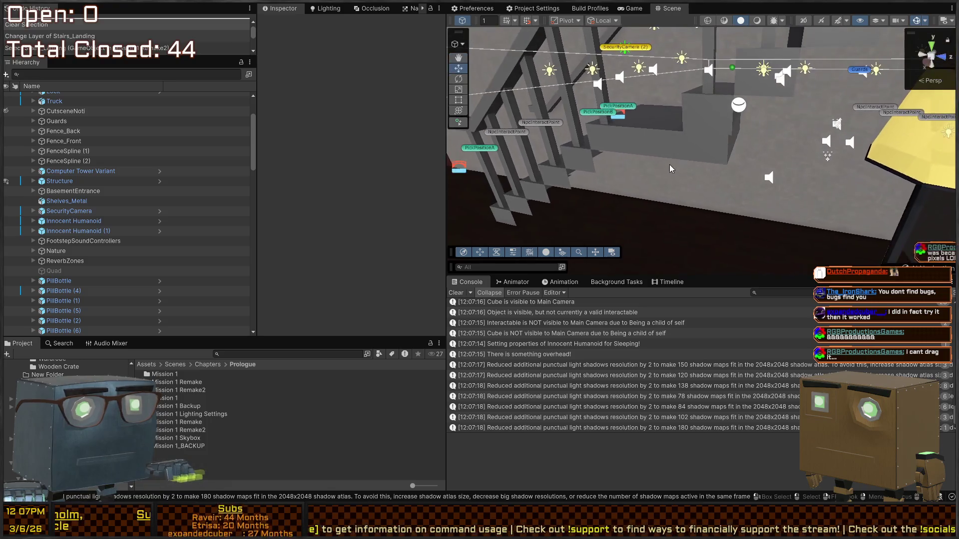
left_click(682, 151)
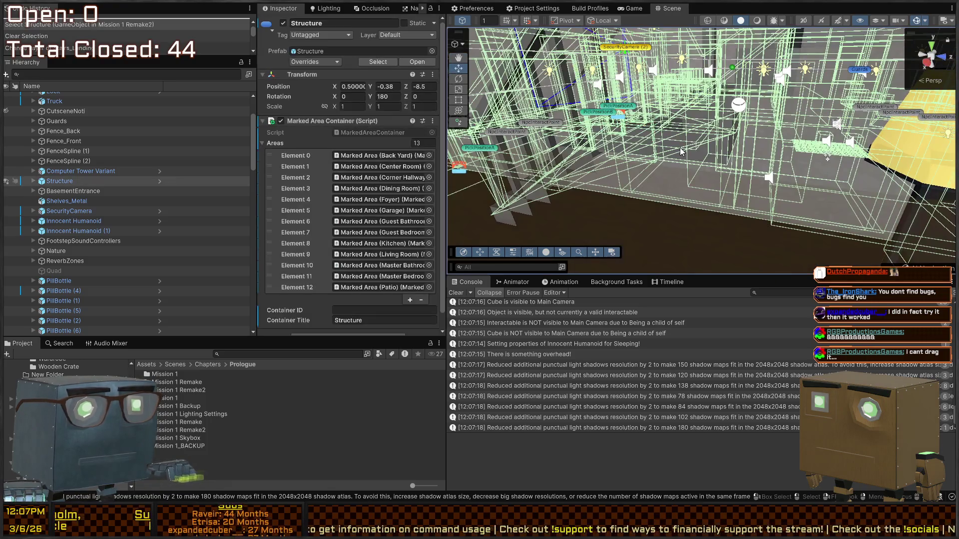
left_click(34, 182)
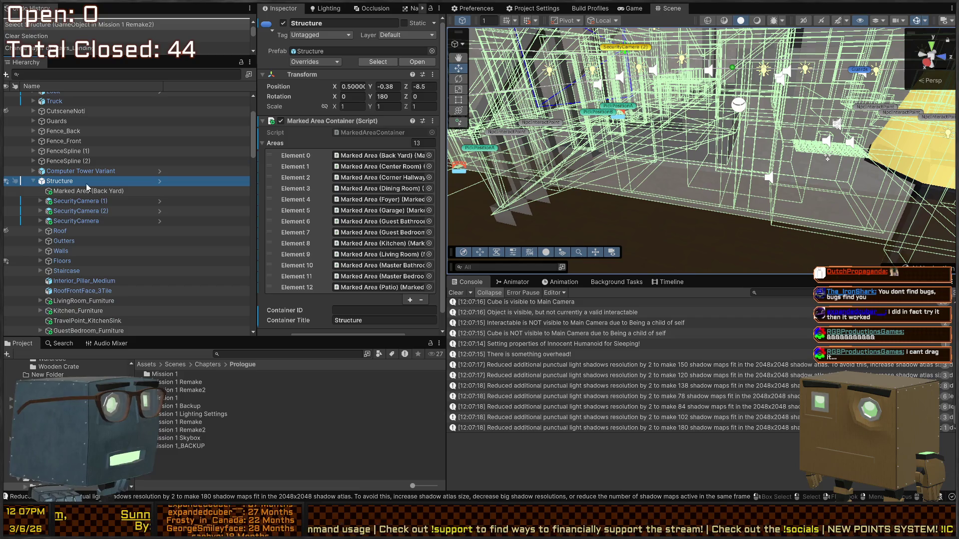
left_click(157, 181)
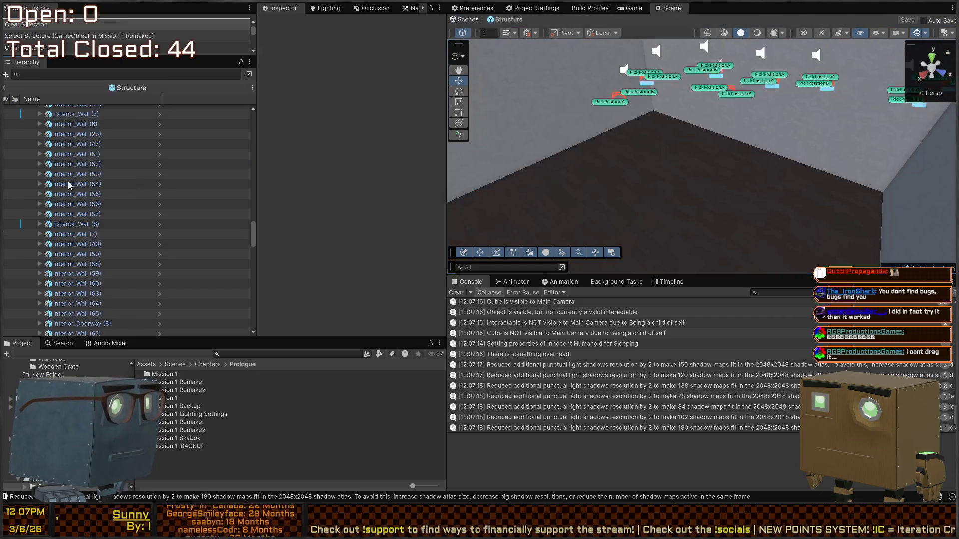
scroll(106, 174, "down", 5)
scroll(105, 174, "down", 5)
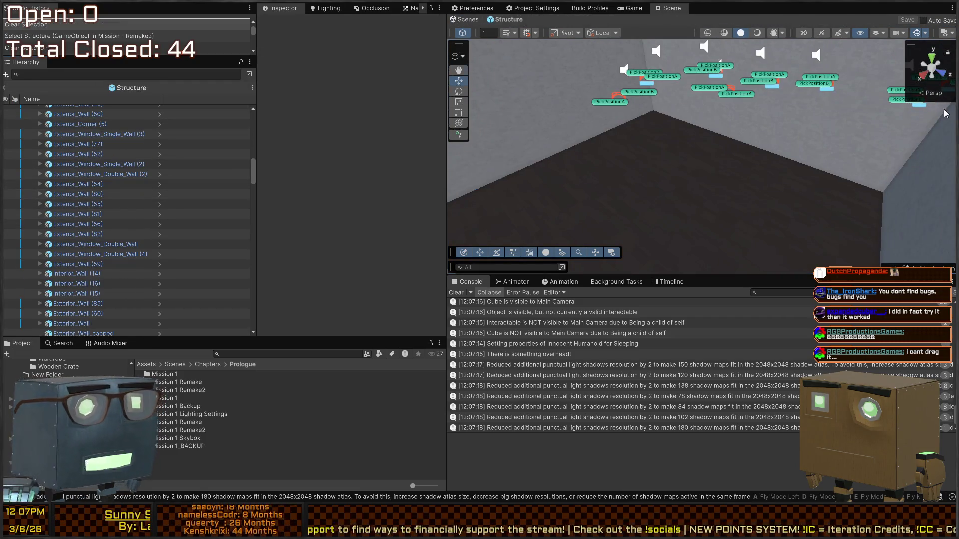
mouse_move(389, 92)
left_mouse_down()
mouse_move(883, 88)
mouse_move(726, 164)
left_mouse_up()
Step: Put CornerStairs_A and CornerStairs_A (1) on the Ground layer, then save and exit Prefab Mode
left_click(726, 164)
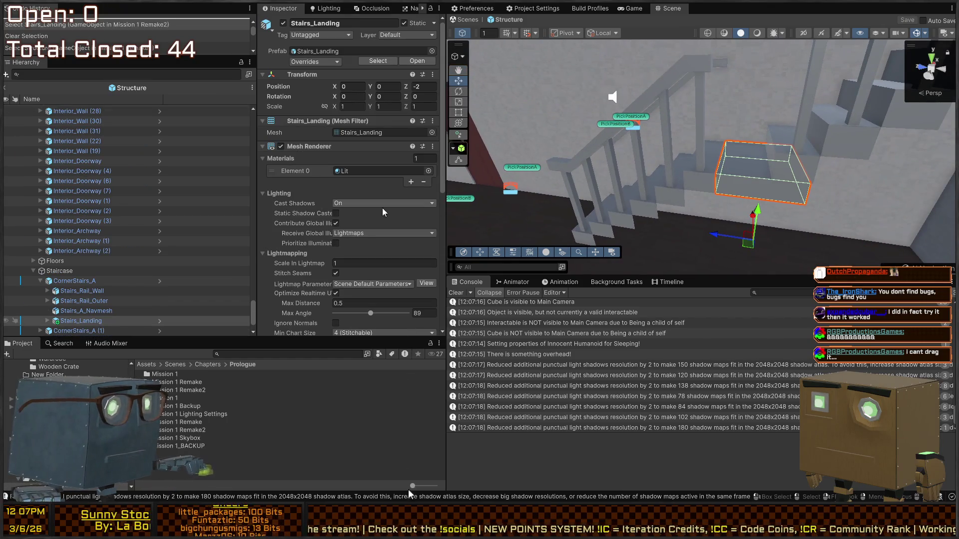
left_click(68, 280)
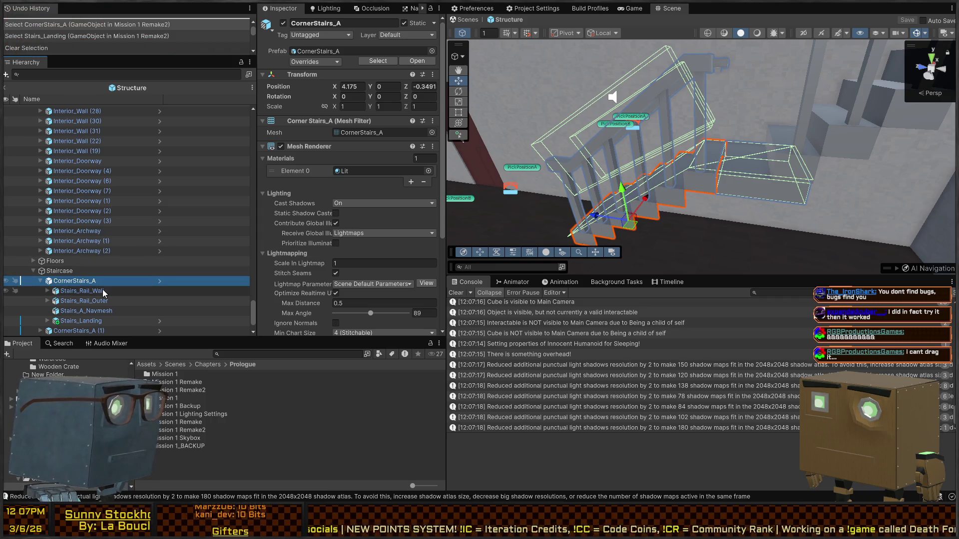
left_click(100, 292)
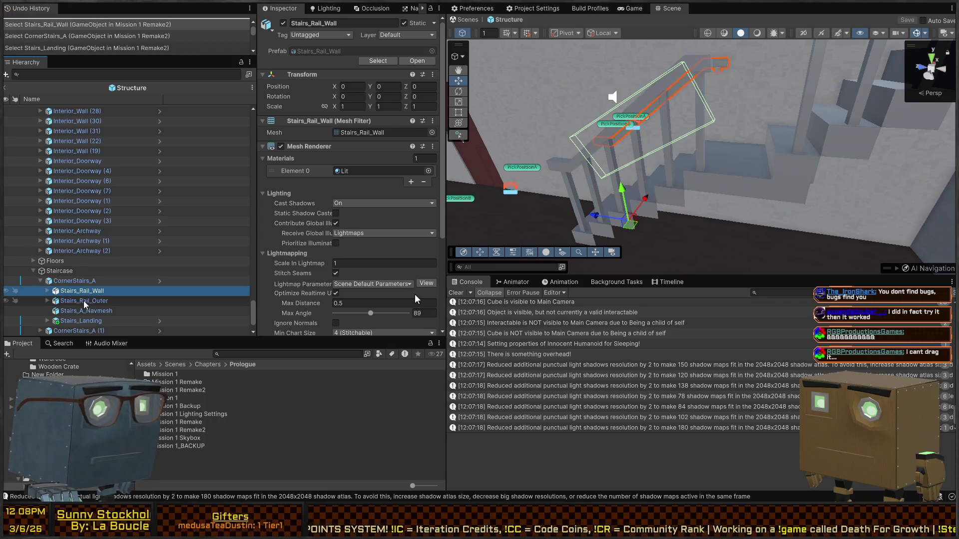
left_click(68, 281)
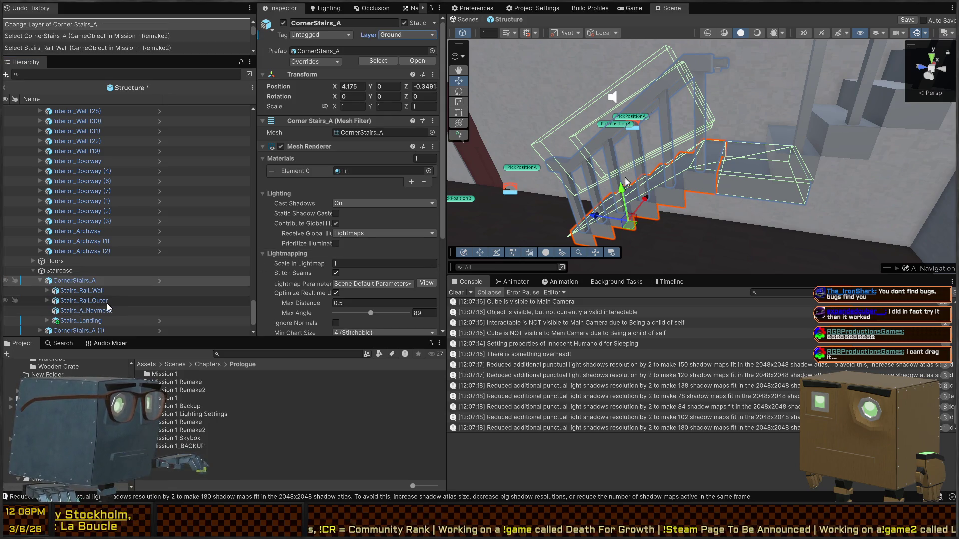
scroll(102, 306, "down", 1)
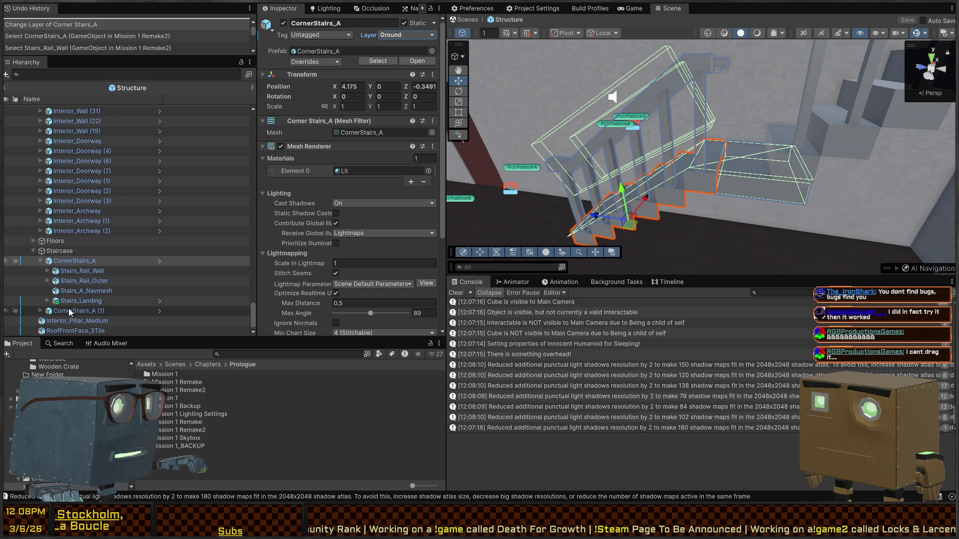
left_click(70, 311)
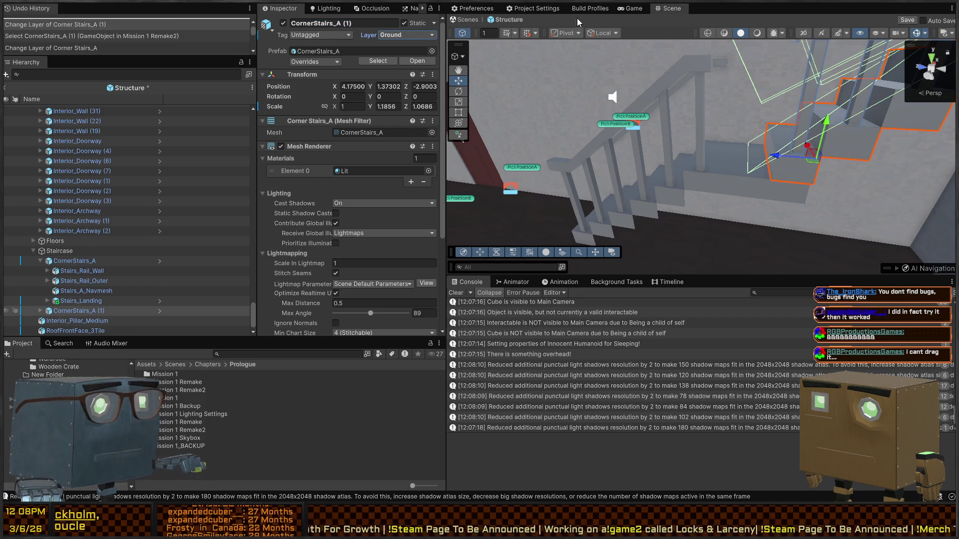
left_click(465, 19)
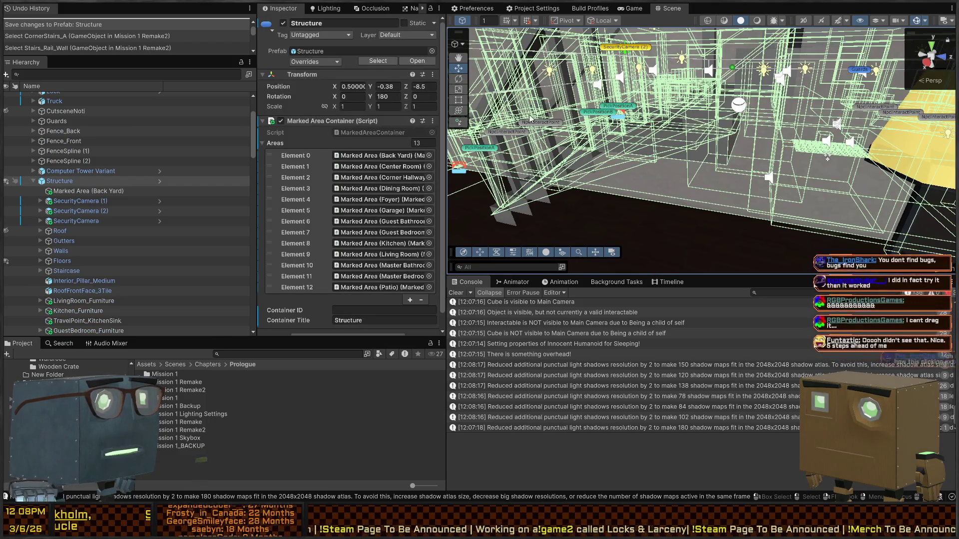
Step: Start a playtest, skip the cutscene and walk into the house toward the dark corner door
key("ctrl+p")
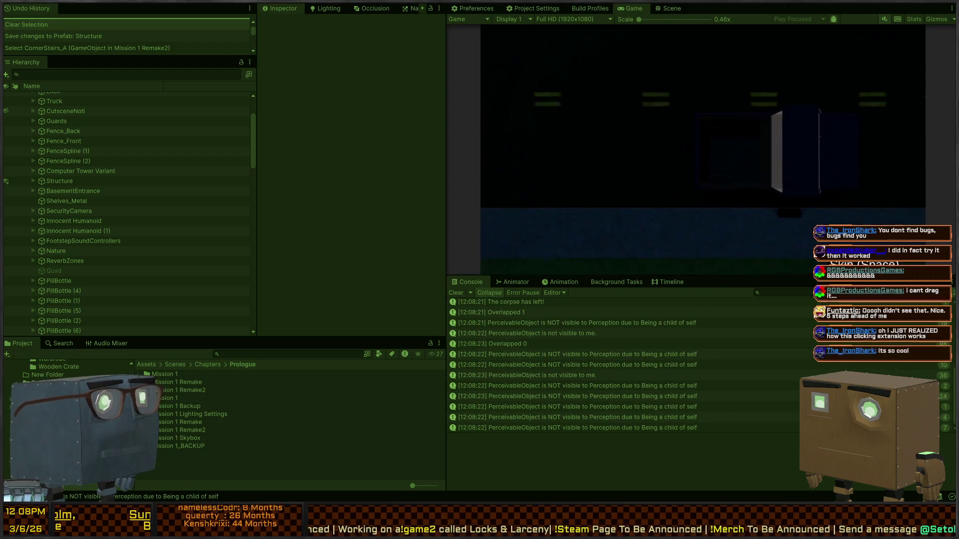
key("space")
key("w")
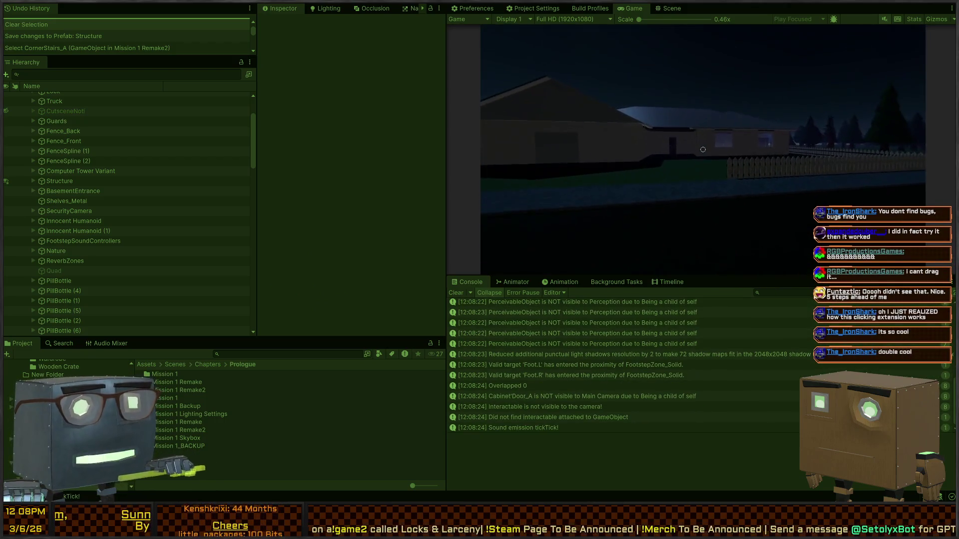
key("w")
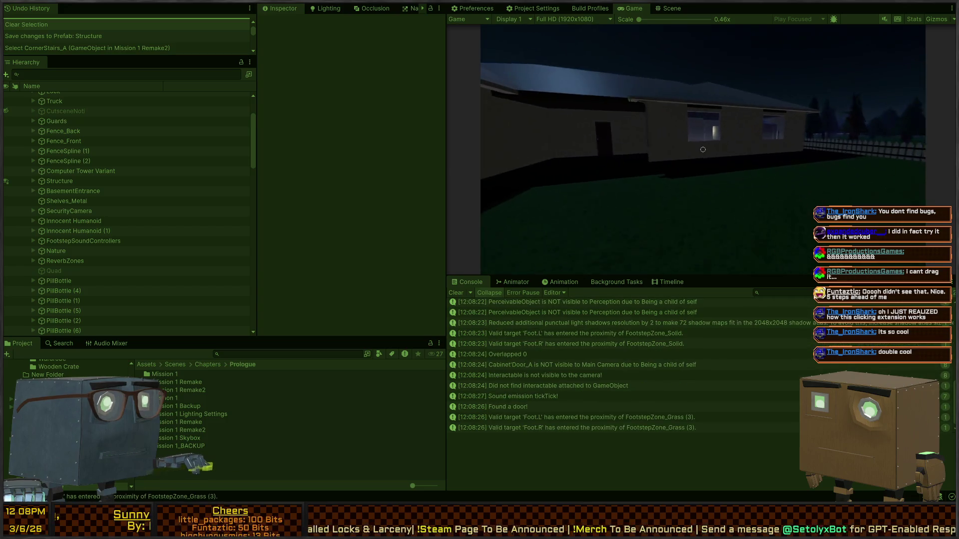
key("w")
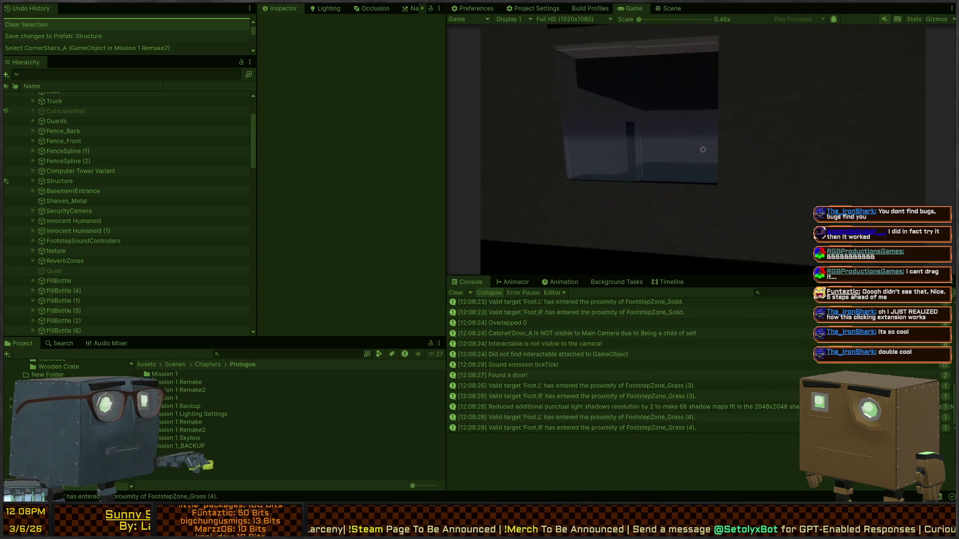
key("w")
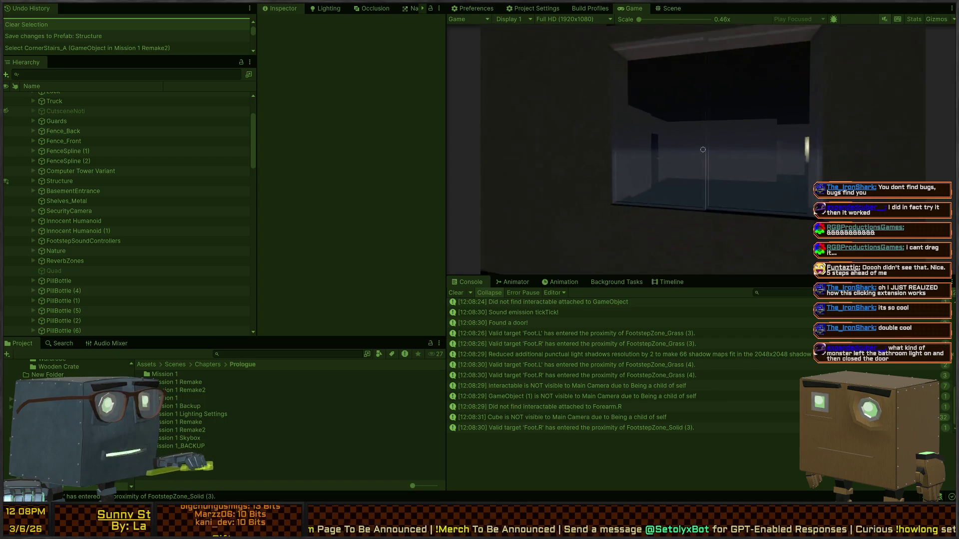
key("w")
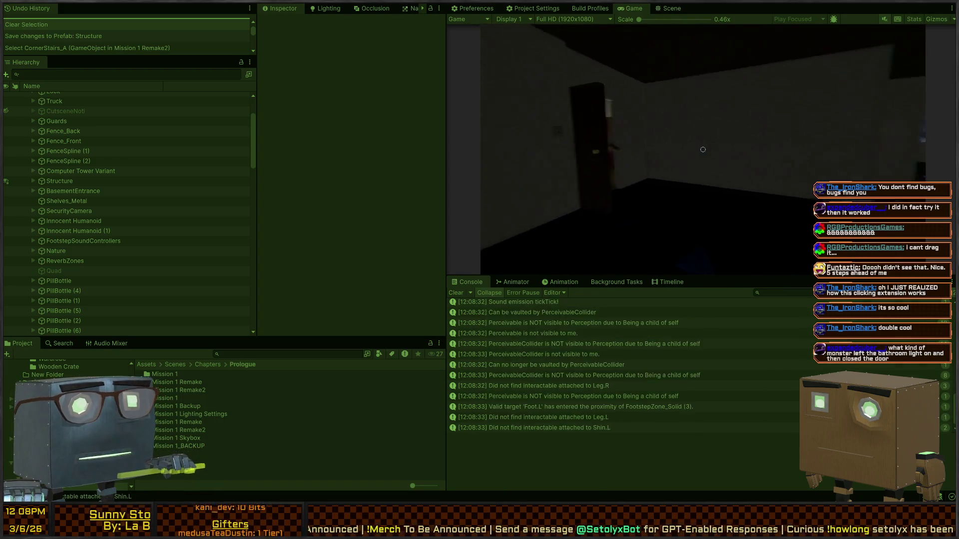
key("w")
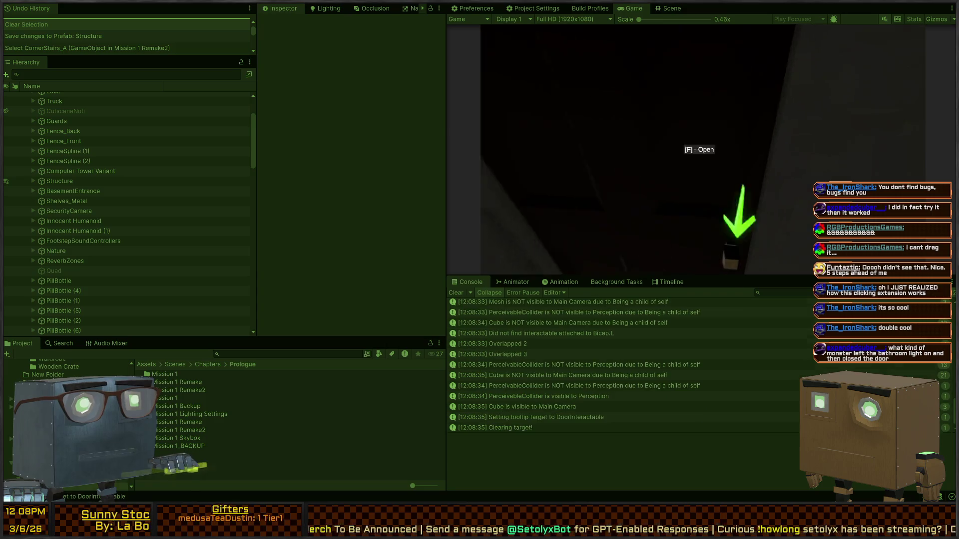
Step: Walk through the dim hallway into the ceiling-fan room and flip the light switch on
key("w")
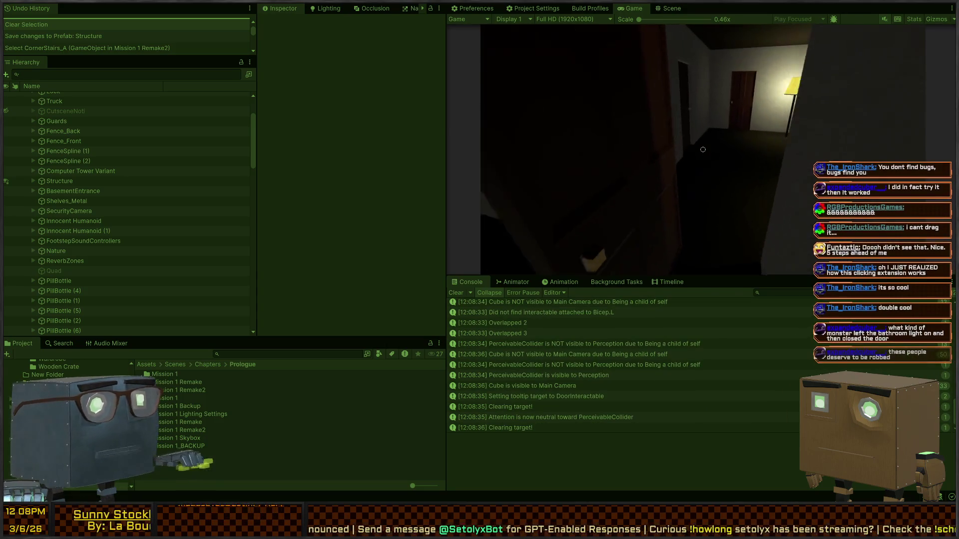
key("w")
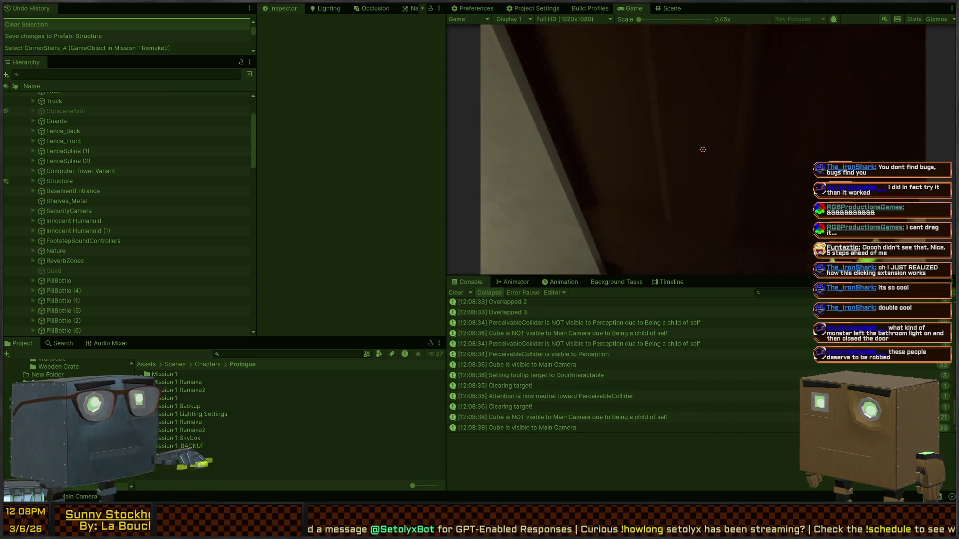
key("w")
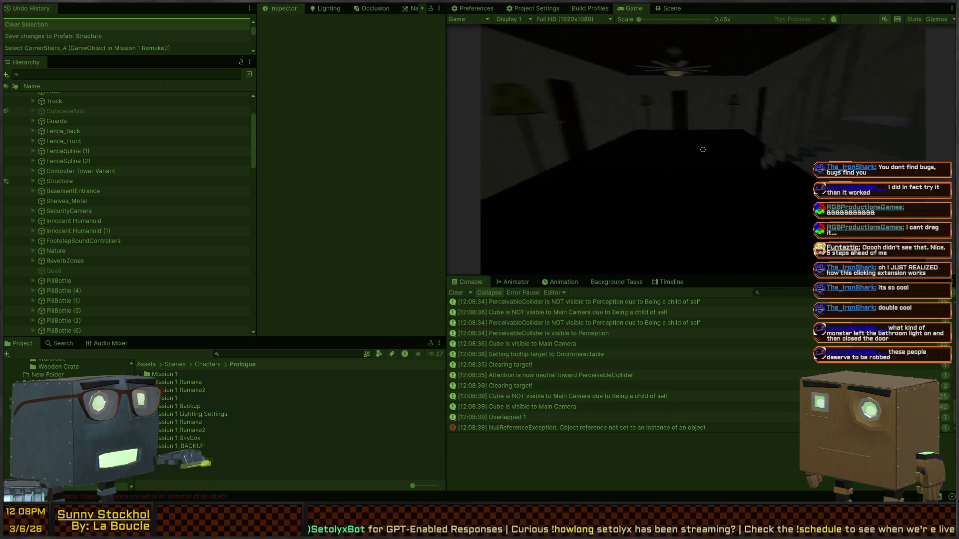
key("w")
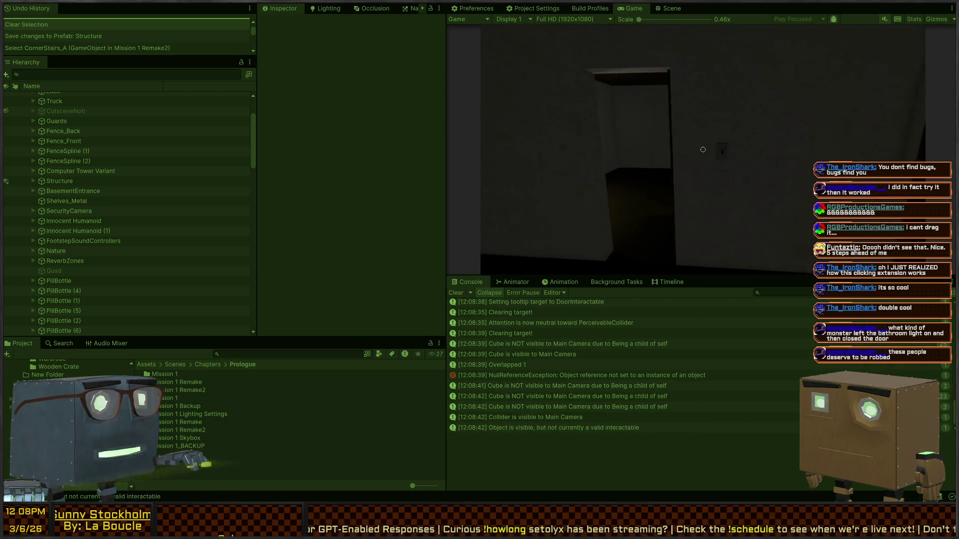
key("w")
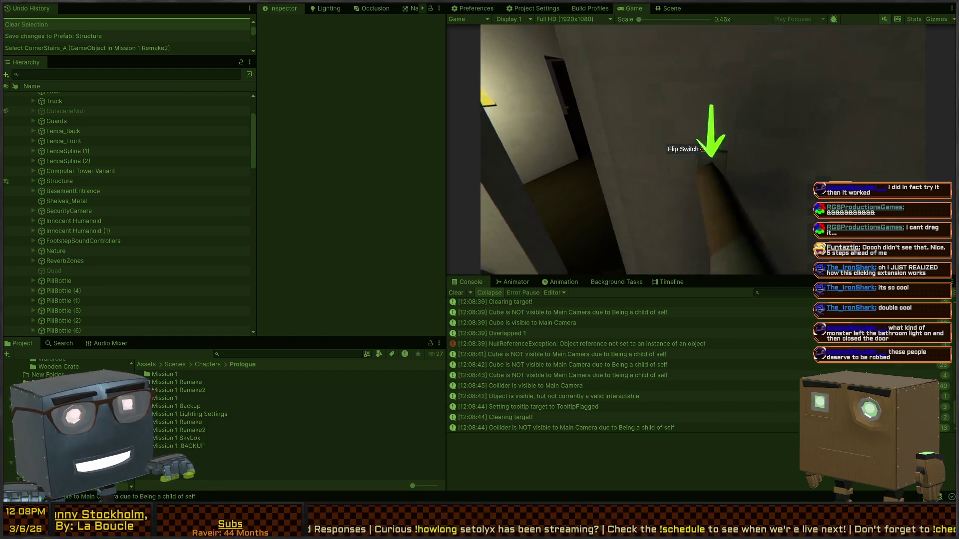
left_click(703, 150)
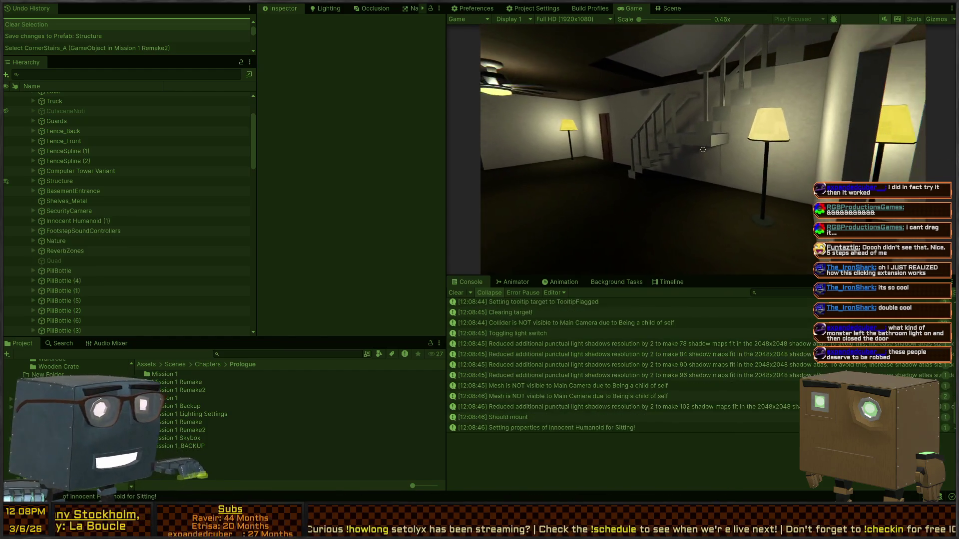
Step: Walk down the lamp-lit hallway toward the staircase, then stop the playtest
key("w")
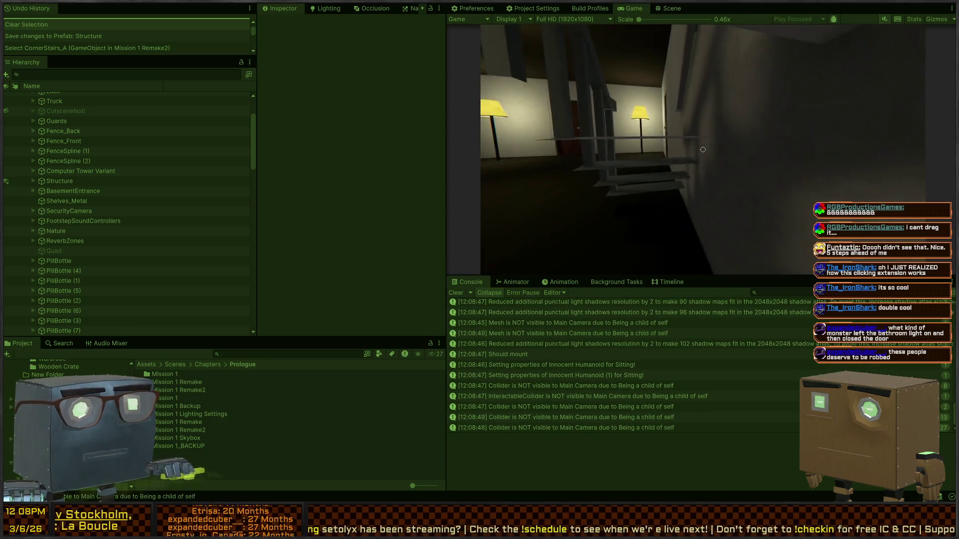
key("w")
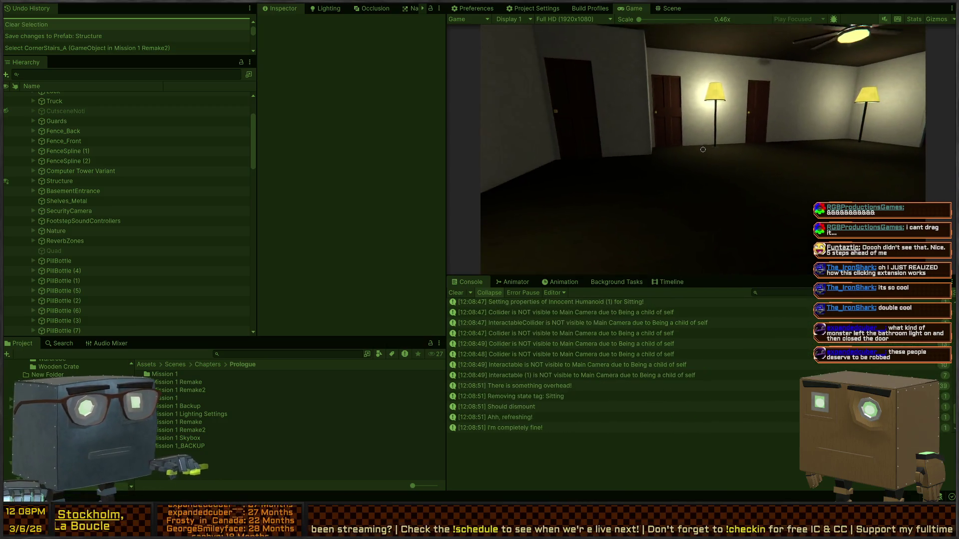
key("ctrl+p")
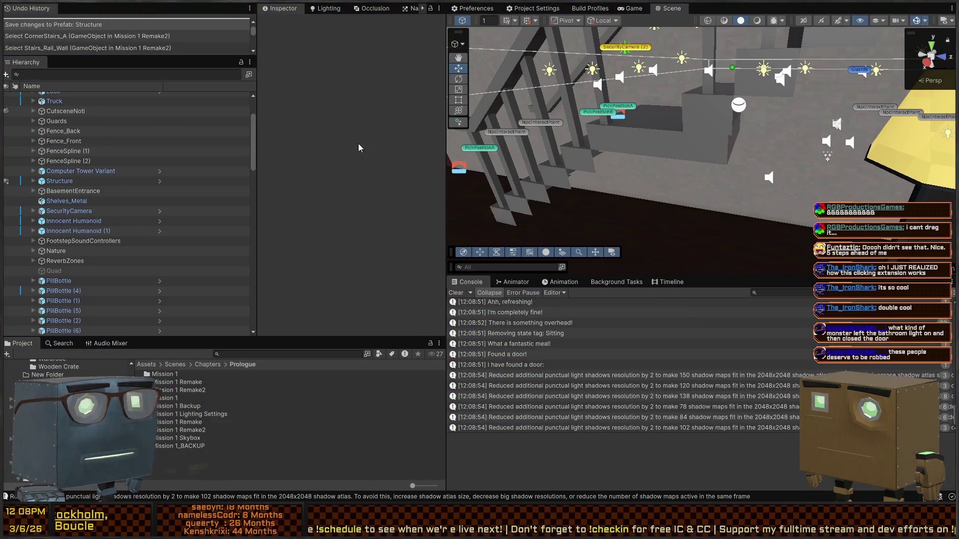
Step: Browse the Project window into Assets/Scenes/DebugScenes/Gyms
scroll(91, 191, "up", 3)
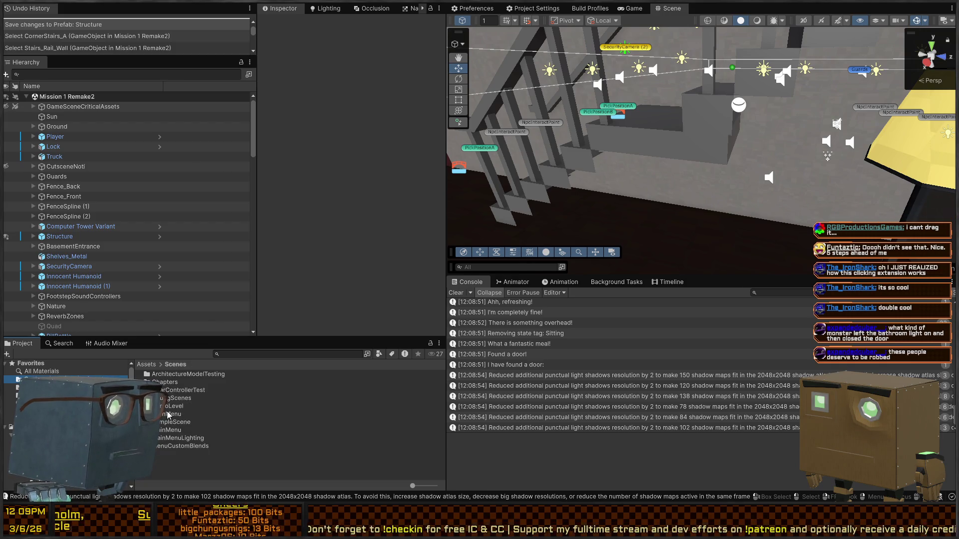
double_click(176, 398)
double_click(170, 390)
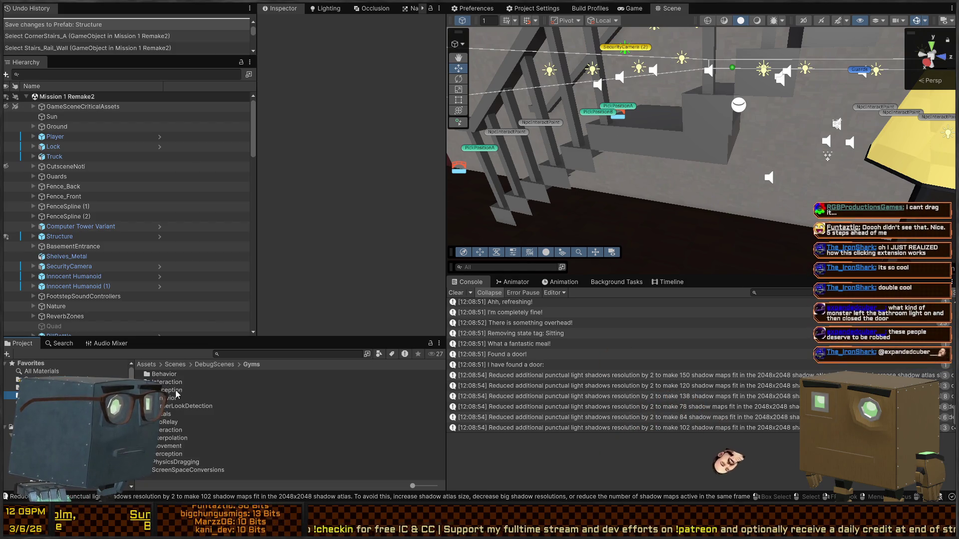
Step: Open the Movement gym scene, walk around it briefly in Play mode, then pause and stop
double_click(171, 450)
key("ctrl+p")
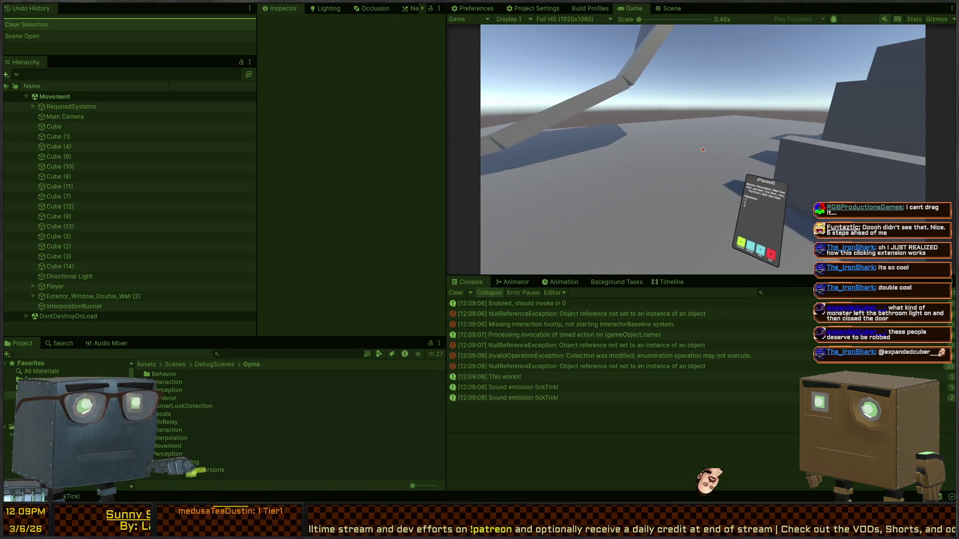
key("e")
key("w")
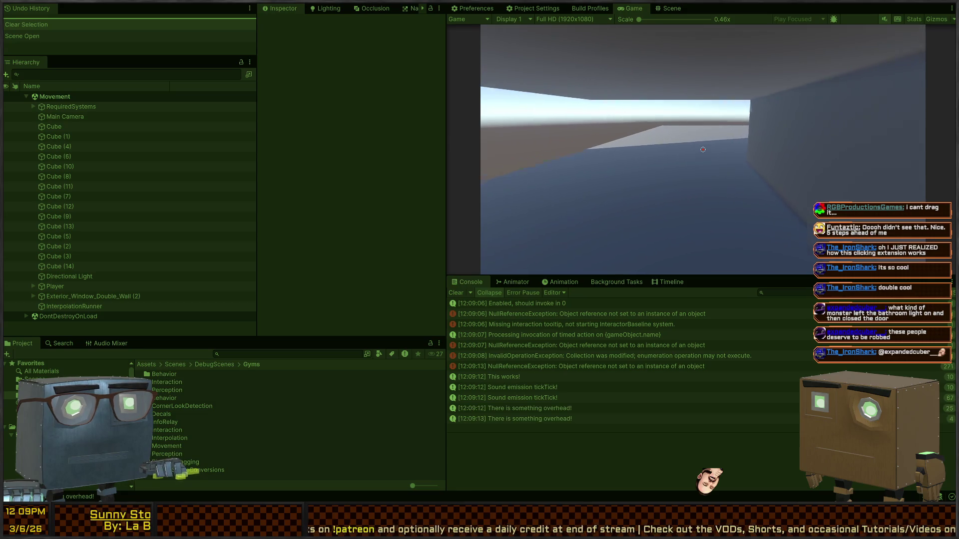
key("w")
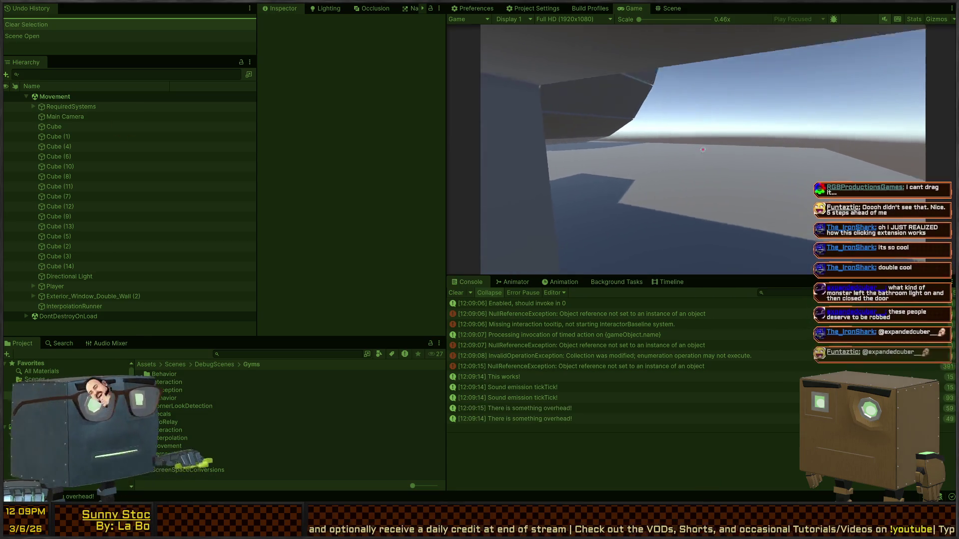
key("w")
key("Escape")
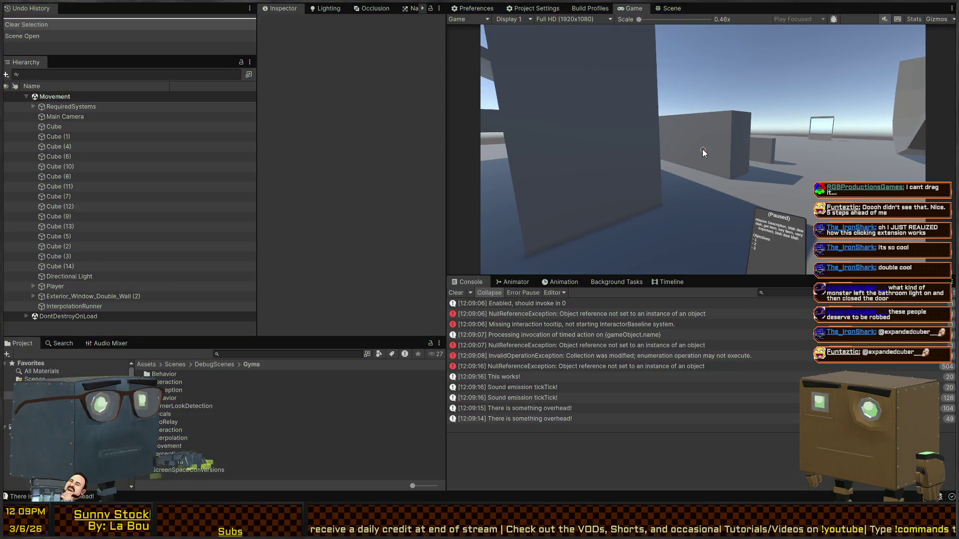
key("ctrl+p")
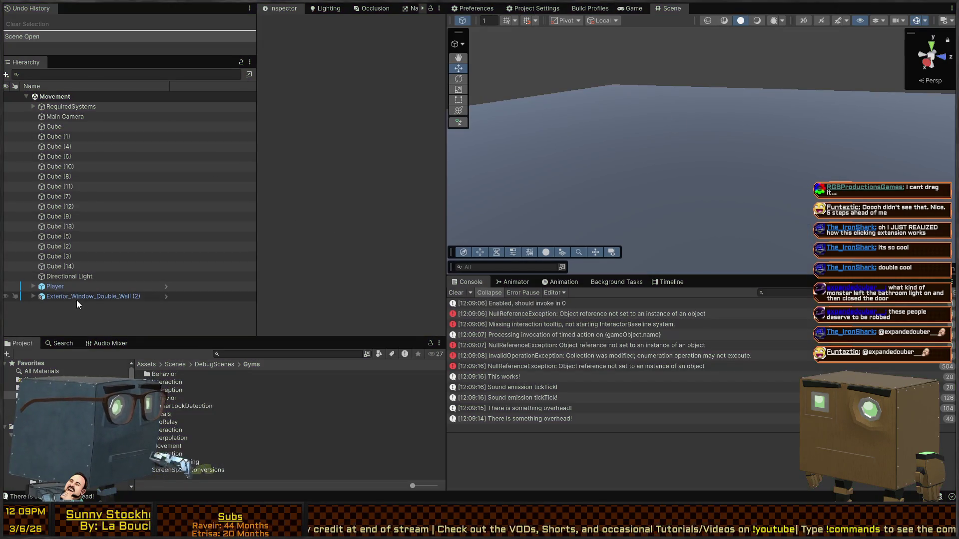
Step: Select the Player and bring its Smoothed Collider Rescaler entries into view in the Inspector
left_click(92, 287)
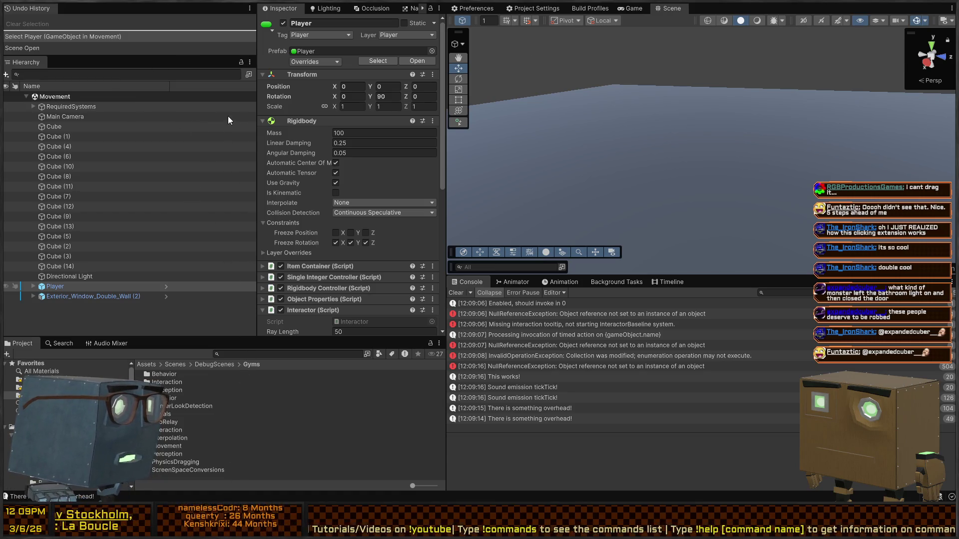
left_click(56, 298)
left_click(75, 287)
left_click(34, 287)
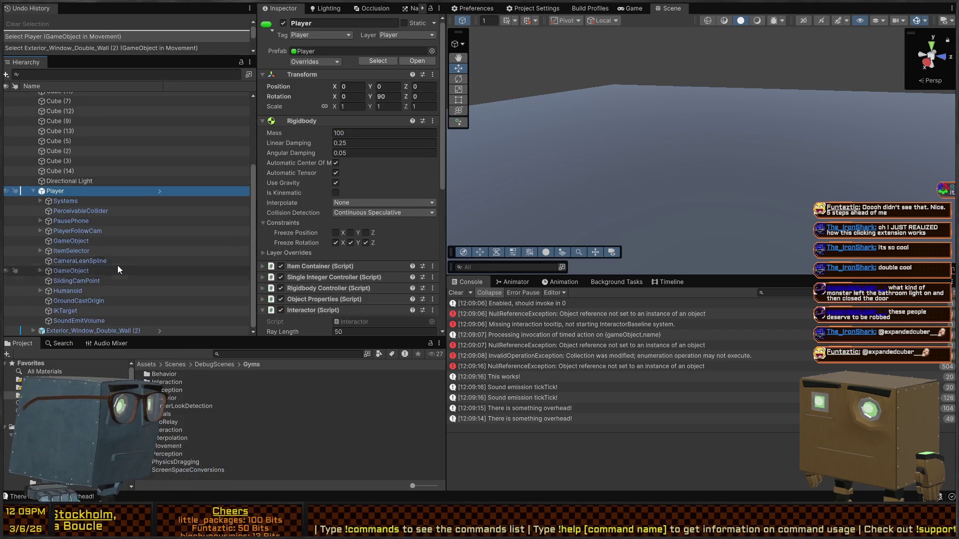
left_click(82, 209)
left_click(55, 201)
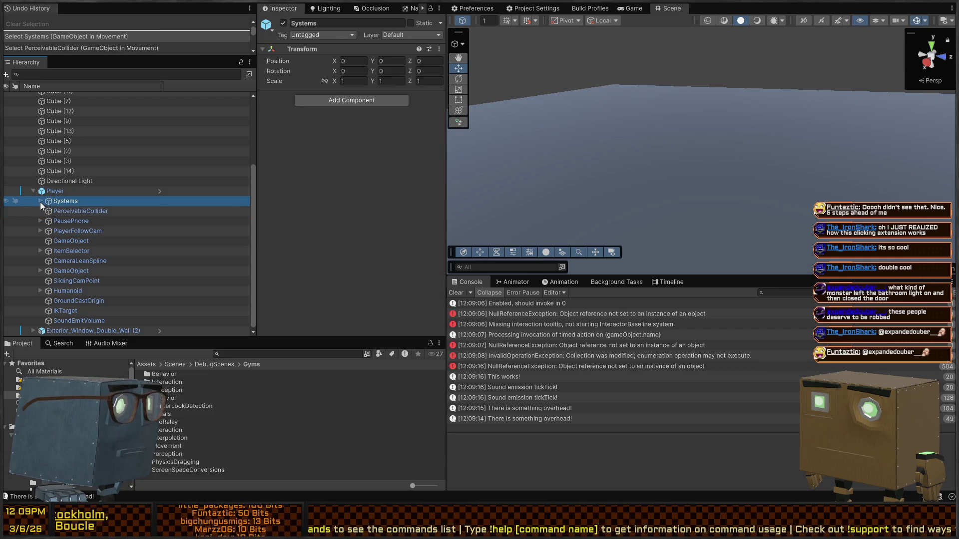
left_click(48, 191)
scroll(320, 150, "down", 10)
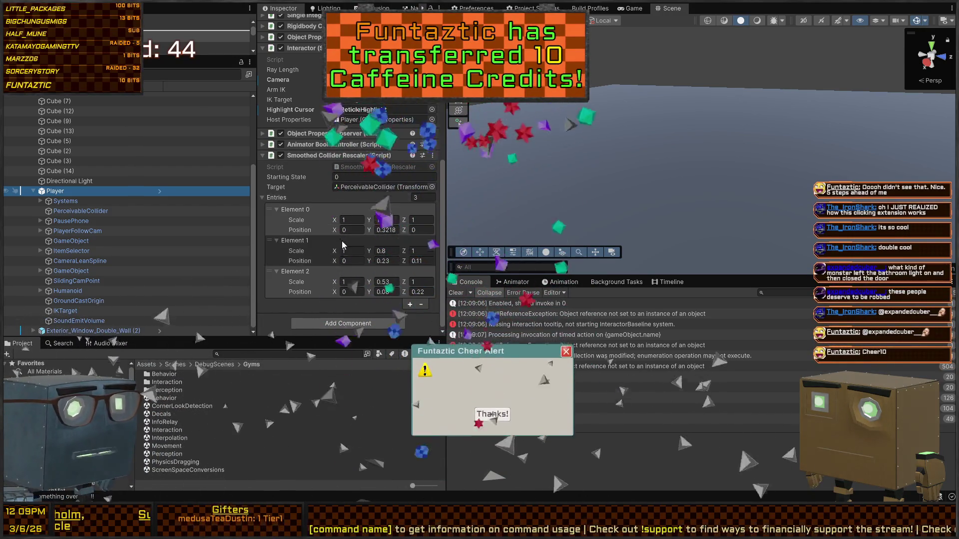
Step: Set Element 2's Scale Y to 0.8, then start a playtest
left_click(338, 293)
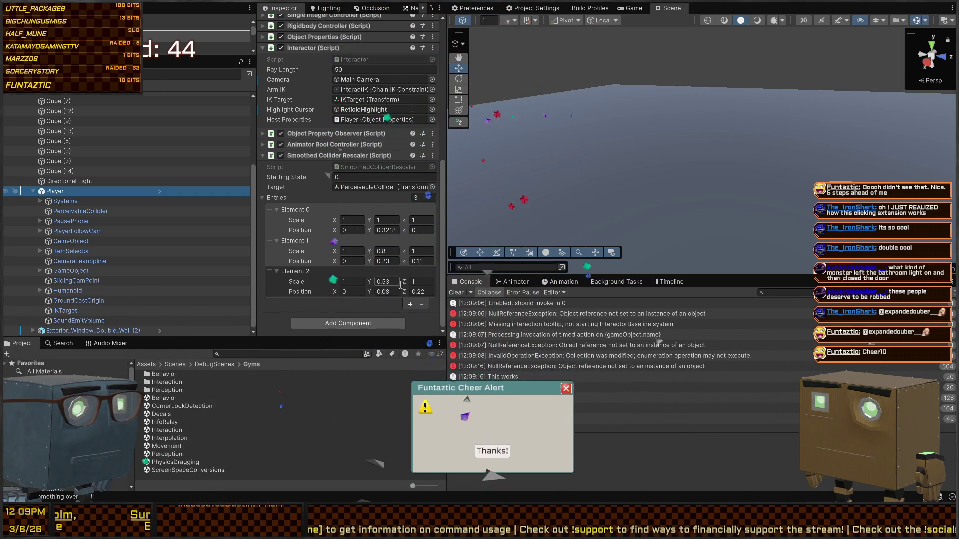
left_click(392, 249)
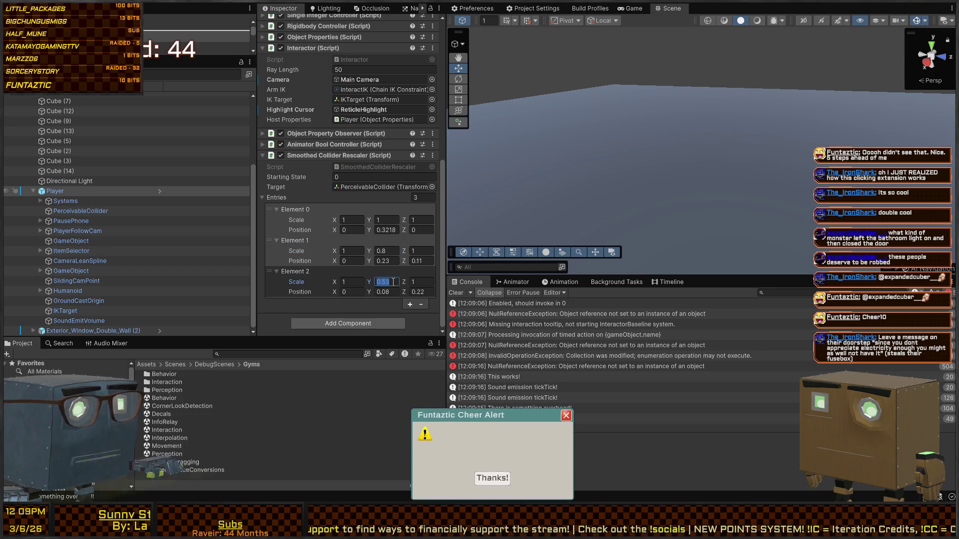
type("0.8")
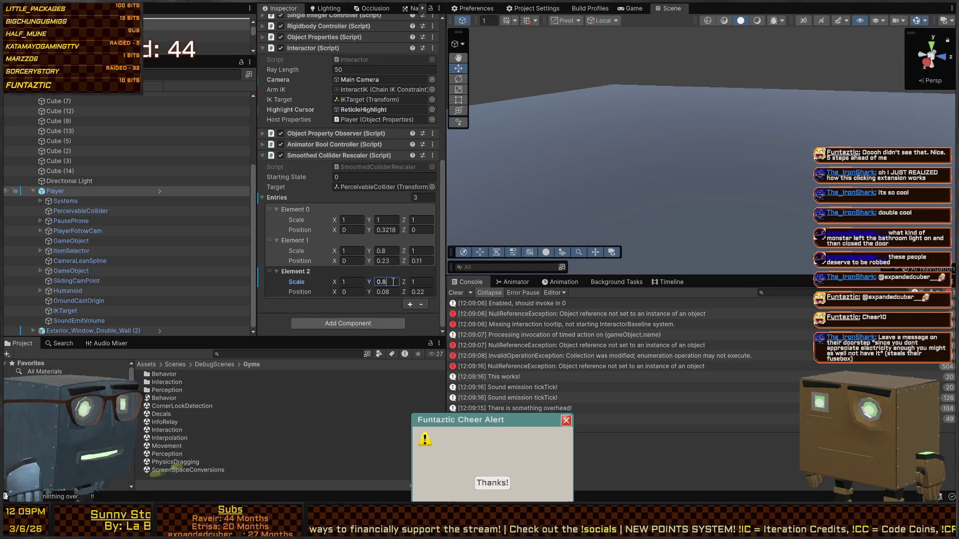
key("Return")
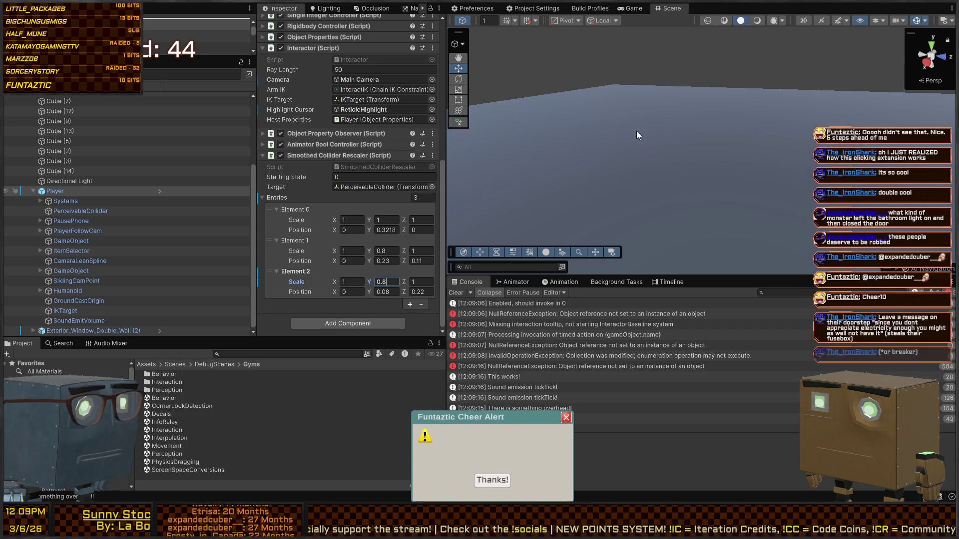
mouse_move(631, 172)
left_mouse_down()
mouse_move(146, 151)
mouse_move(318, 164)
left_mouse_up()
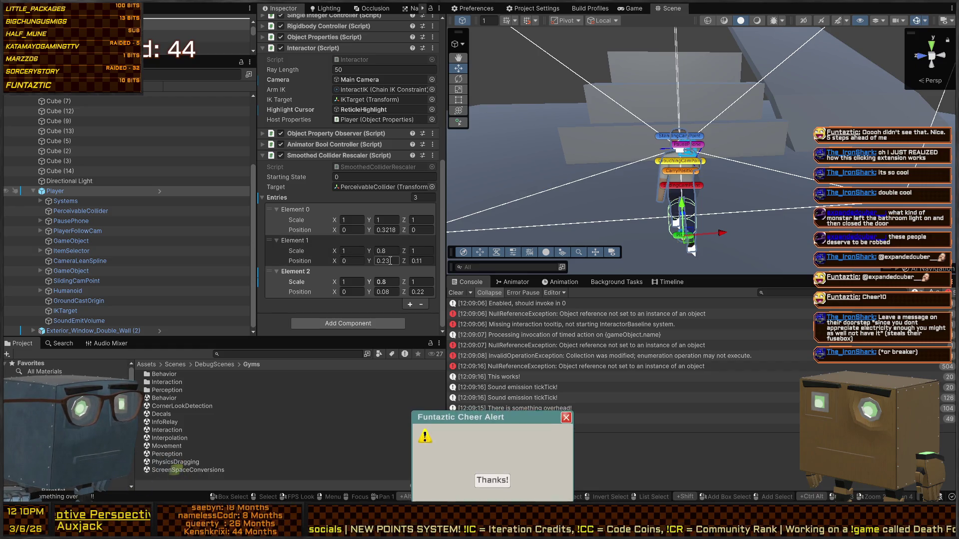
left_click(387, 298)
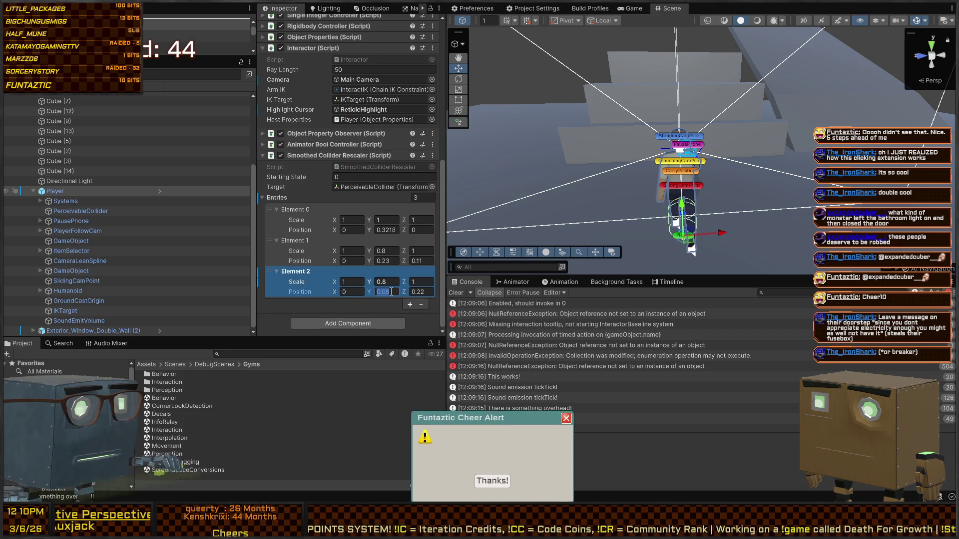
key("ctrl+p")
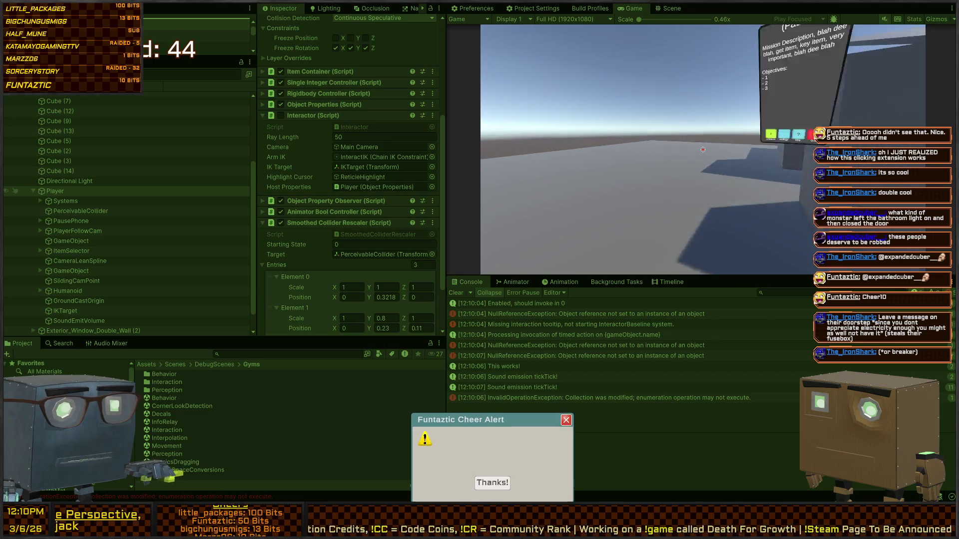
Step: Resume the game briefly, pause it again and stop Play mode
key("Escape")
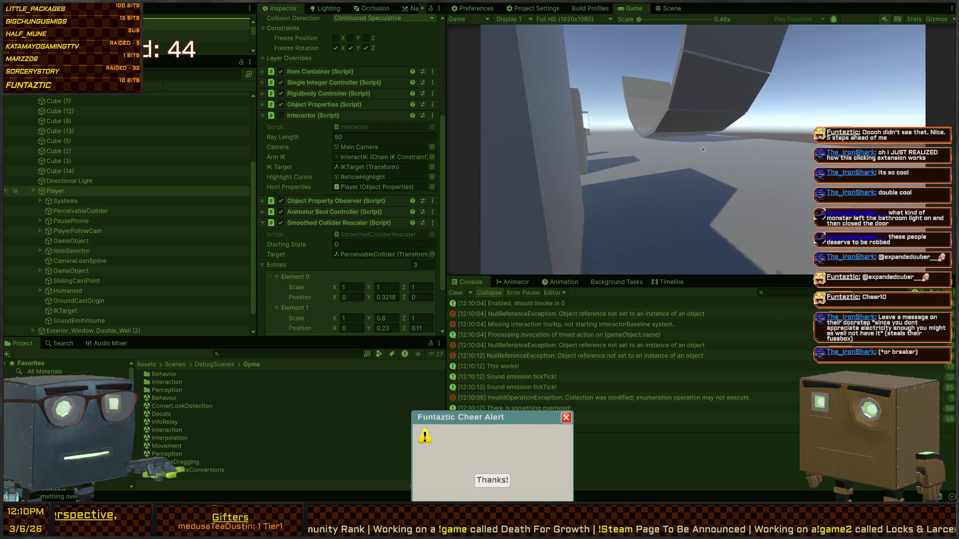
key("Escape")
key("ctrl+p")
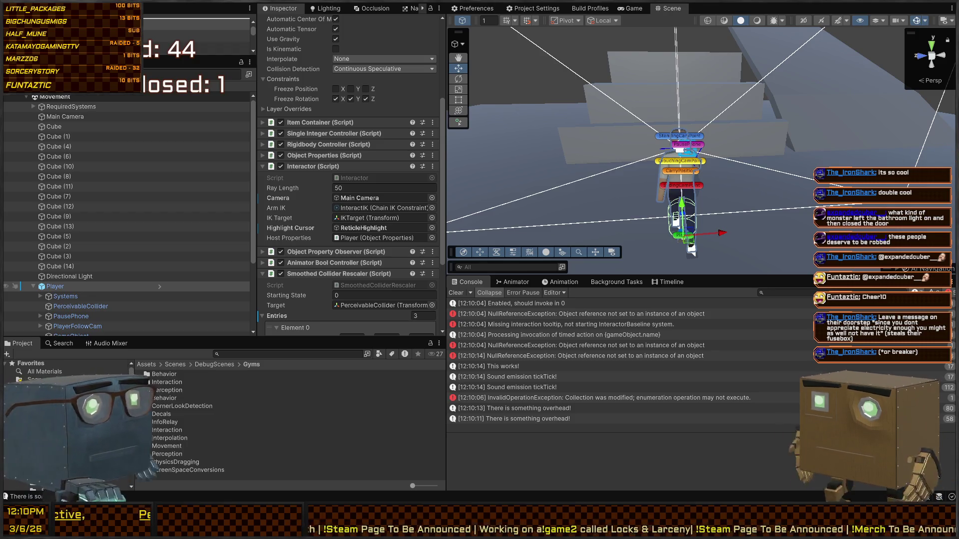
Step: Adjust a Smoothed Collider Rescaler entry and save the Movement scene, then view the Game tab
mouse_move(624, 140)
left_mouse_down()
mouse_move(643, 136)
mouse_move(238, 209)
left_mouse_up()
scroll(309, 199, "down", 5)
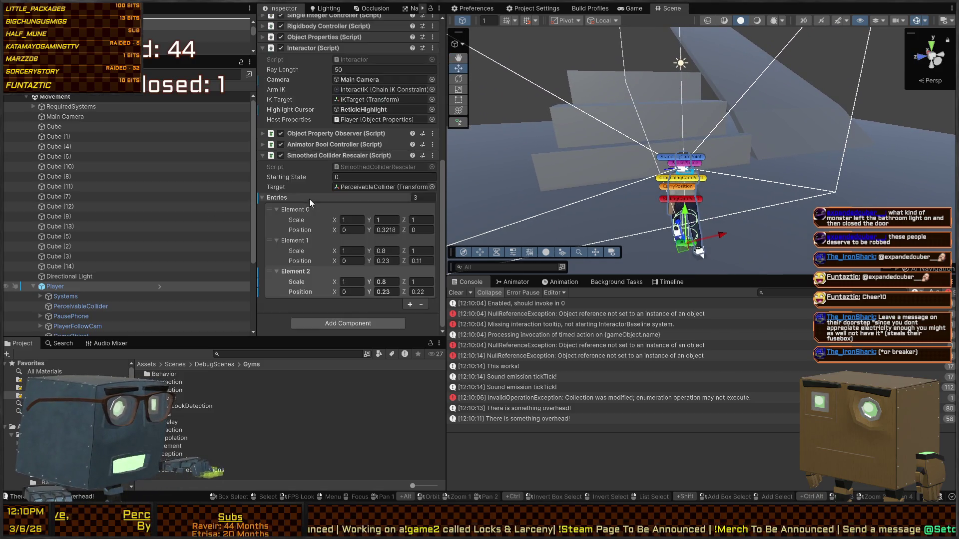
left_click(365, 214)
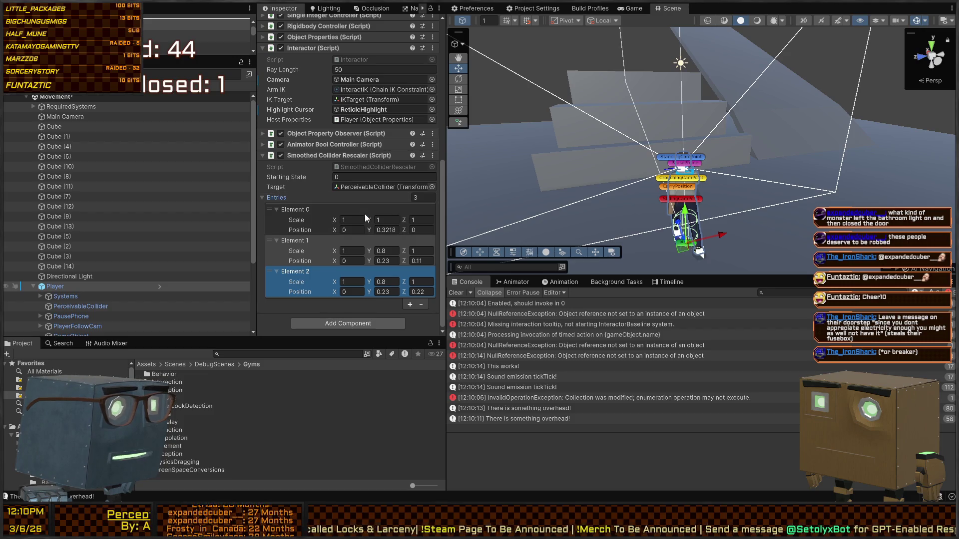
key("ctrl+s")
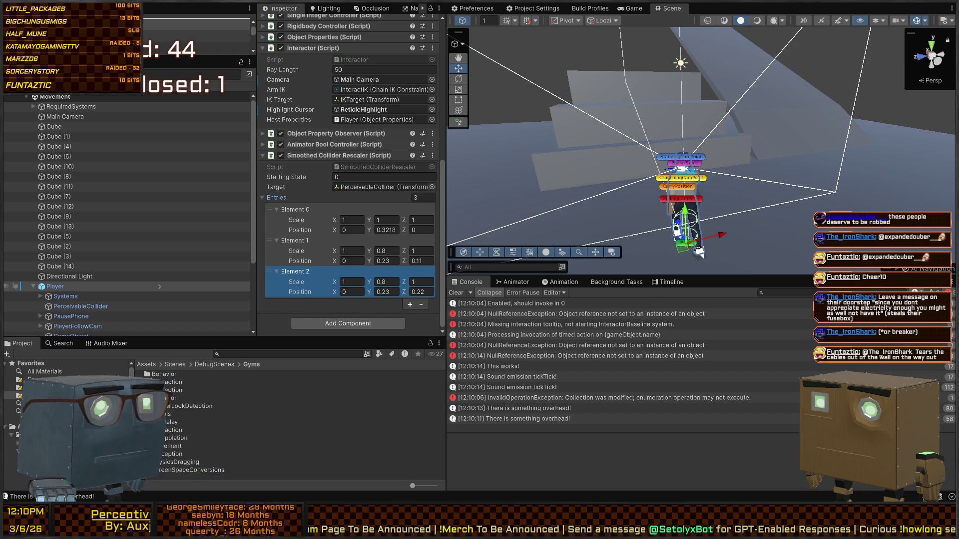
left_click(630, 9)
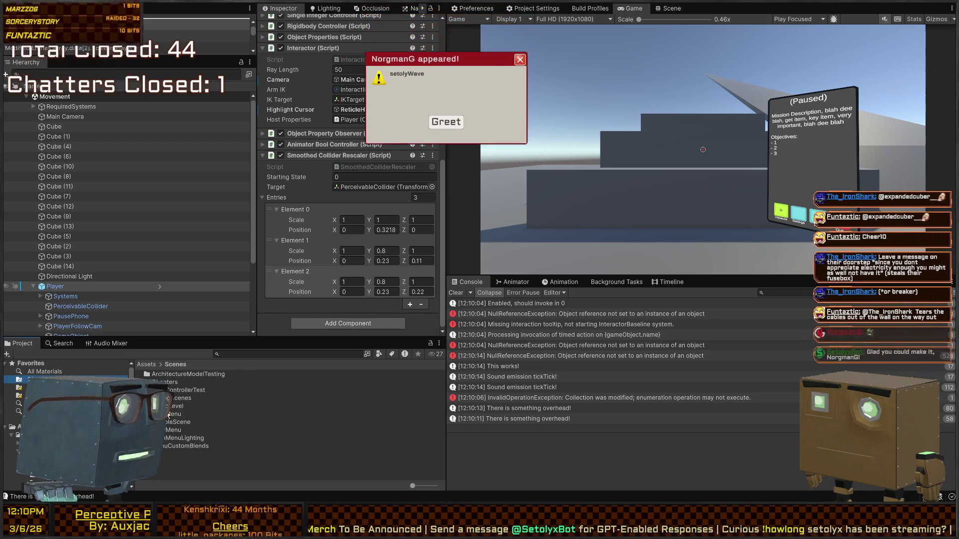
Step: Go to Scenes/Chapters/Prologue and open the Mission 1 Remake2 scene
double_click(176, 381)
double_click(176, 374)
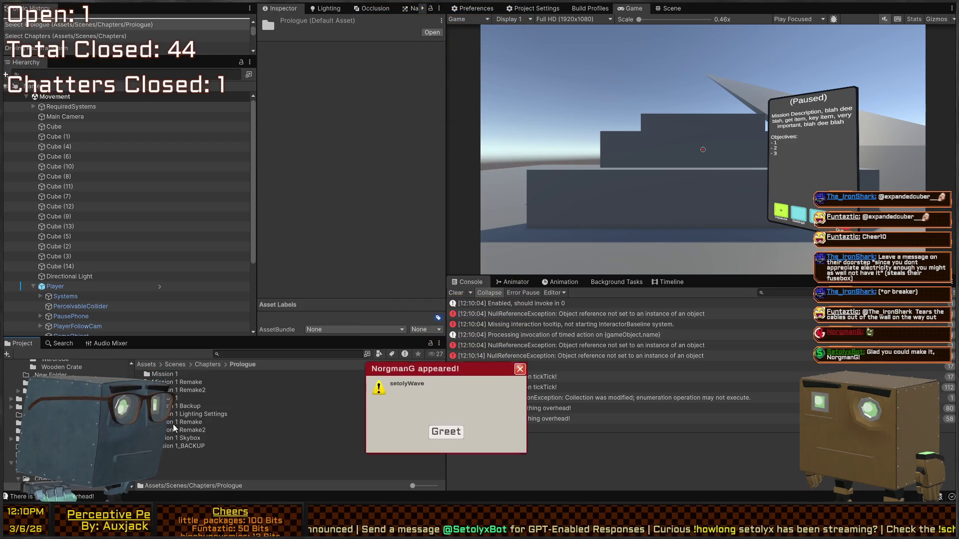
left_click(181, 430)
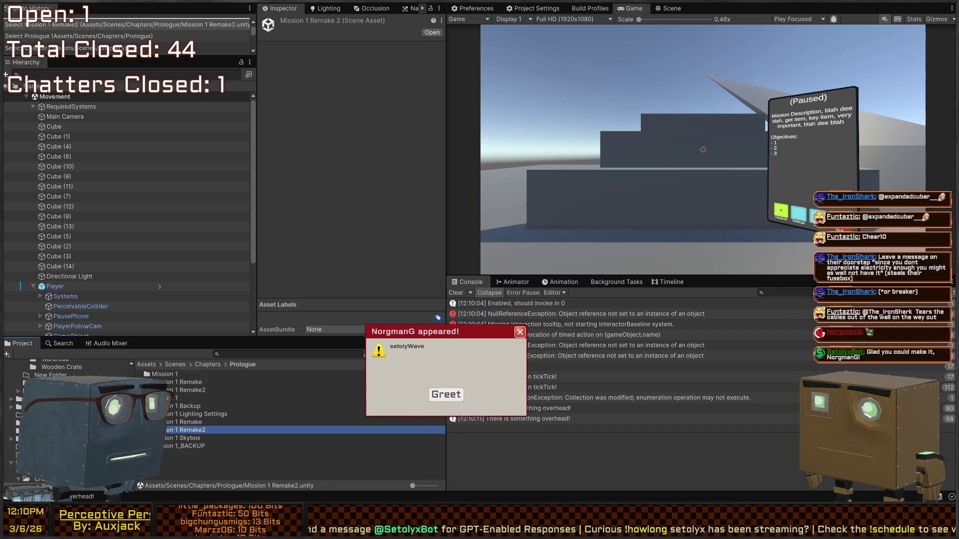
left_click(432, 32)
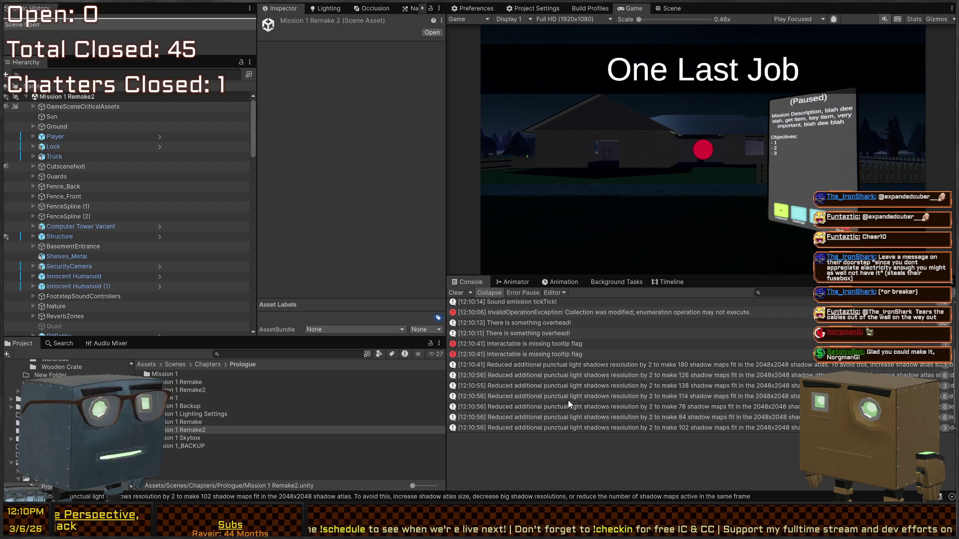
Step: Assign a Tooltip Flag to BasementHinge_A and BasementHinge_B, found via the missing-flag console error
left_click(521, 342)
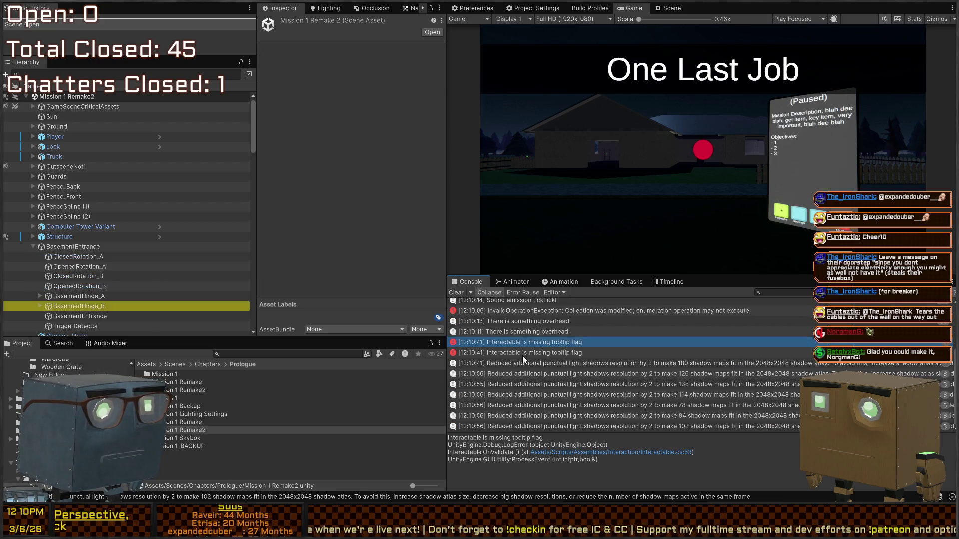
left_click(73, 297)
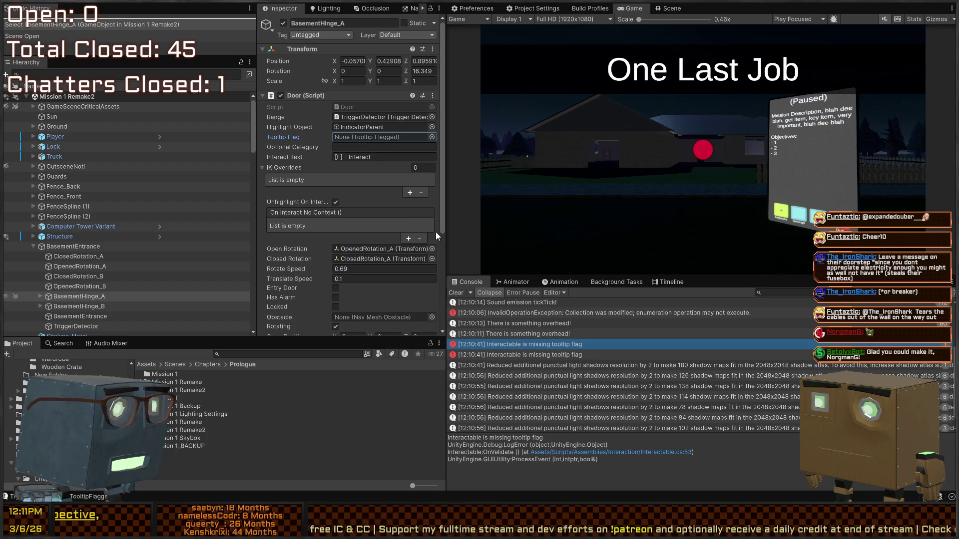
left_click(72, 307)
key("ctrl+v")
scroll(344, 194, "down", 5)
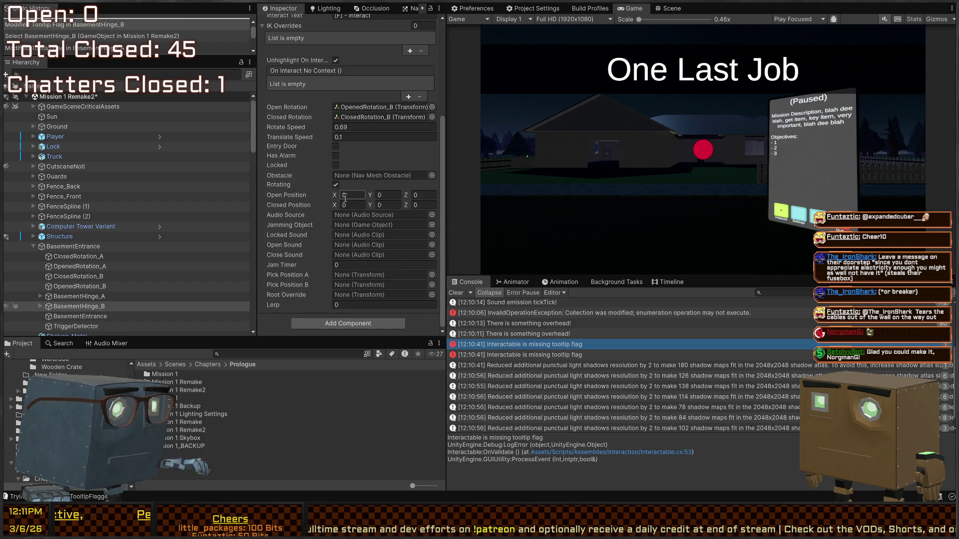
scroll(540, 342, "up", 3)
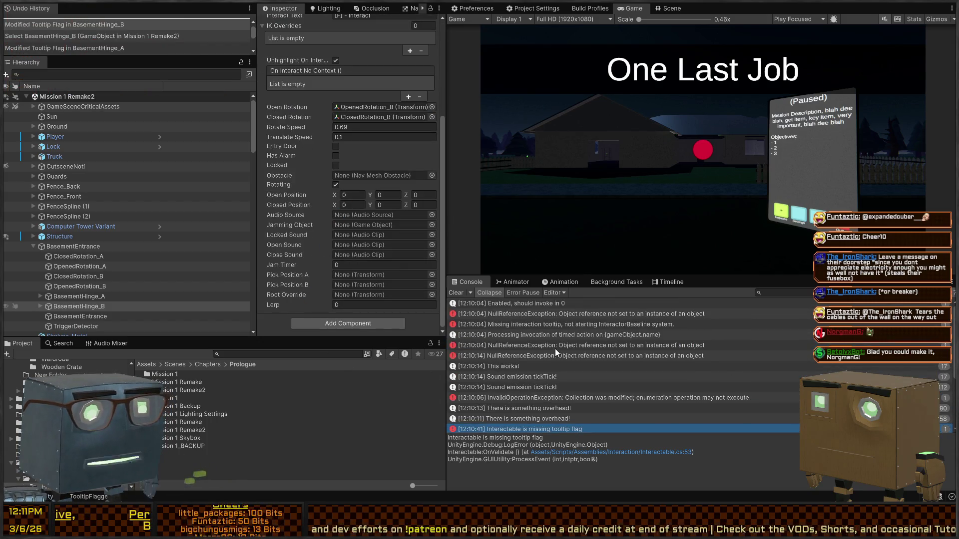
Step: Read the NullReferenceException stack trace, then show the Player's three collider rescaler entries
left_click(554, 355)
scroll(541, 343, "down", 3)
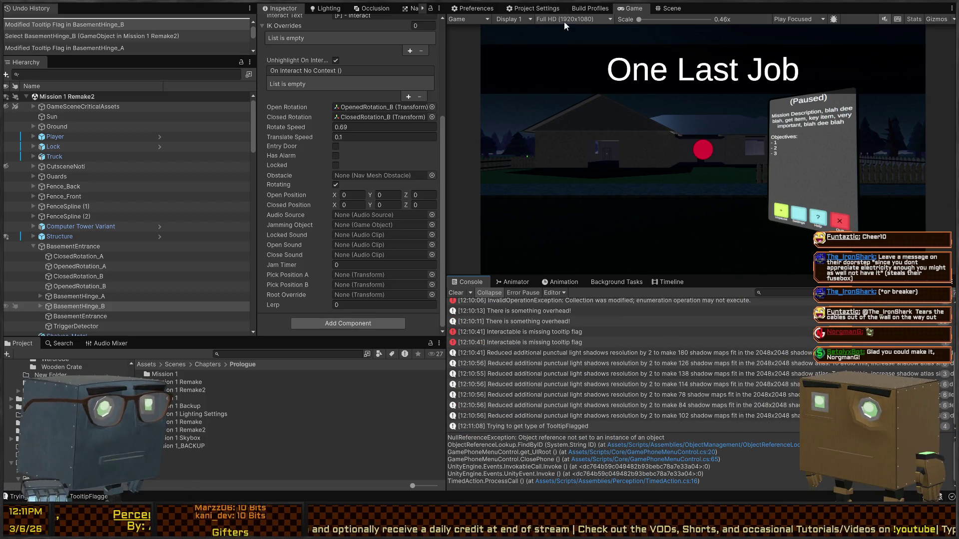
left_click(90, 136)
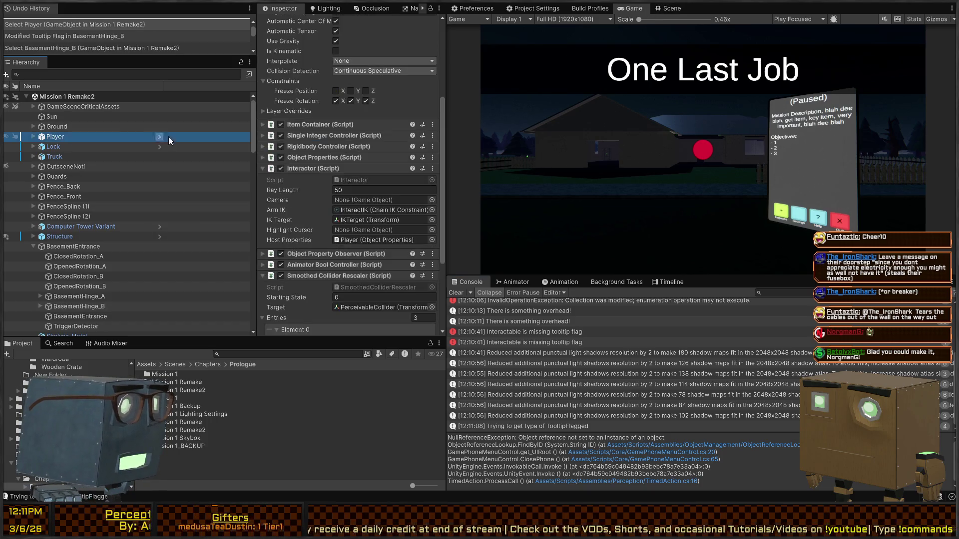
left_click(313, 197)
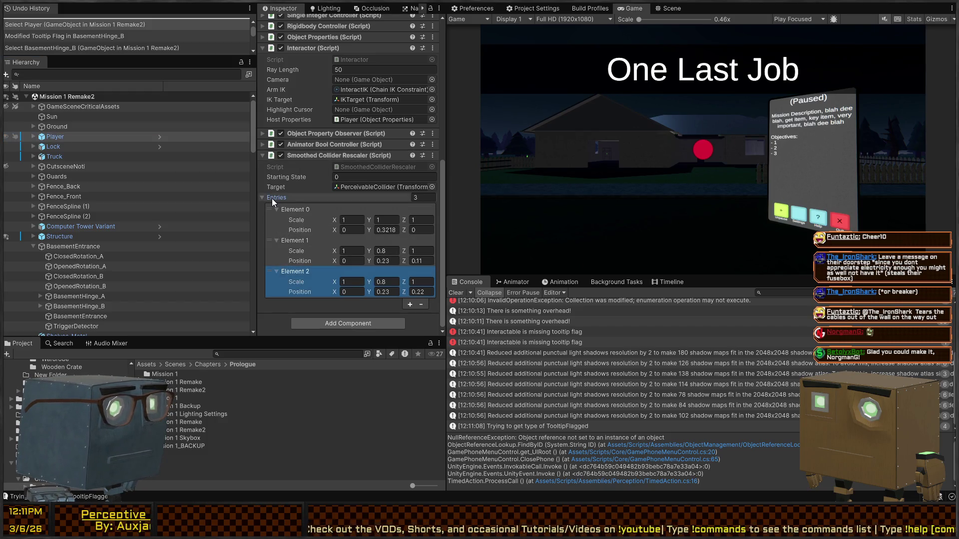
Step: Playtest Mission 1 Remake2: climb in through the window, toggle the room lights, reach the stairs
key("ctrl+p")
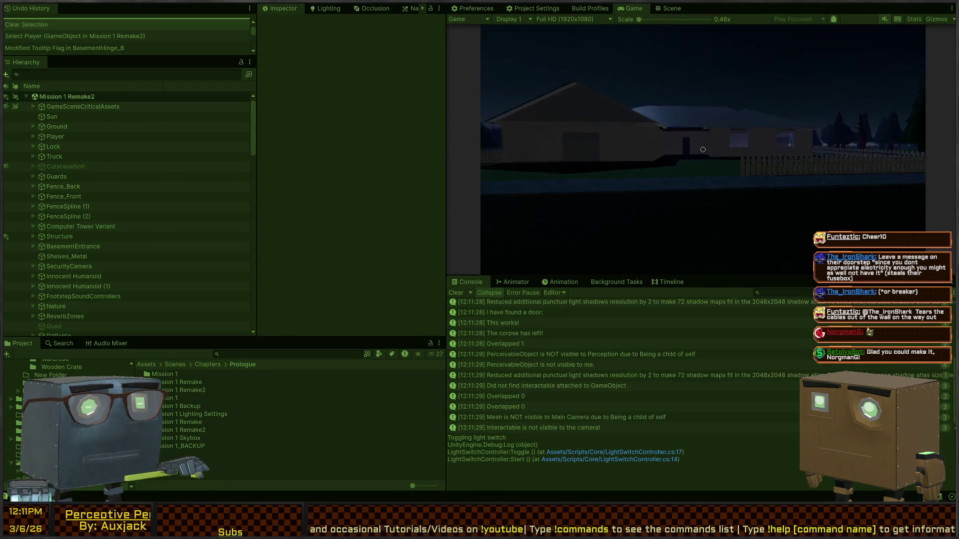
key("w")
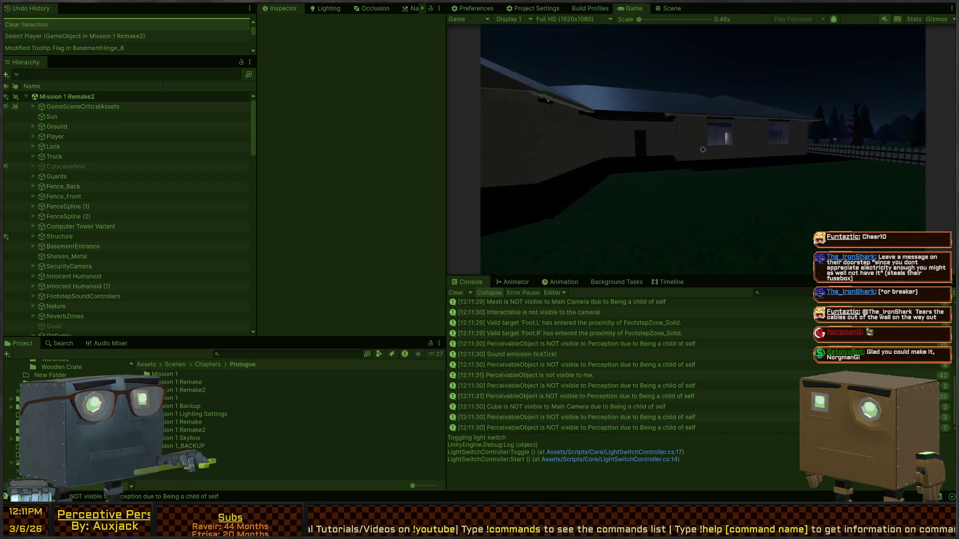
key("w")
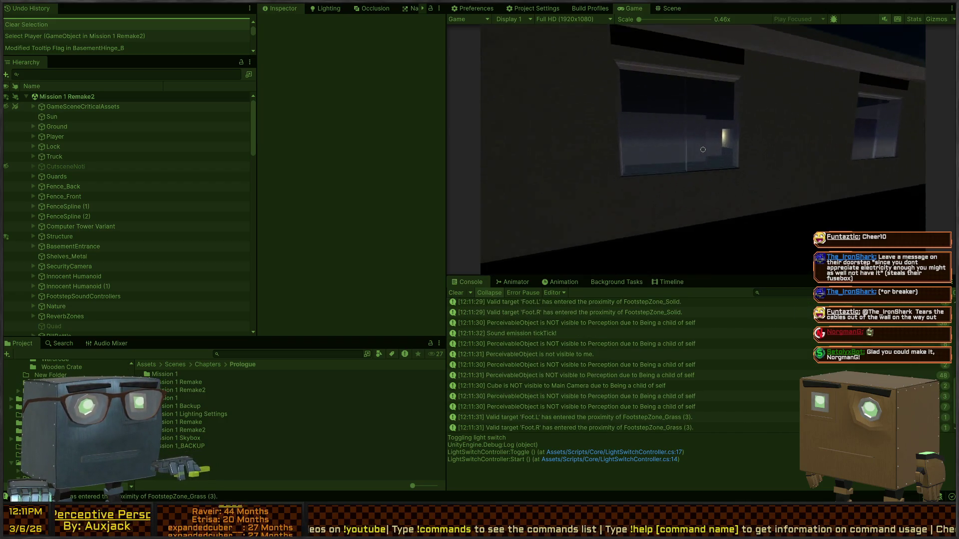
key("w")
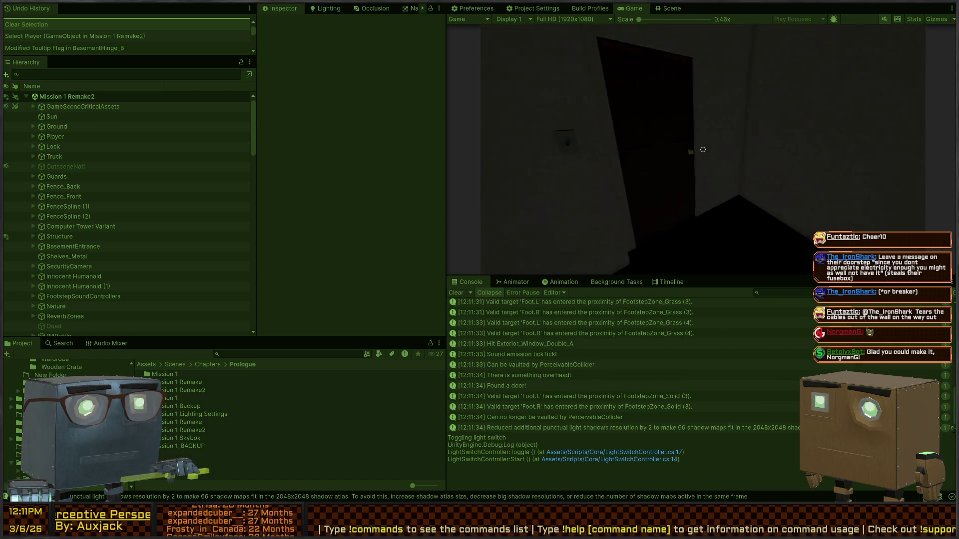
key("w")
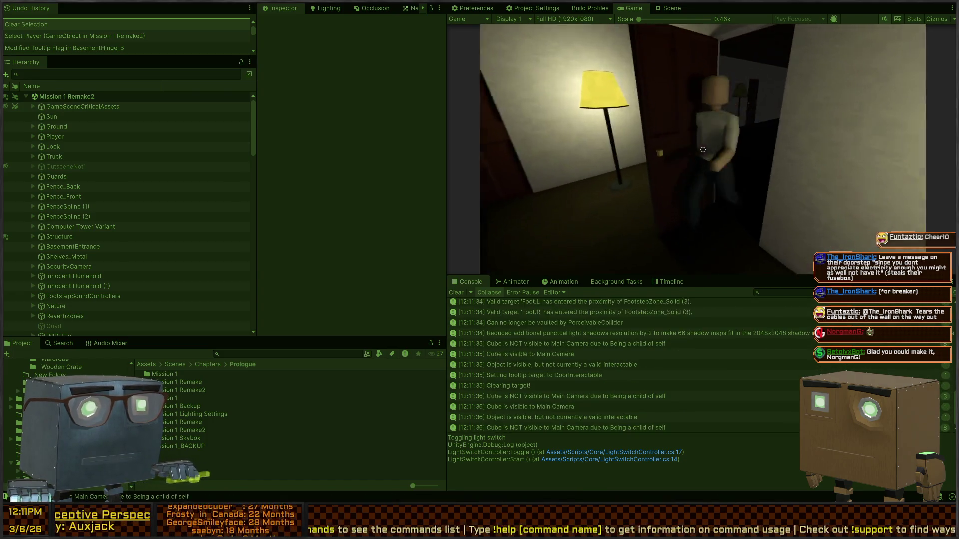
key("e")
key("w")
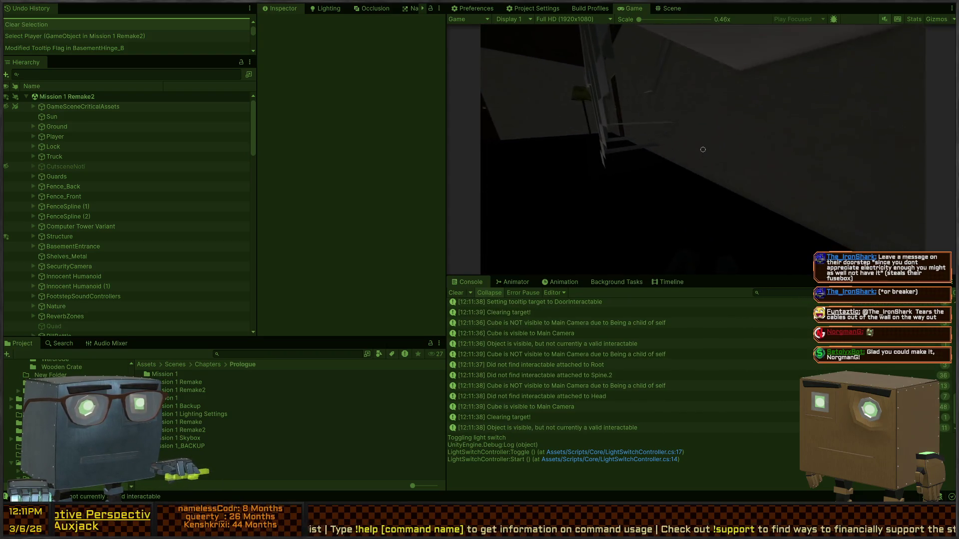
key("w")
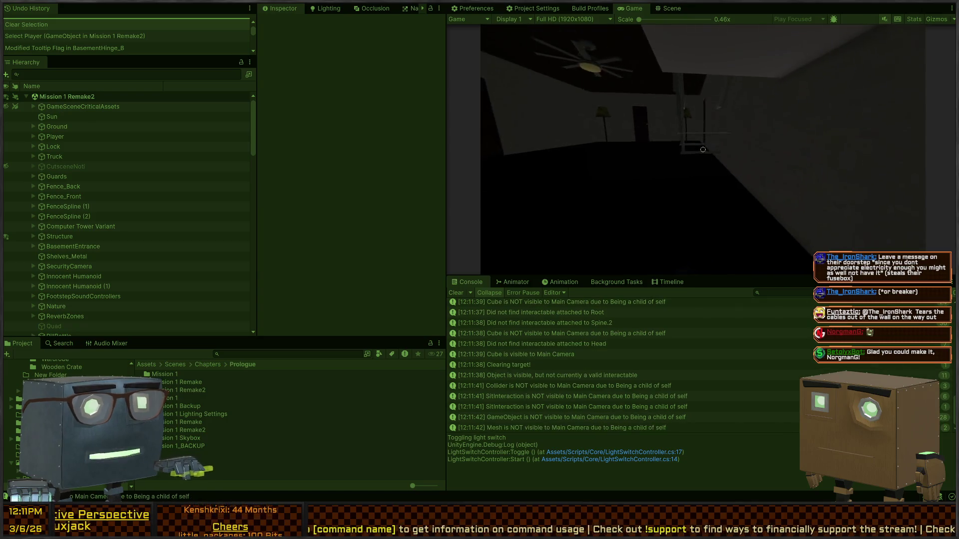
key("w")
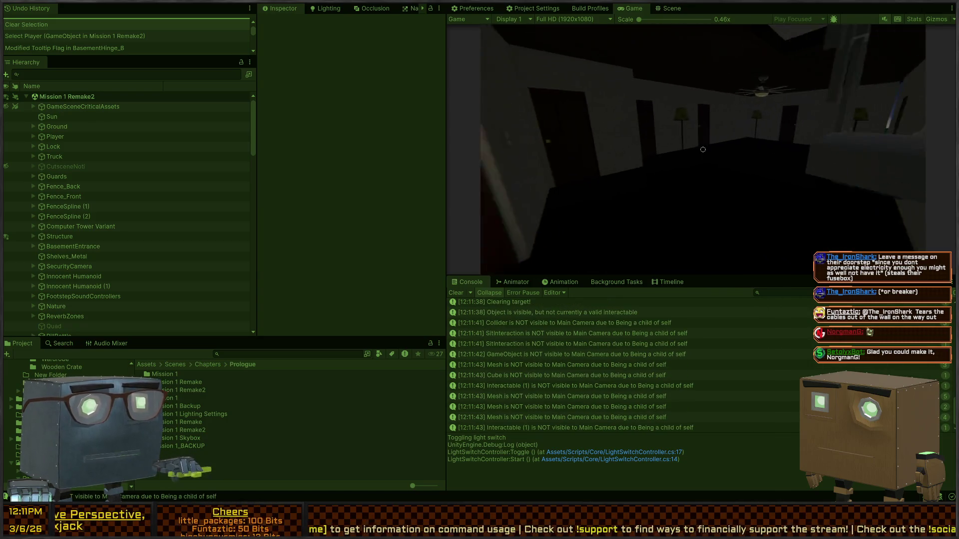
key("w")
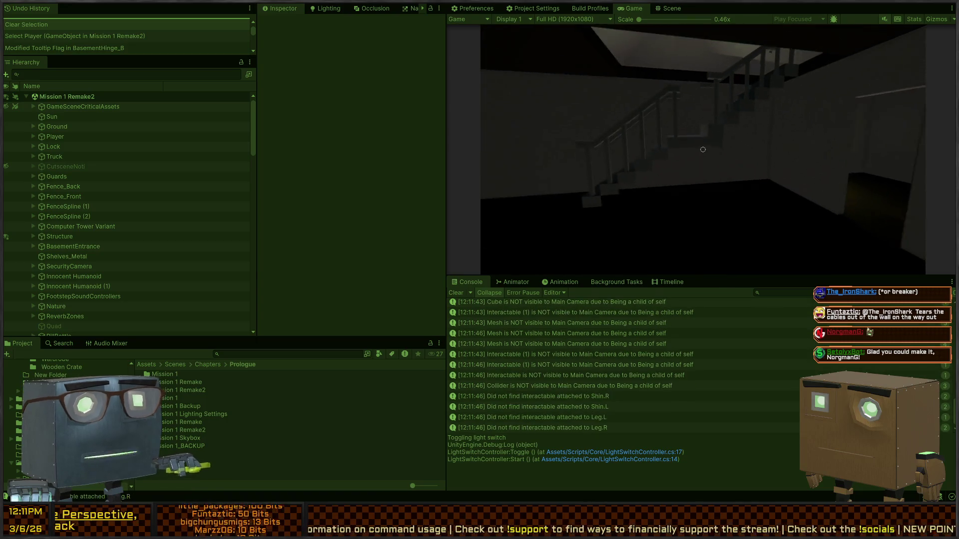
key("w")
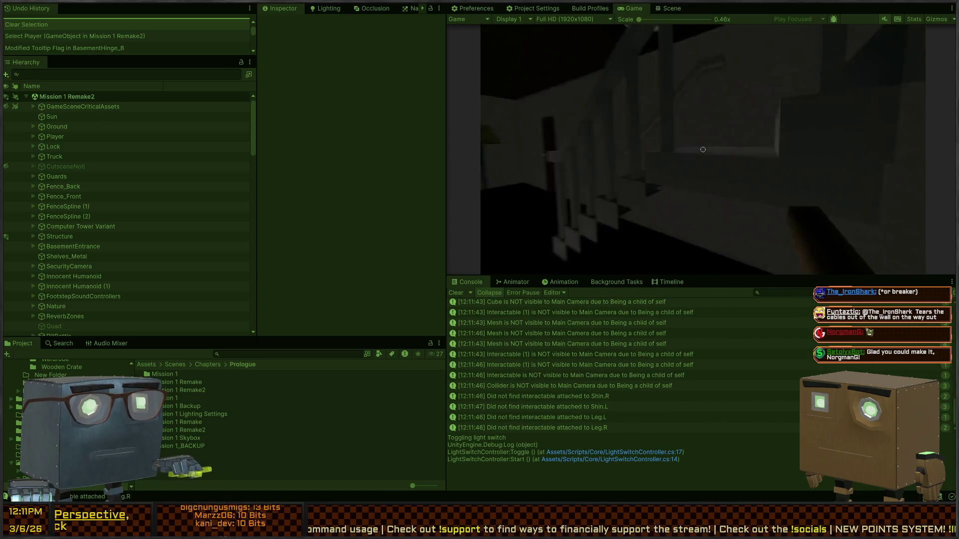
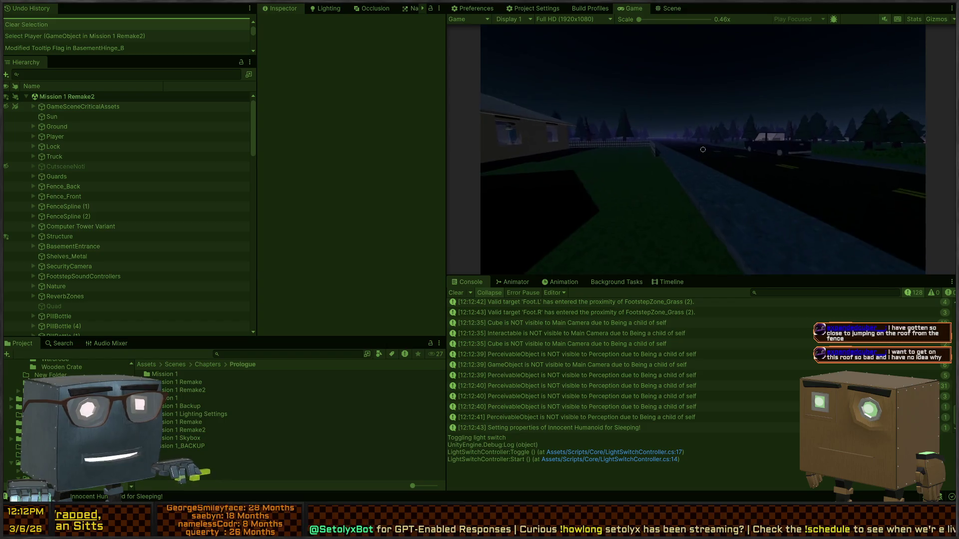
Step: Walk from the truck across the yard into the house and up the staircase to the landing
key("w")
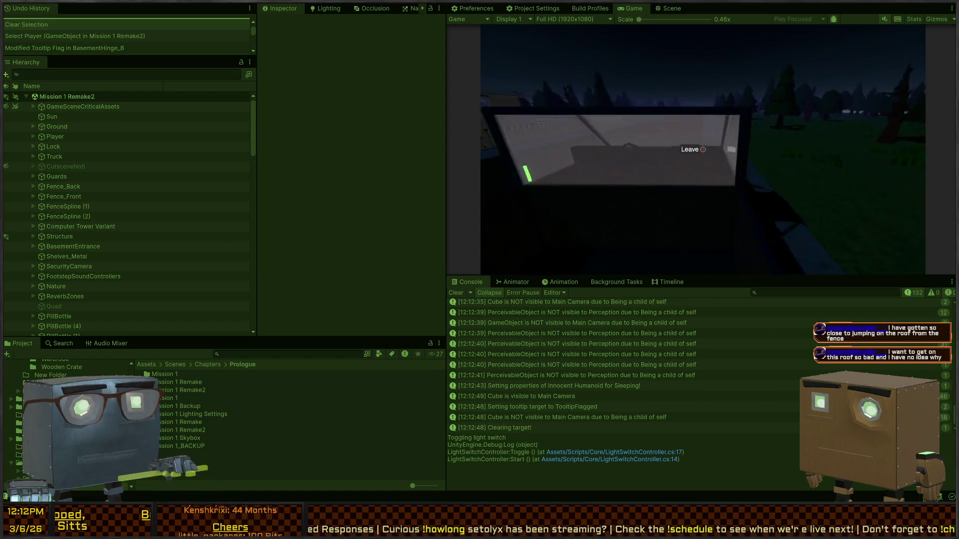
key("w")
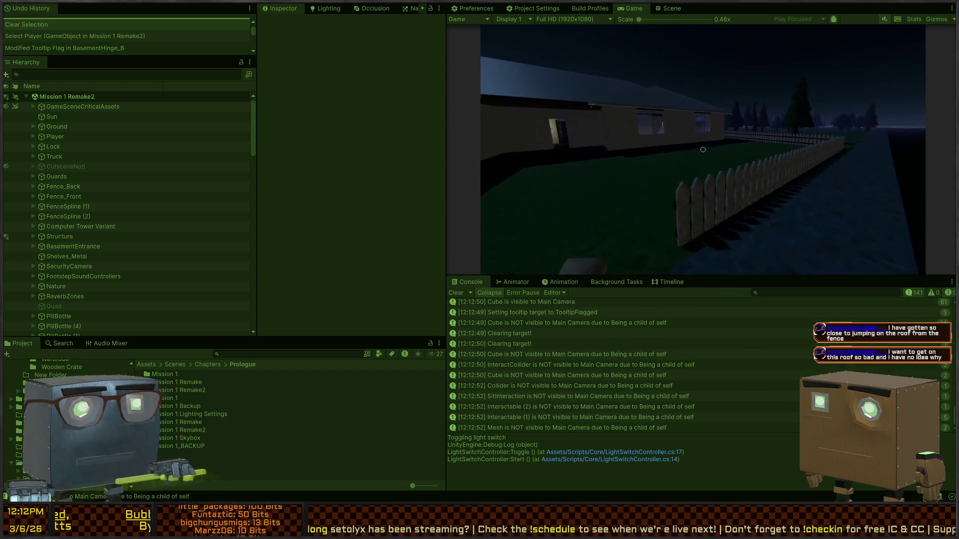
key("w")
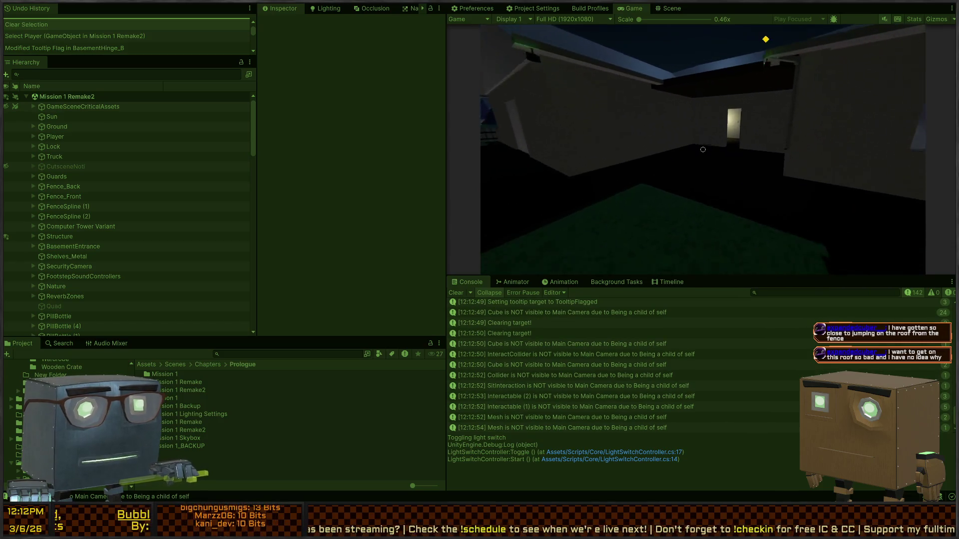
key("w")
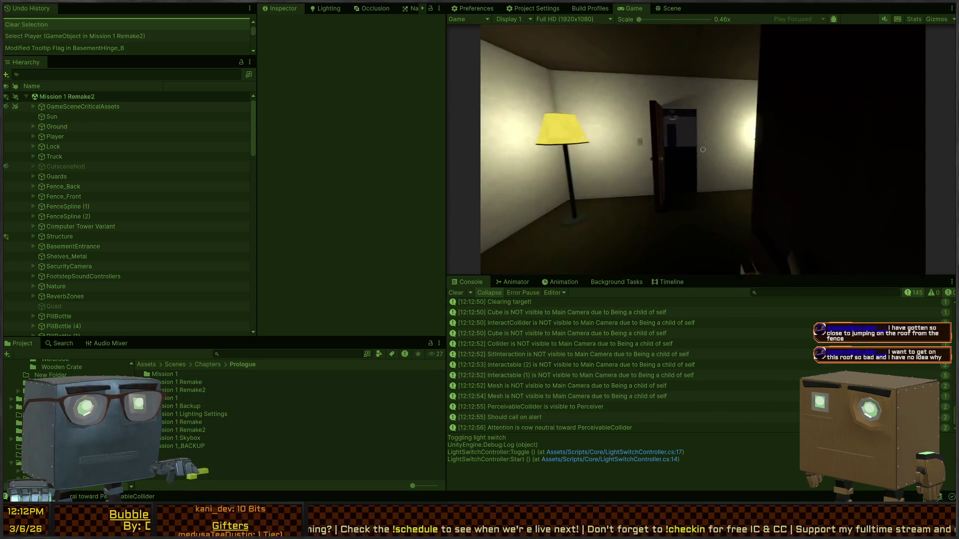
key("w")
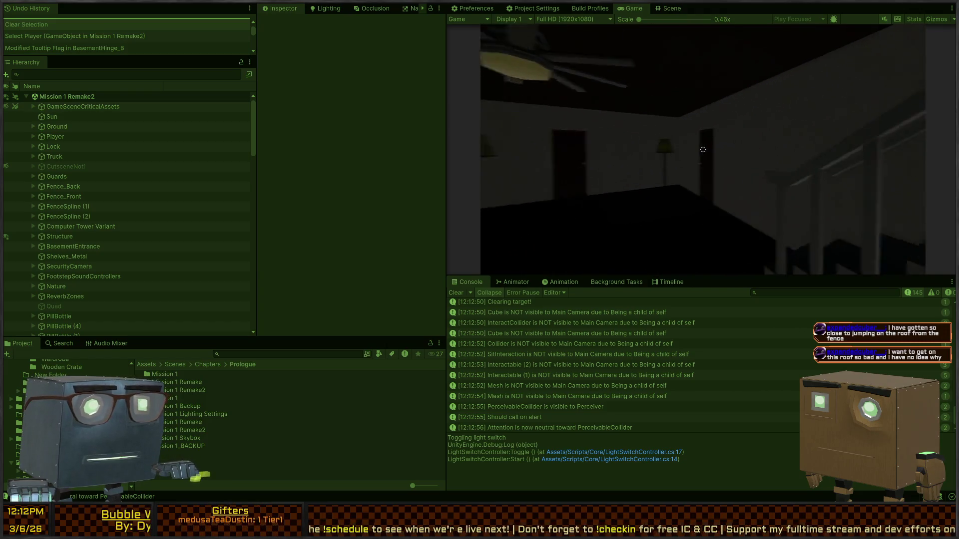
key("w")
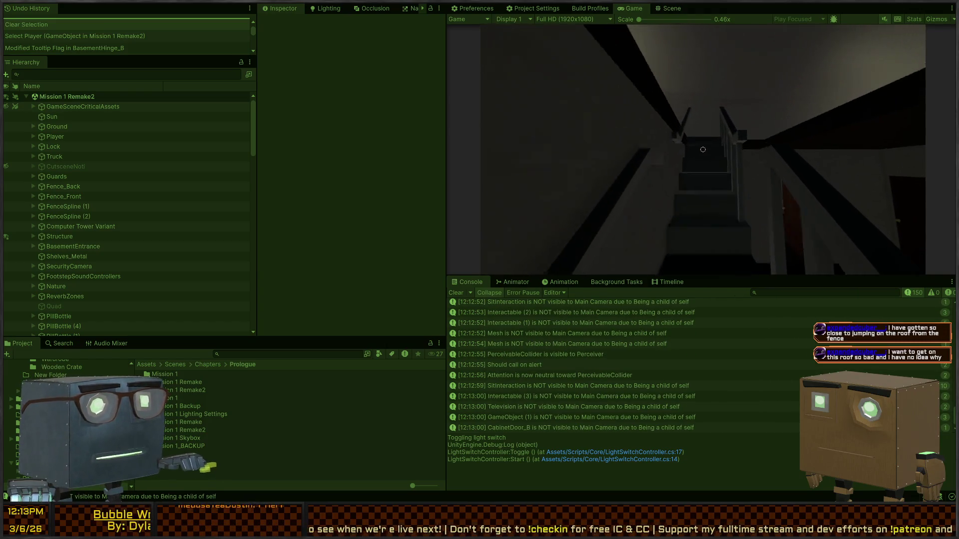
key("w")
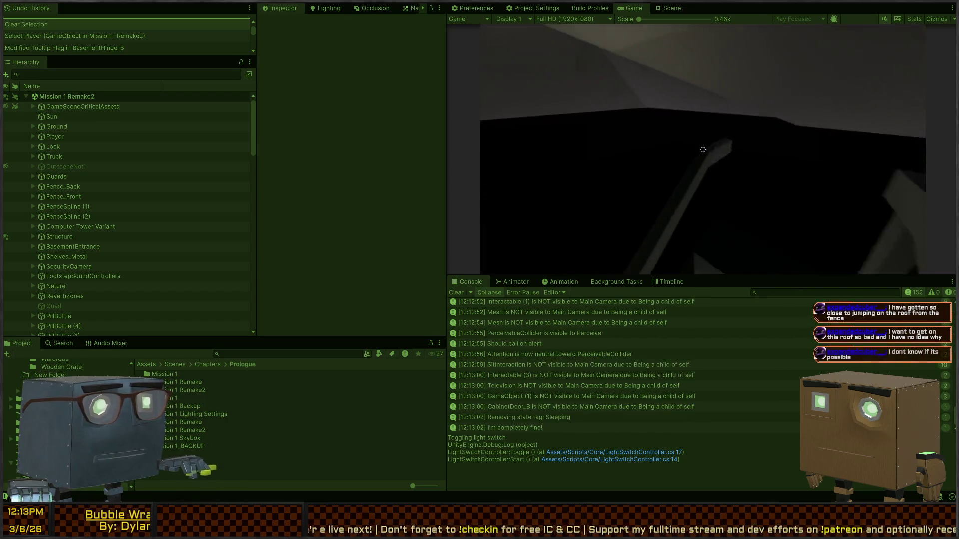
key("w")
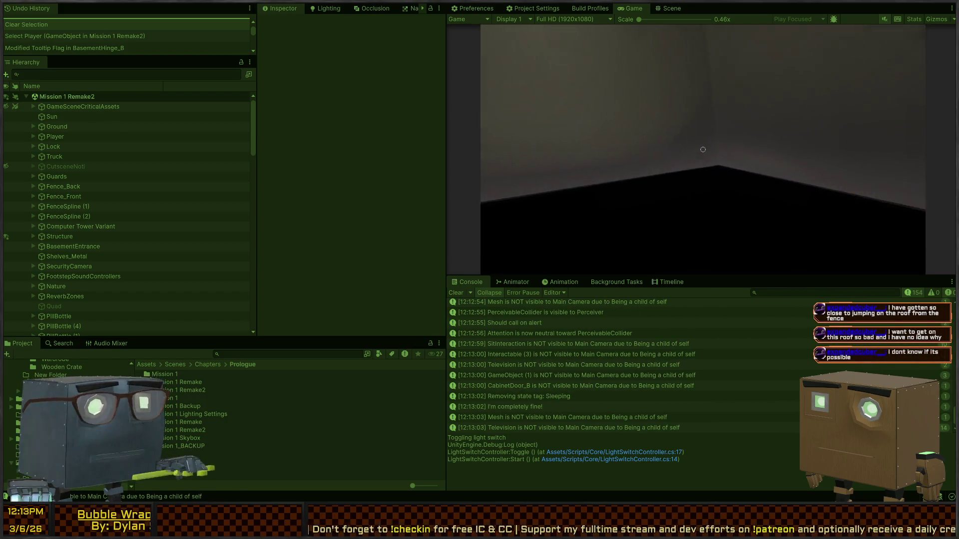
key("w")
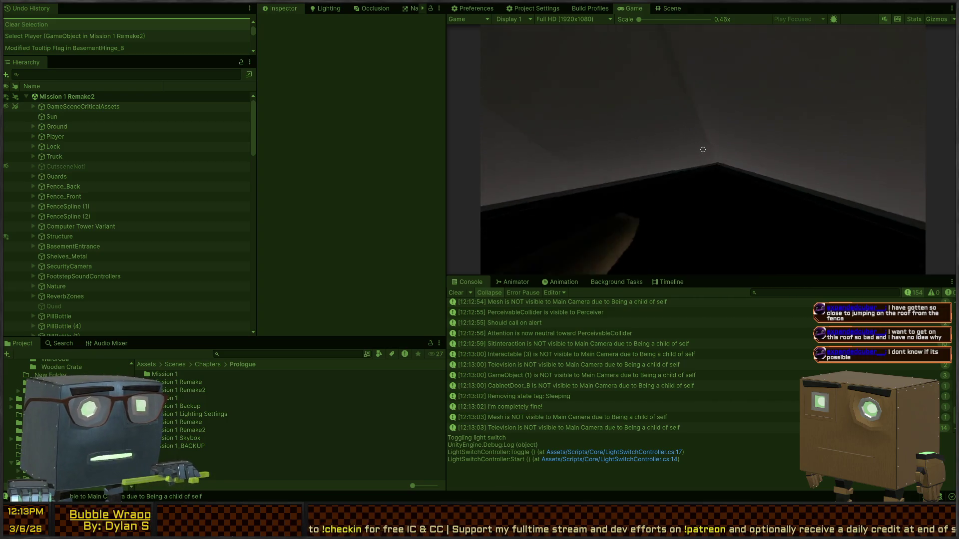
Step: Go into the dark room and flip the light switch with E to light it
key("space")
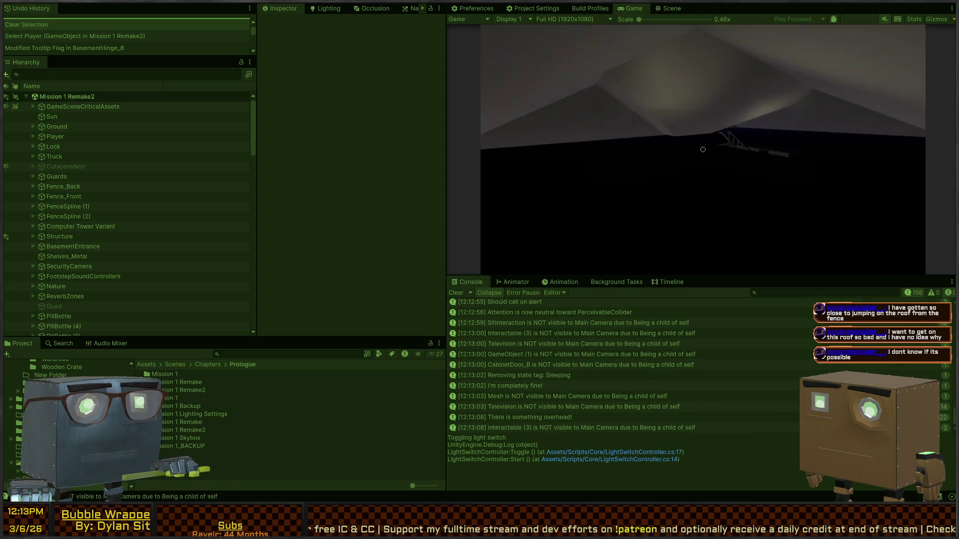
key("w")
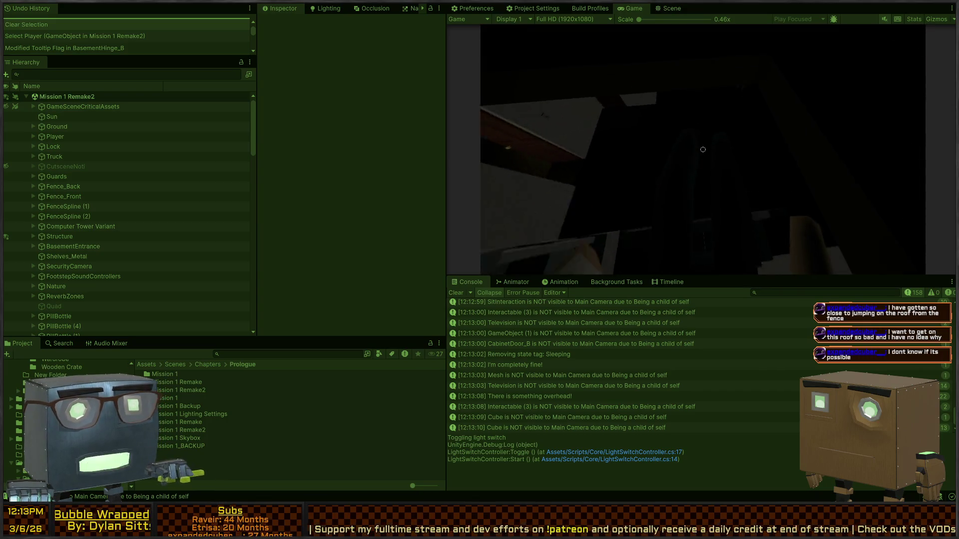
key("w")
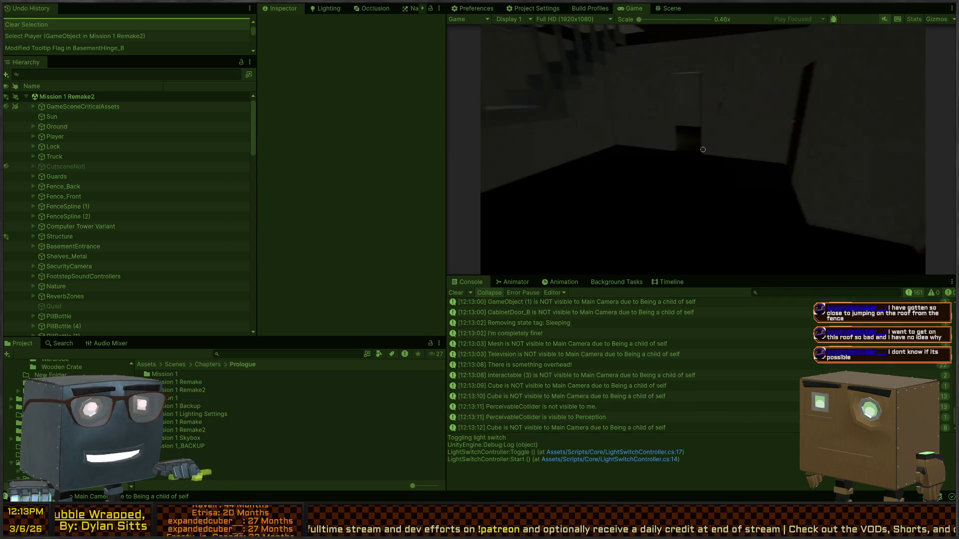
key("w")
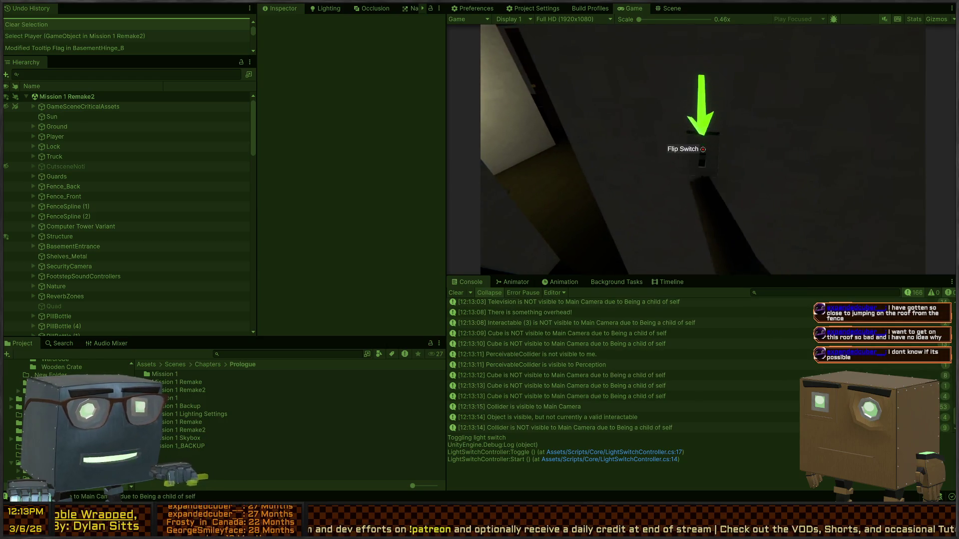
key("e")
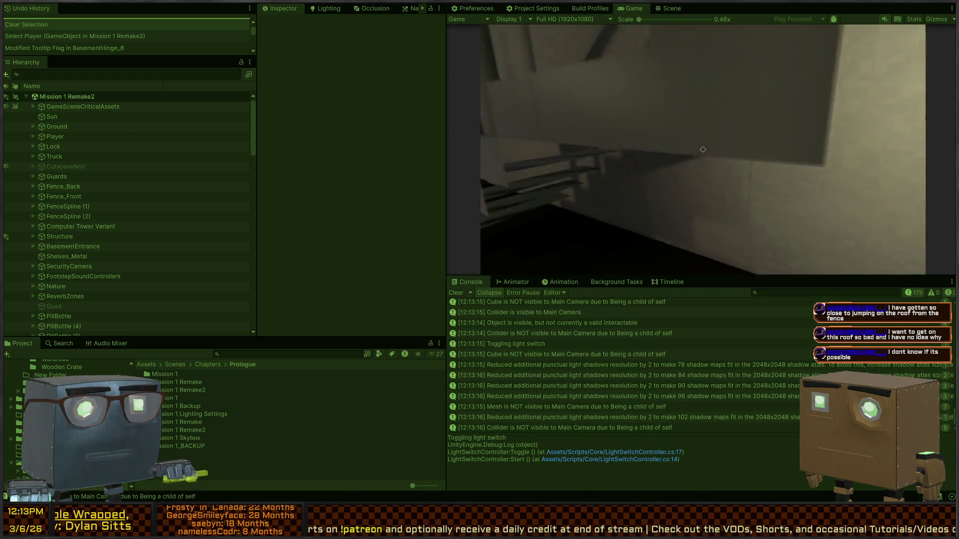
Step: Walk out onto the lawn, jump the fence to the truck, and stop play mode
key("w")
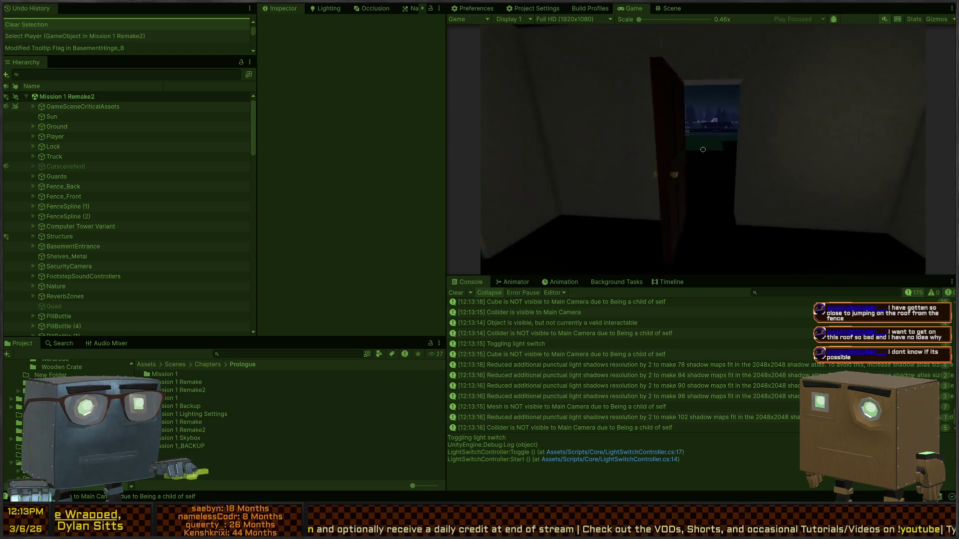
key("w")
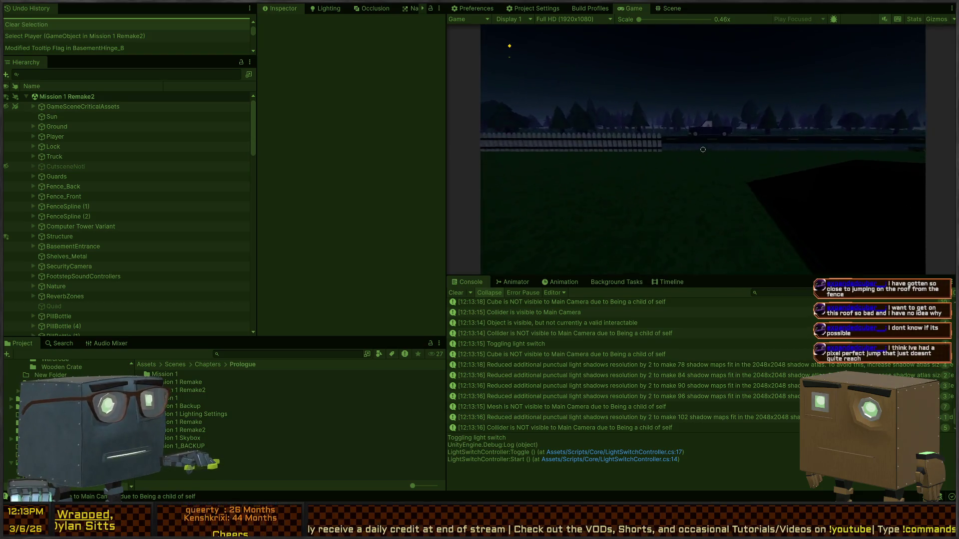
key("w")
key("space")
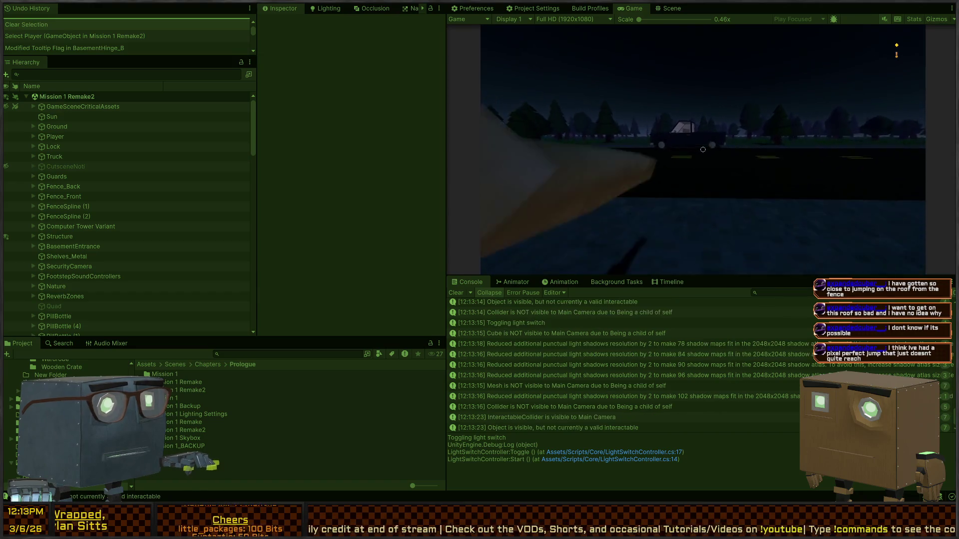
key("w")
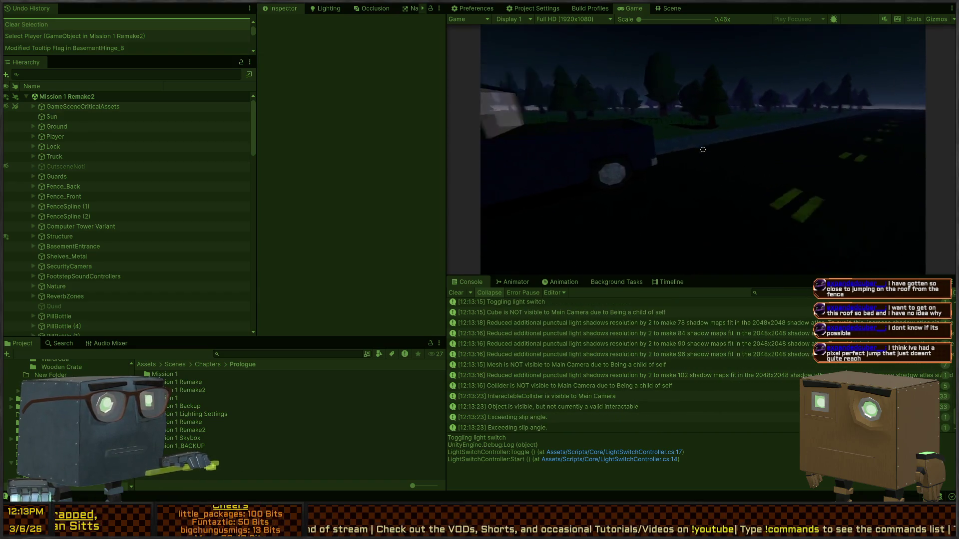
key("ctrl+p")
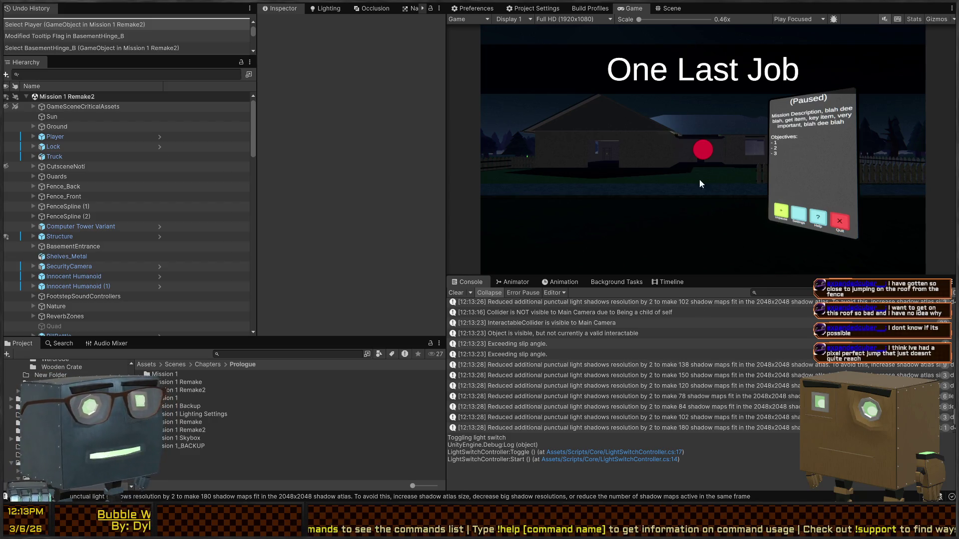
Step: Switch to the Scene view and orbit to look down into the building
left_click(675, 8)
mouse_move(613, 176)
left_mouse_down()
mouse_move(860, 190)
mouse_move(490, 172)
left_mouse_up()
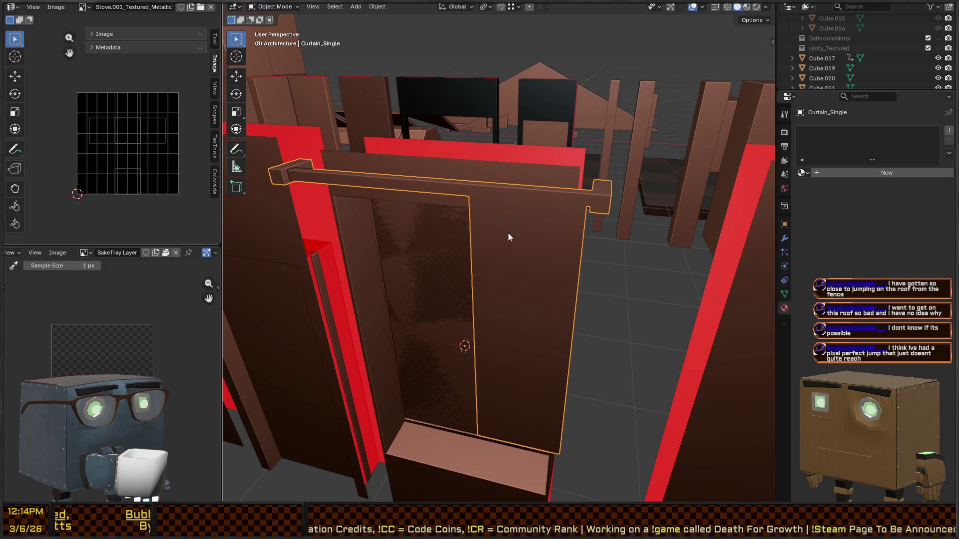
Step: Put Curtain_Single into Edit Mode, view it from above, and show its vertex group settings
mouse_move(561, 168)
left_mouse_down()
mouse_move(574, 230)
mouse_move(577, 196)
mouse_move(580, 208)
mouse_move(569, 226)
left_mouse_up()
key("Tab")
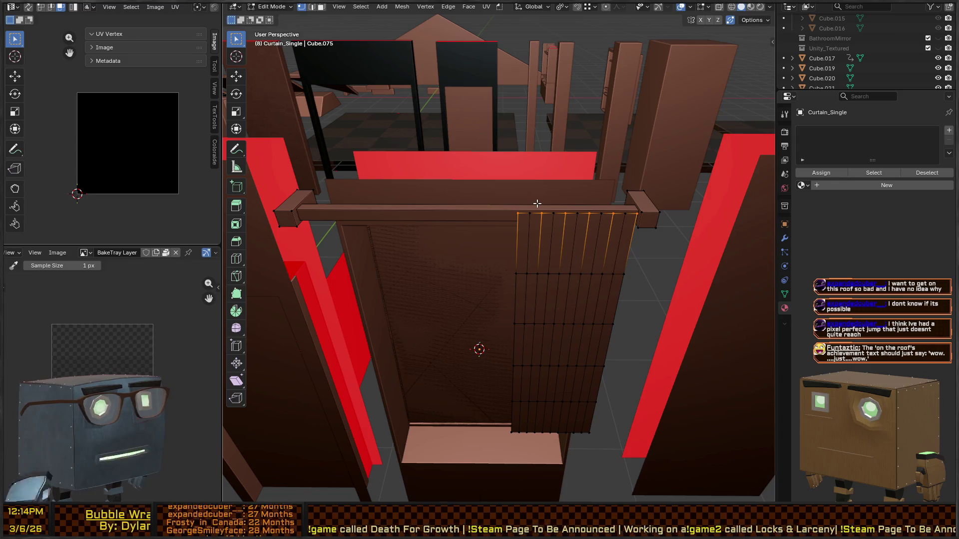
left_click_drag(587, 241, 561, 240)
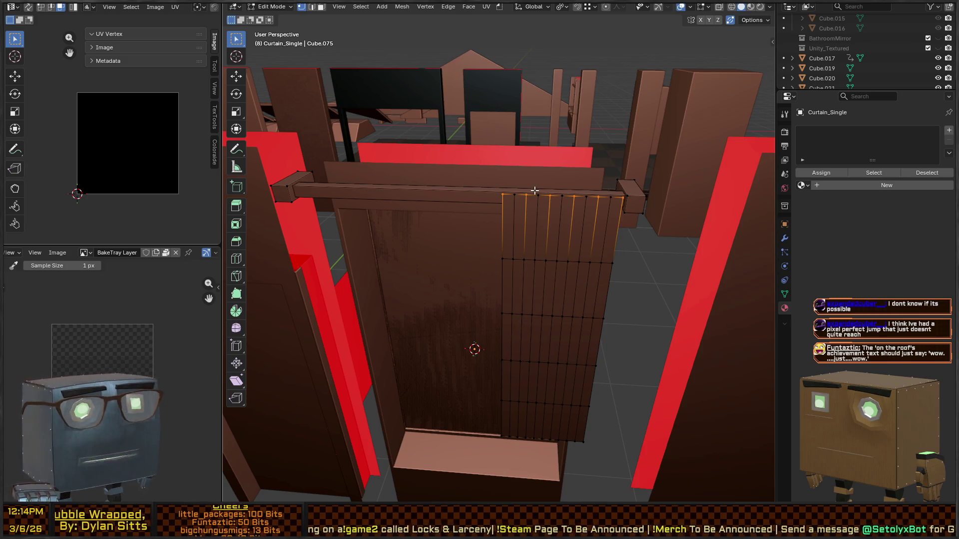
key("KP_2")
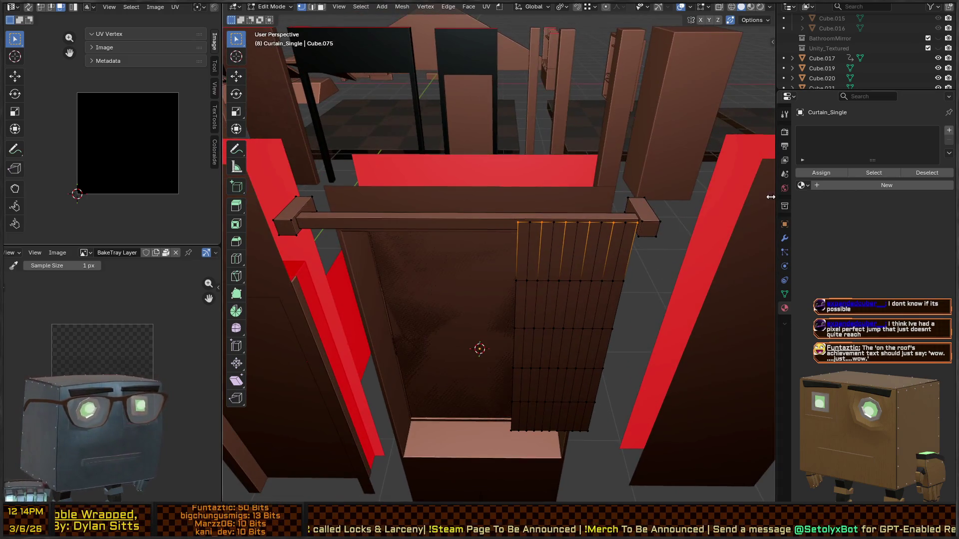
left_click(788, 298)
Step: Select vertices along the curtain's top edge, ending on the top-left corner vertex
key("KP_2")
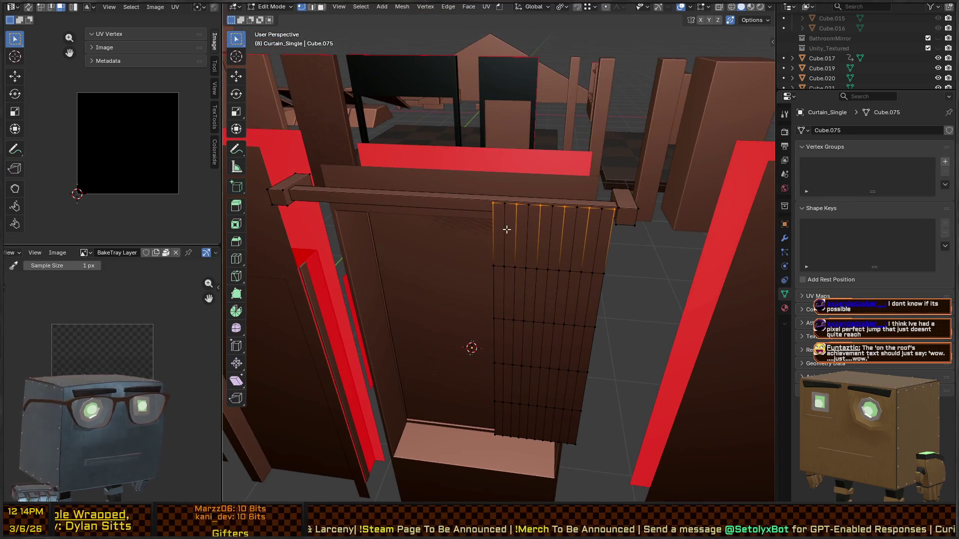
left_click(494, 204)
left_click(516, 203)
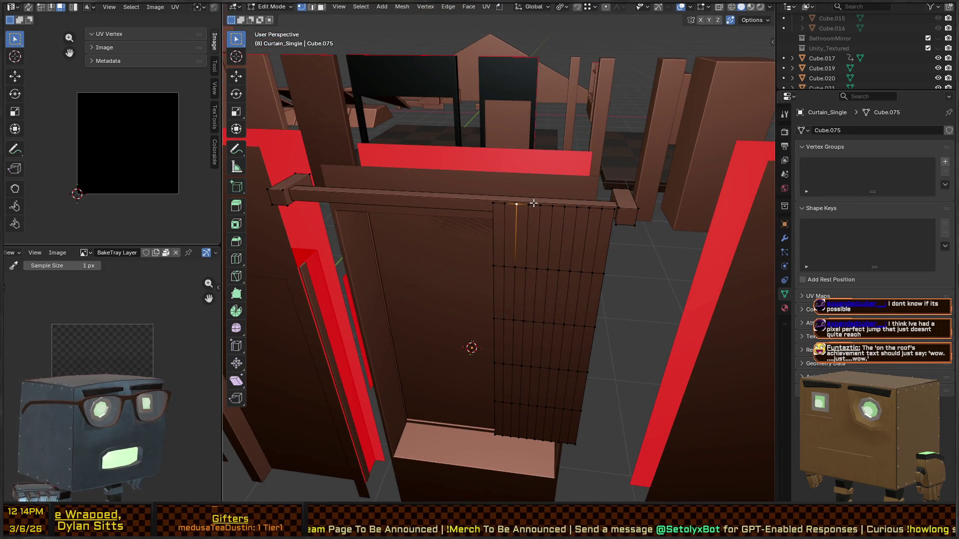
left_click(538, 206)
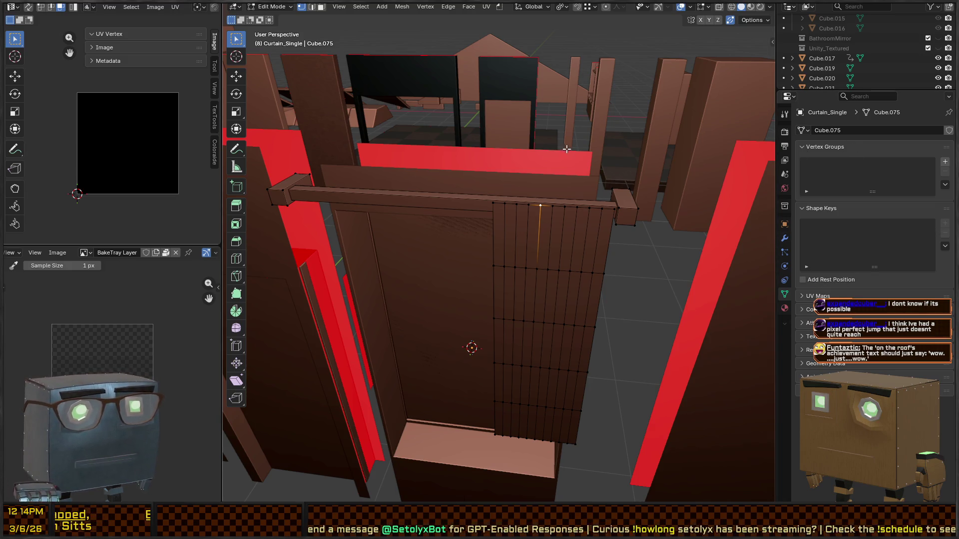
mouse_move(538, 188)
left_mouse_down()
mouse_move(560, 201)
mouse_move(563, 226)
mouse_move(581, 244)
mouse_move(582, 188)
mouse_move(584, 255)
mouse_move(580, 210)
left_mouse_up()
left_click(523, 200)
left_click(514, 201)
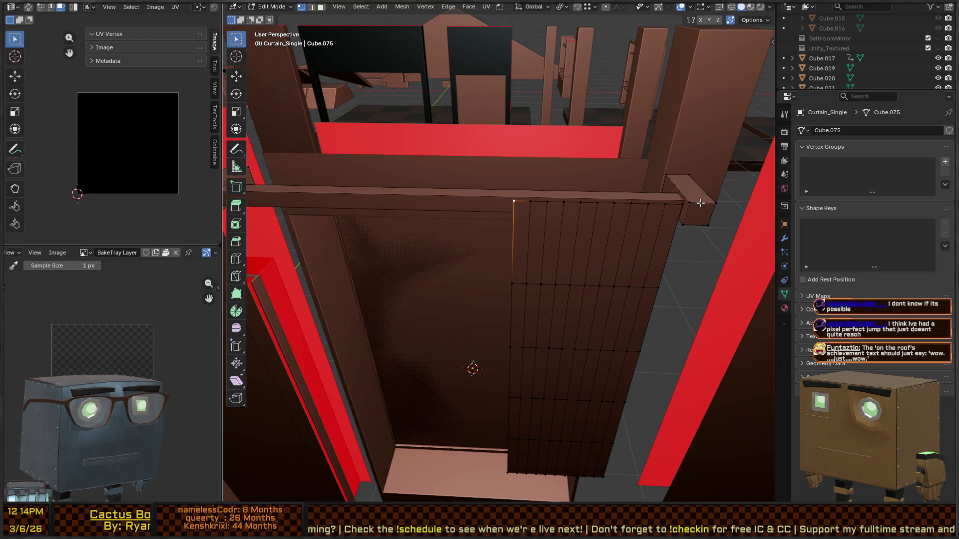
Step: Add vertex groups for the first three top-edge vertices, naming the third group 2
left_click(944, 163)
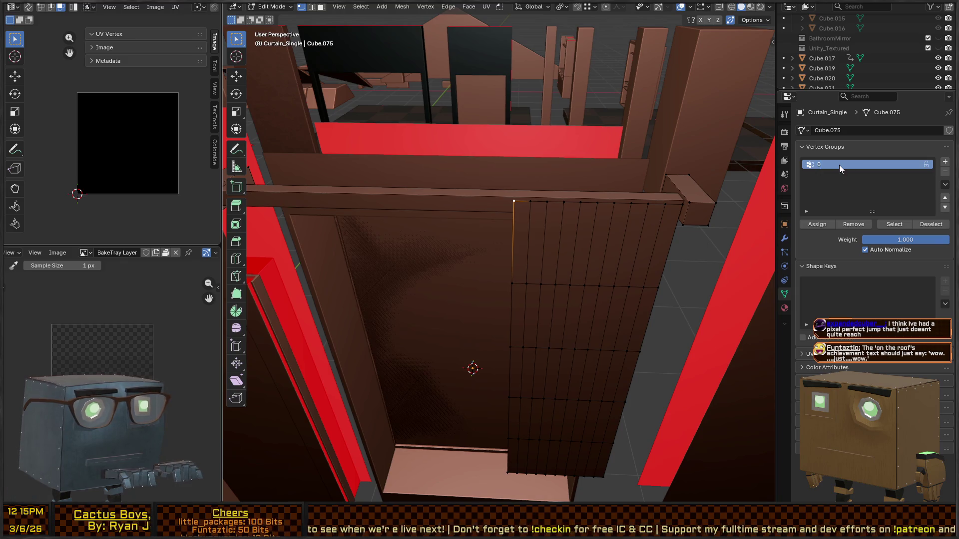
left_click(547, 201)
left_click(945, 163)
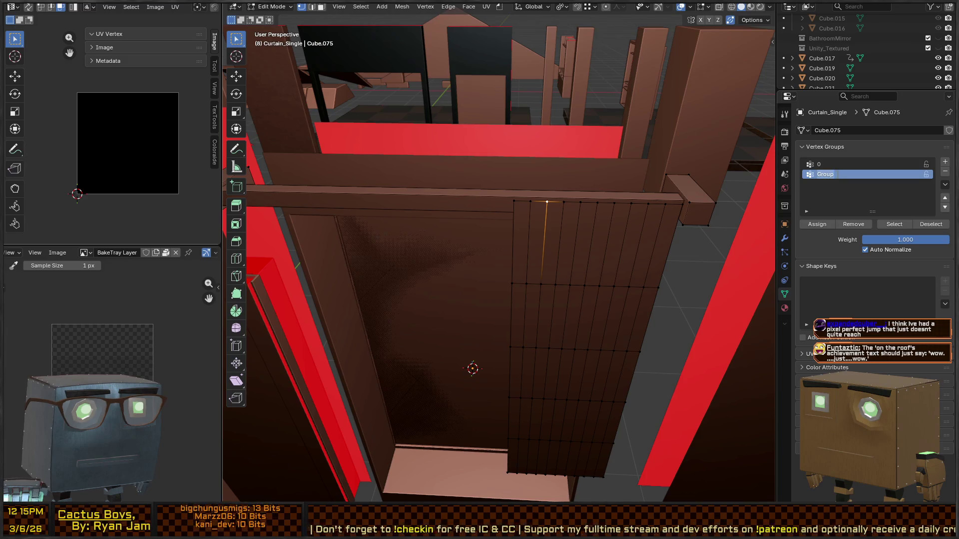
left_click(580, 203)
left_click(945, 162)
double_click(826, 185)
type("2")
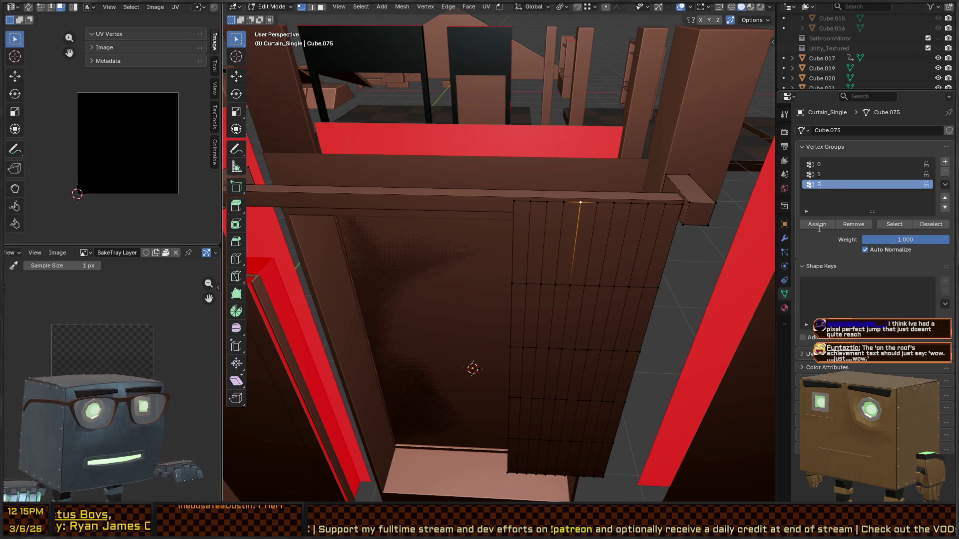
key("Return")
Step: Create vertex groups 3 and 4, assigning the next two top-edge vertices to them
left_click(615, 204)
left_click(945, 162)
left_click(818, 225)
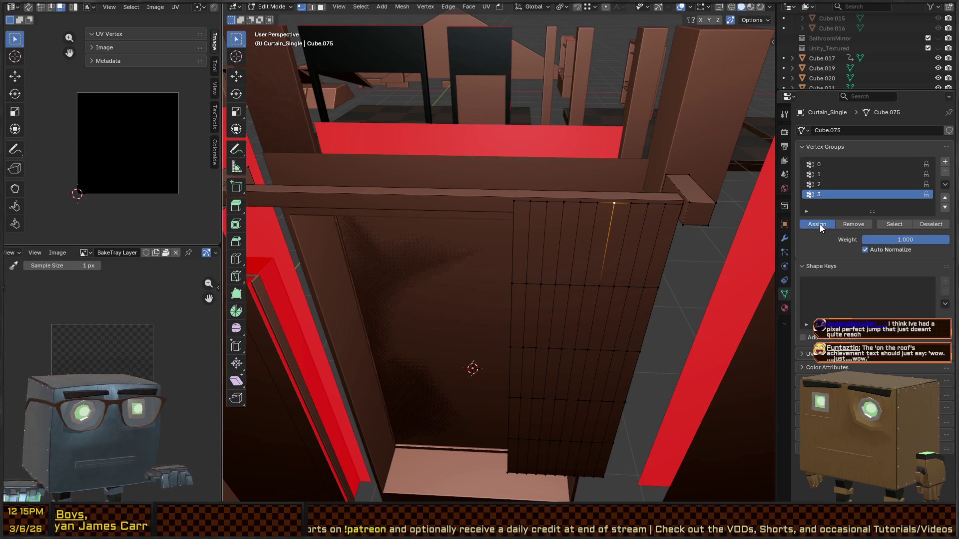
left_click(647, 203)
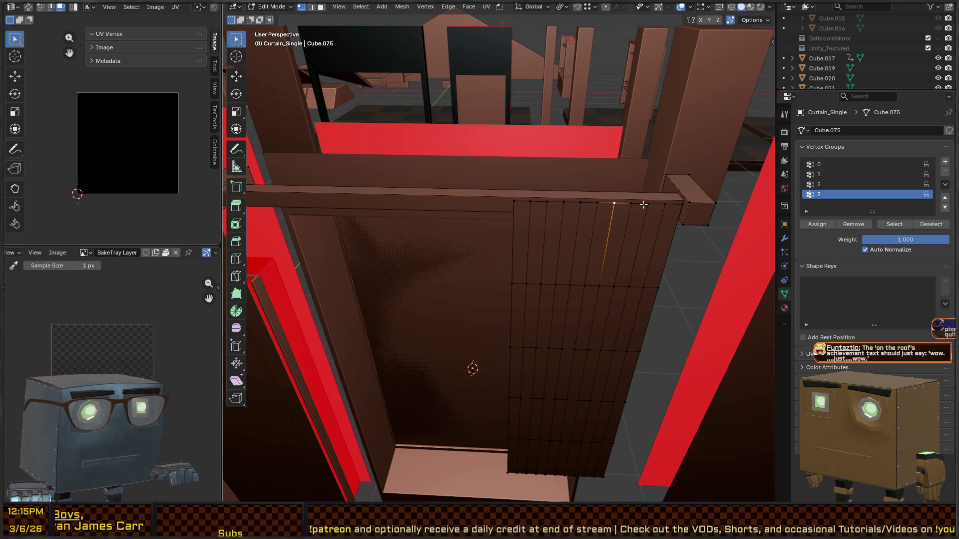
left_click(945, 162)
double_click(829, 204)
type("4")
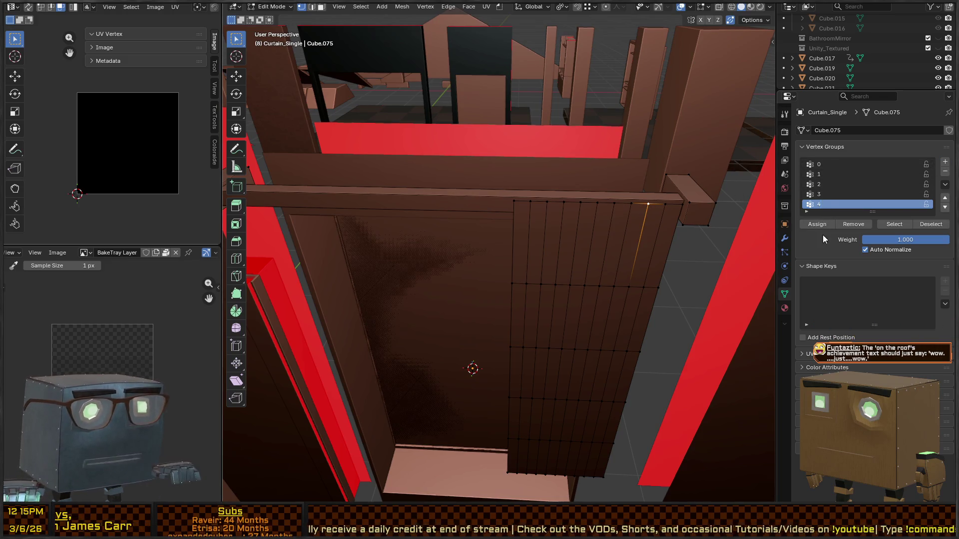
left_click(817, 224)
Step: Select the top corner vertex and browse the vertex group commands in F3 search
left_click(679, 205)
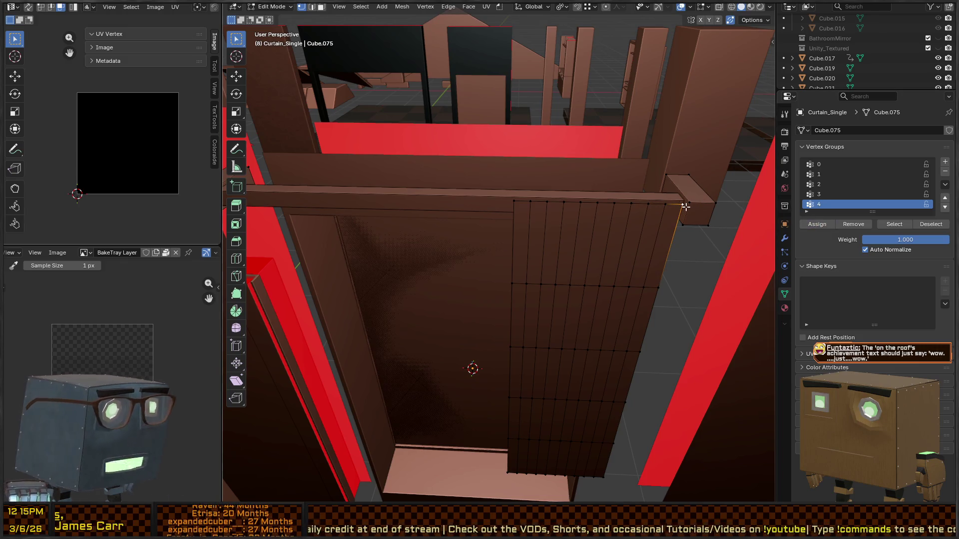
key("F3")
type("vertex group")
key("Down")
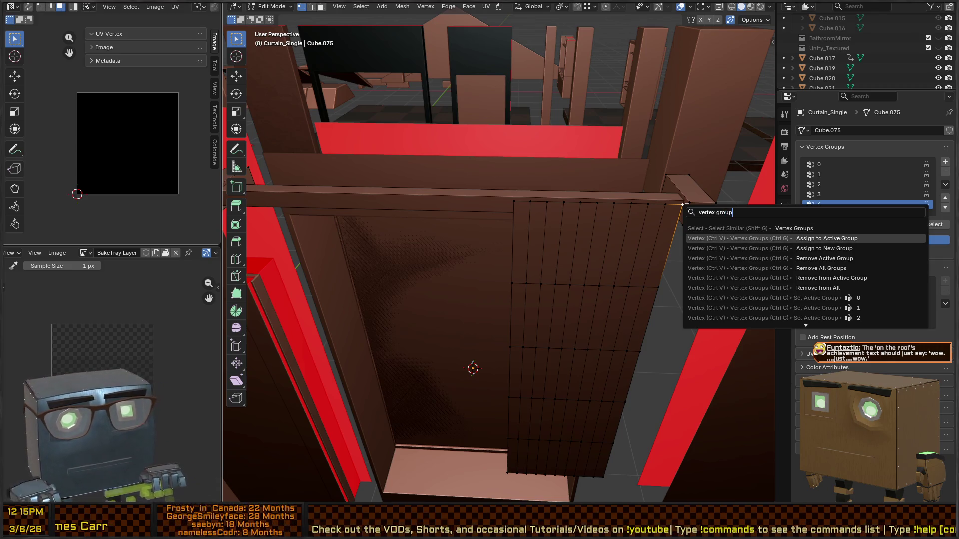
key("Down")
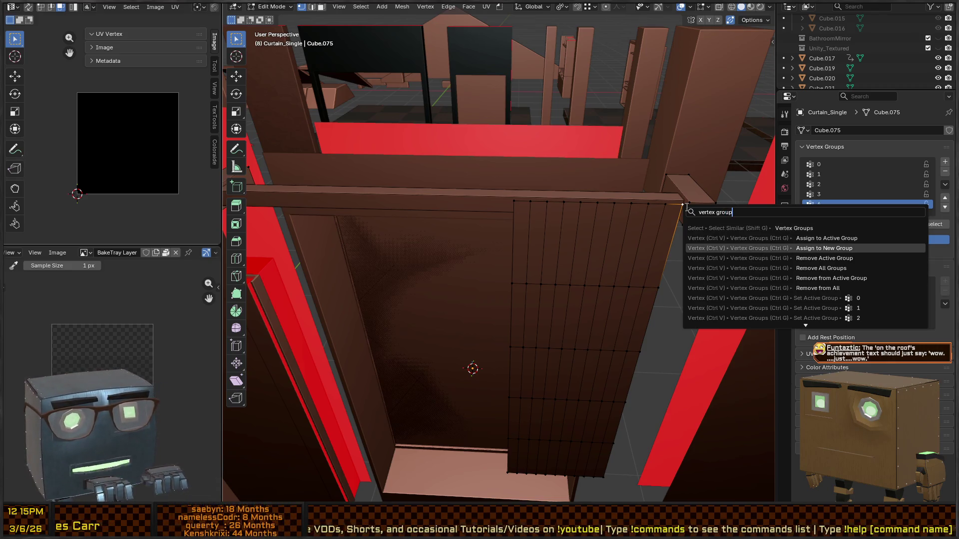
key("Return")
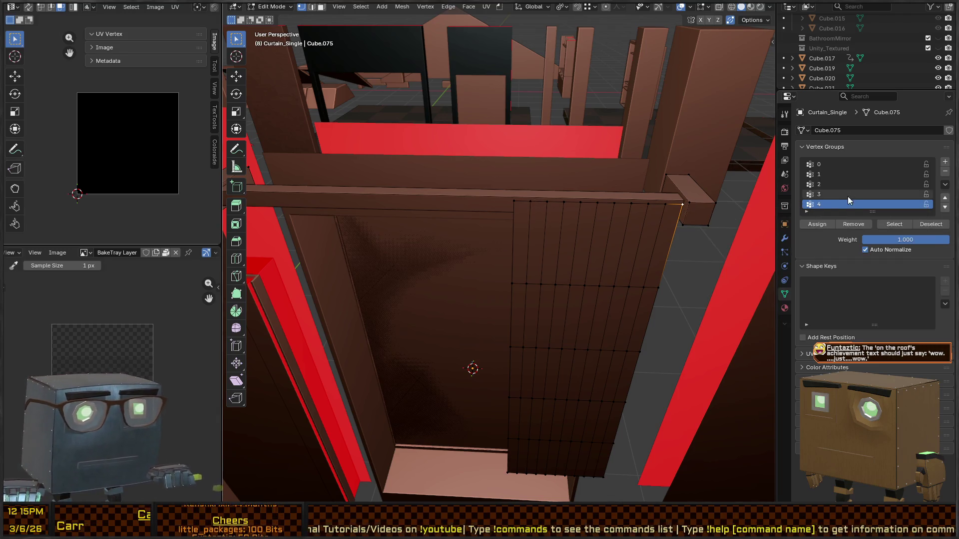
Step: Assign the selected vertices to a new vertex group 5, then return to Object Mode
left_click(907, 224)
left_click(929, 226)
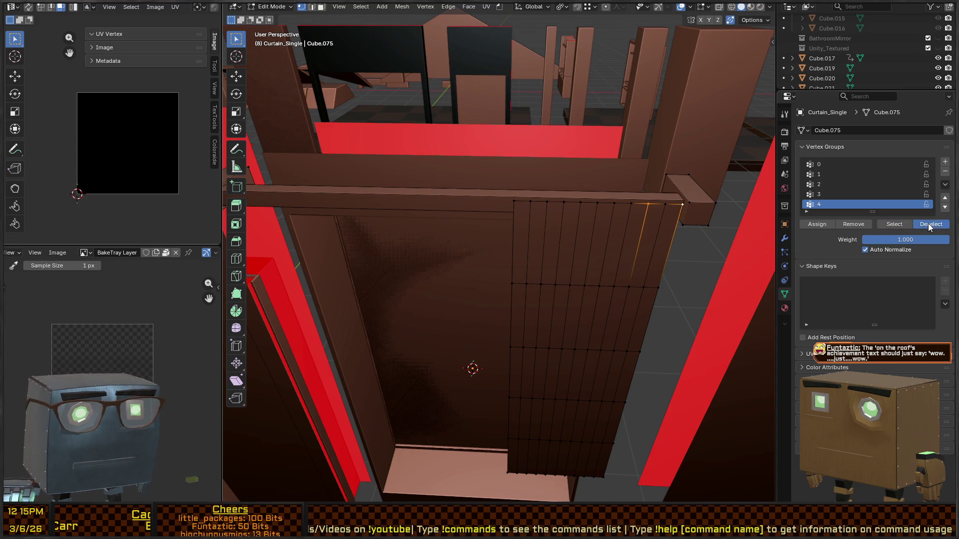
key("ctrl+g")
left_click(607, 204)
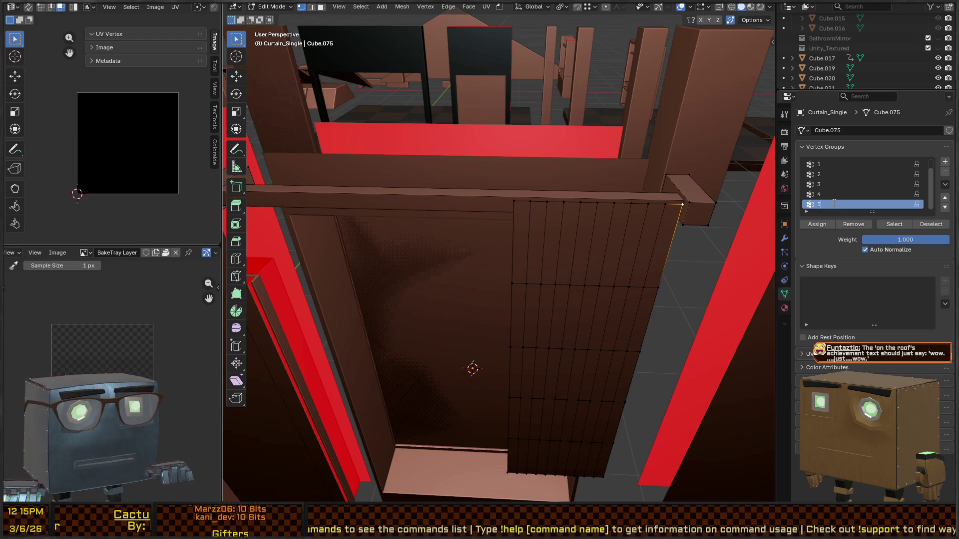
mouse_move(657, 186)
left_mouse_down()
mouse_move(646, 205)
mouse_move(653, 216)
left_mouse_up()
key("Tab")
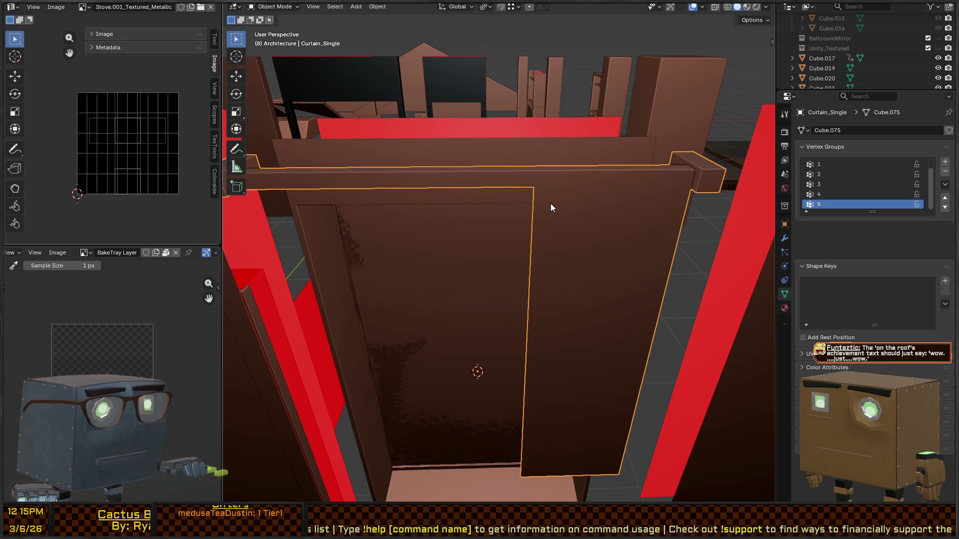
Step: Snap the 3D cursor to the curtain and add a single-bone armature there
key("shift+s")
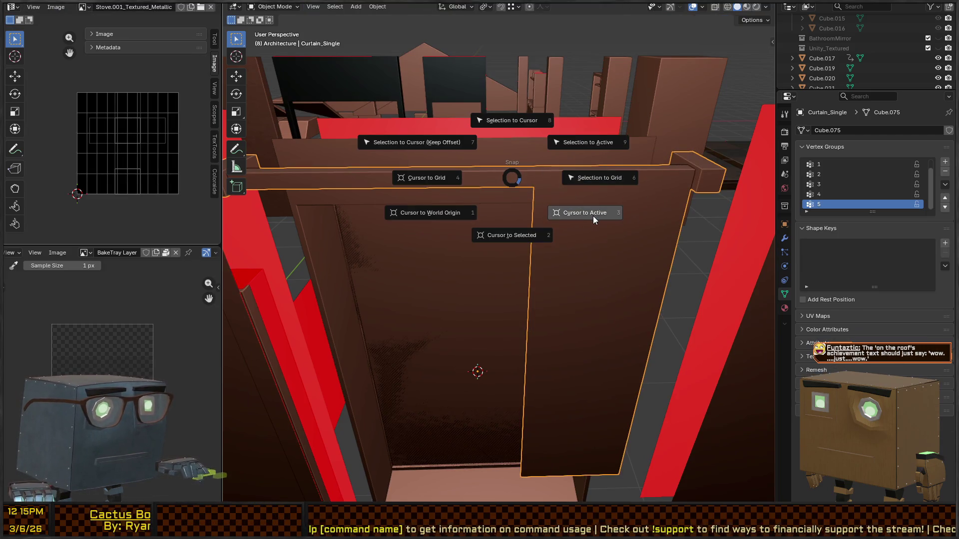
left_click(596, 215)
key("shift+a")
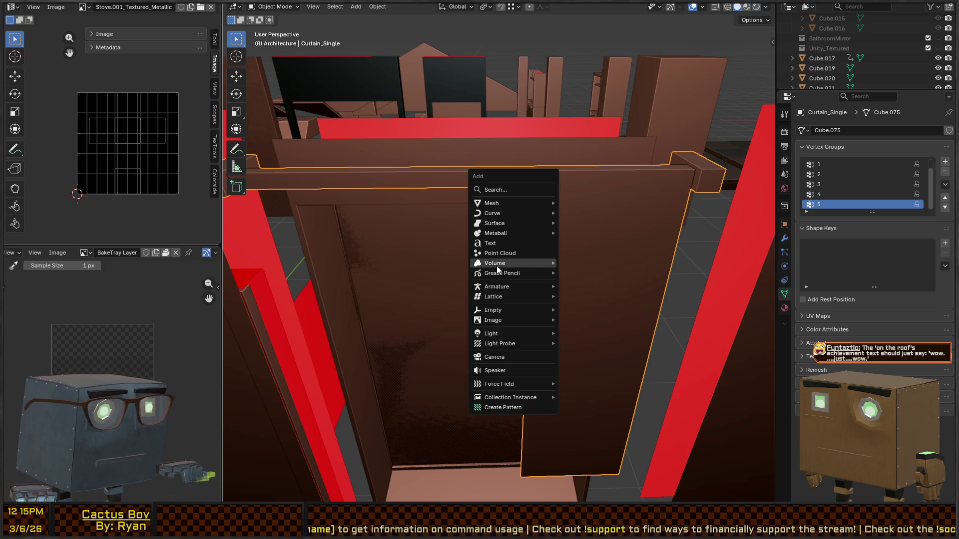
mouse_move(539, 286)
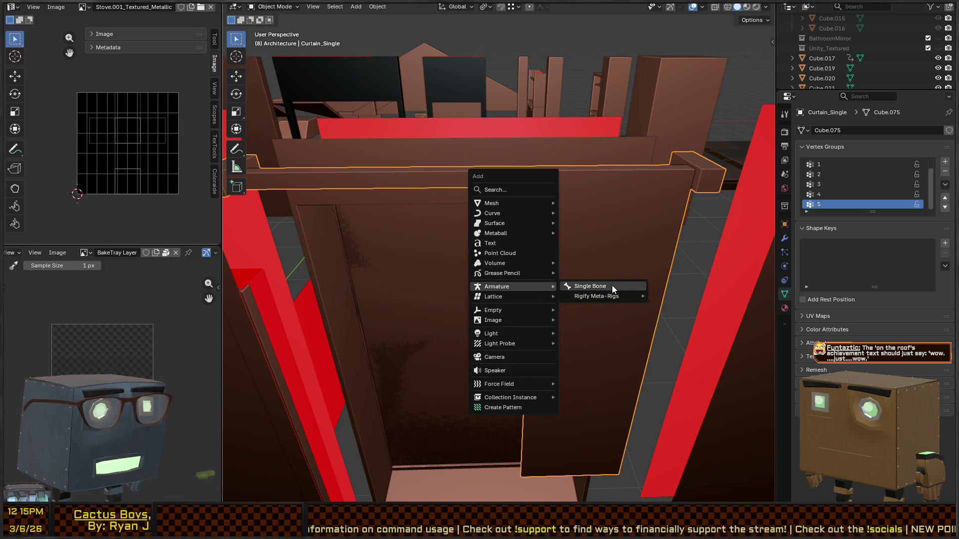
left_click(612, 286)
scroll(611, 252, "down", 3)
mouse_move(569, 207)
left_mouse_down()
mouse_move(570, 226)
mouse_move(557, 218)
mouse_move(579, 197)
left_mouse_up()
Step: Rename the armature's bone to Root in Edit Mode
key("Tab")
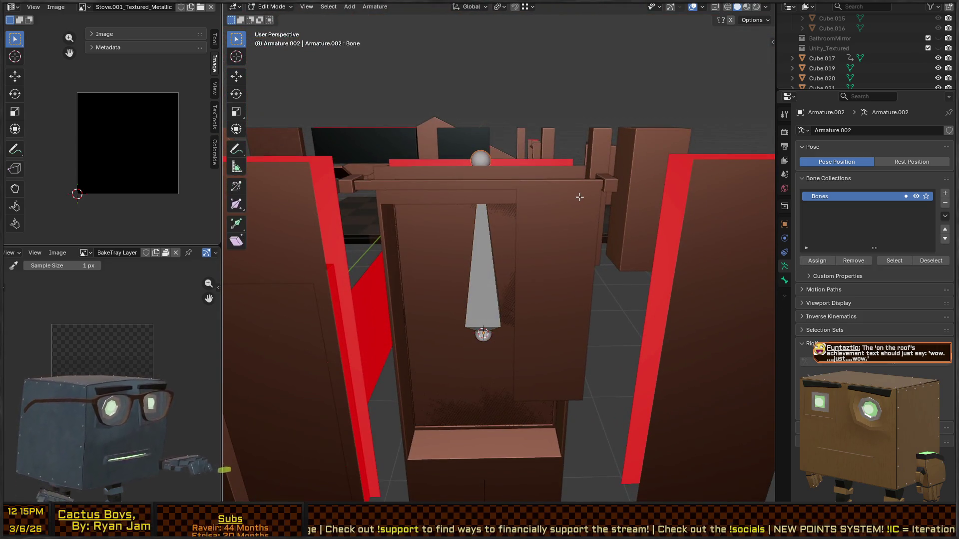
left_click(491, 226)
key("F2")
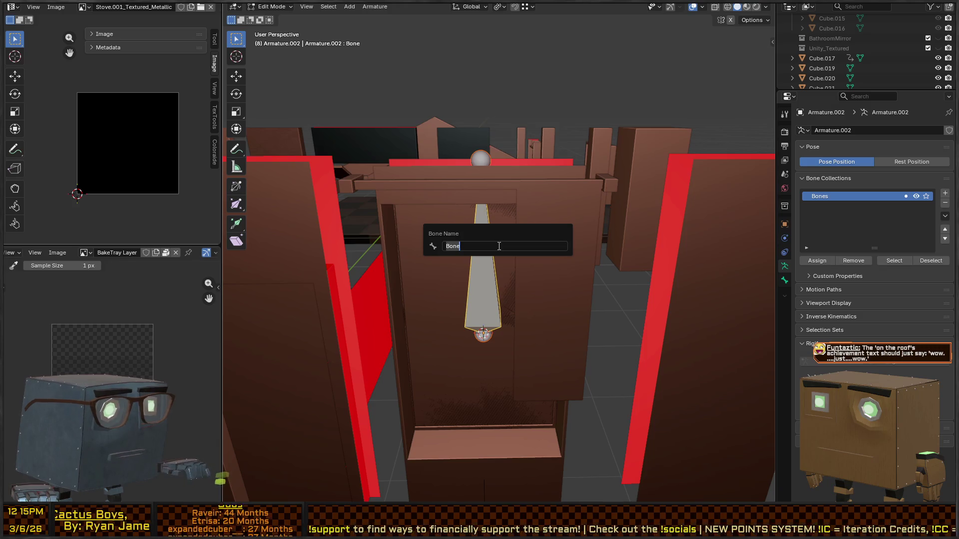
type("ot")
key("Return")
mouse_move(469, 183)
left_mouse_down()
mouse_move(496, 253)
mouse_move(468, 249)
left_mouse_up()
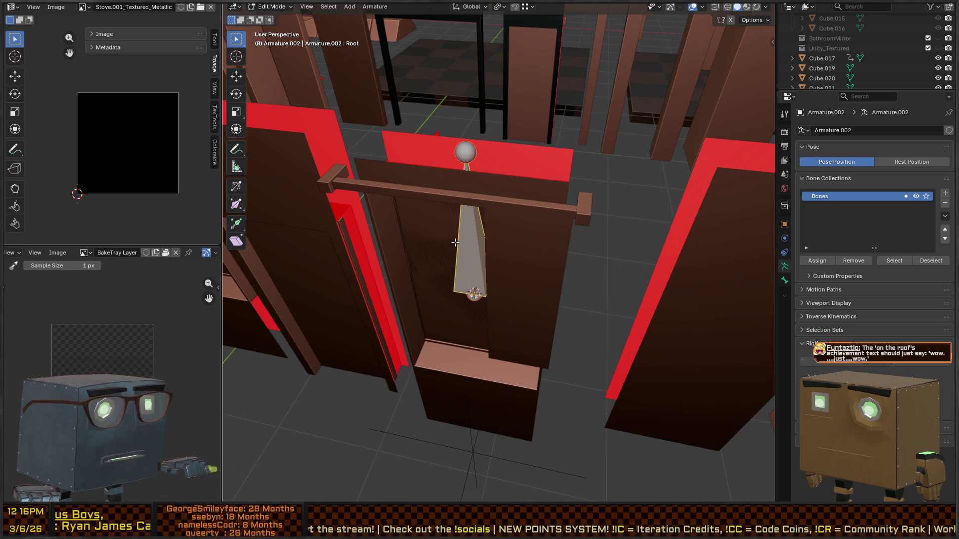
key("Tab")
key("Tab")
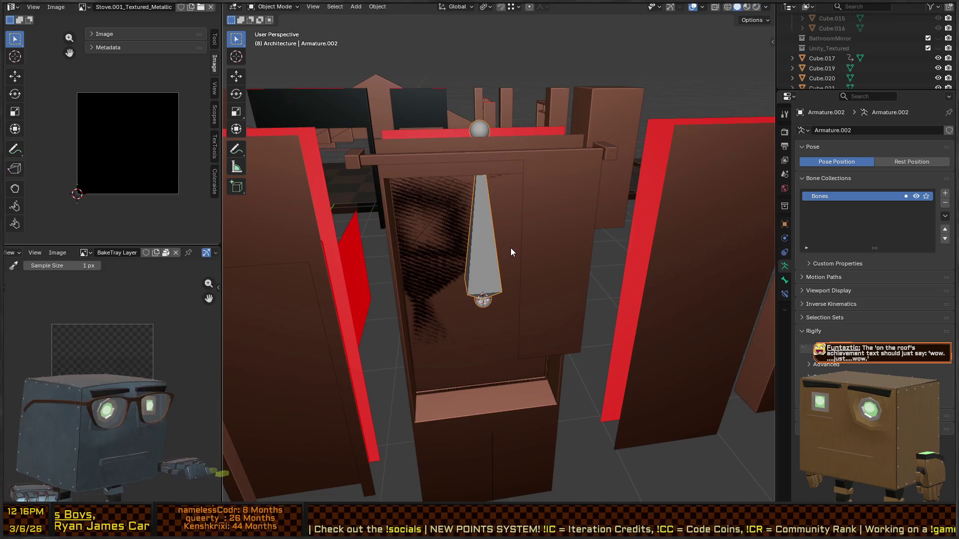
Step: Switch to Object Mode and rename the armature object Curtain_Armature
key("F2")
key("Return")
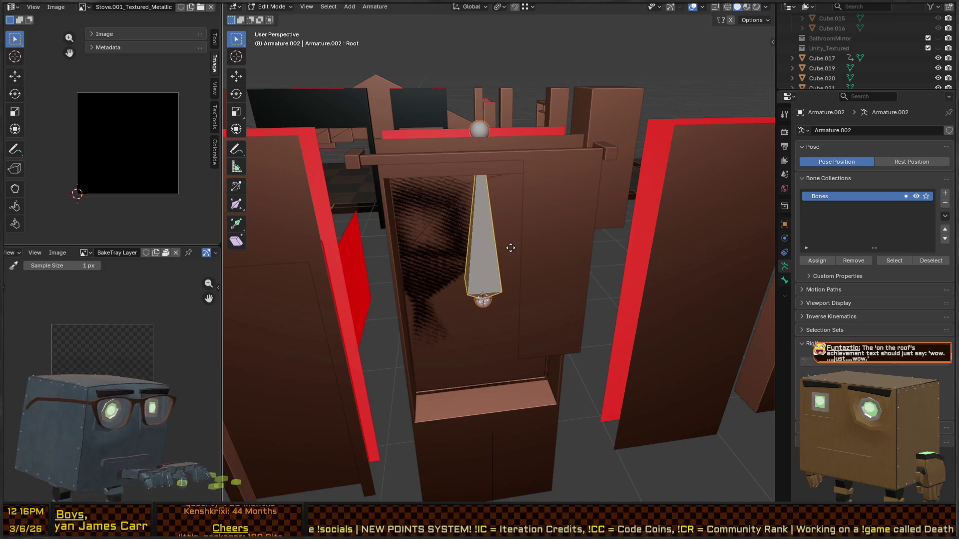
key("ctrl+Tab")
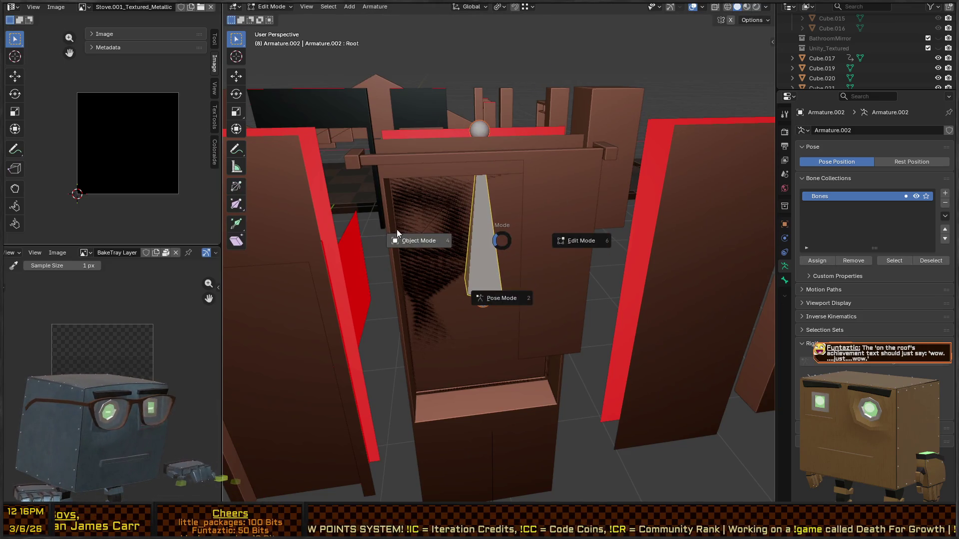
left_click(397, 230)
key("F2")
type("Curtain")
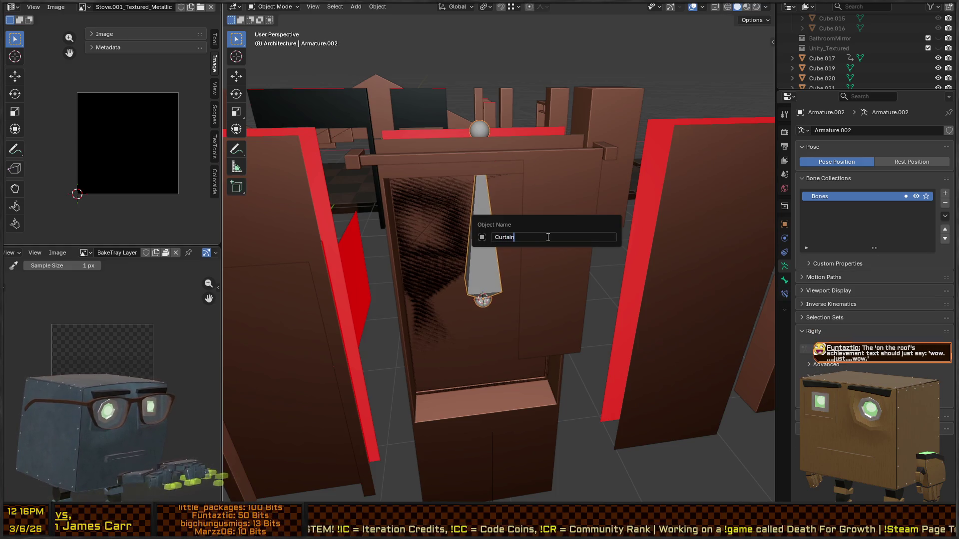
type("_Armature")
key("Return")
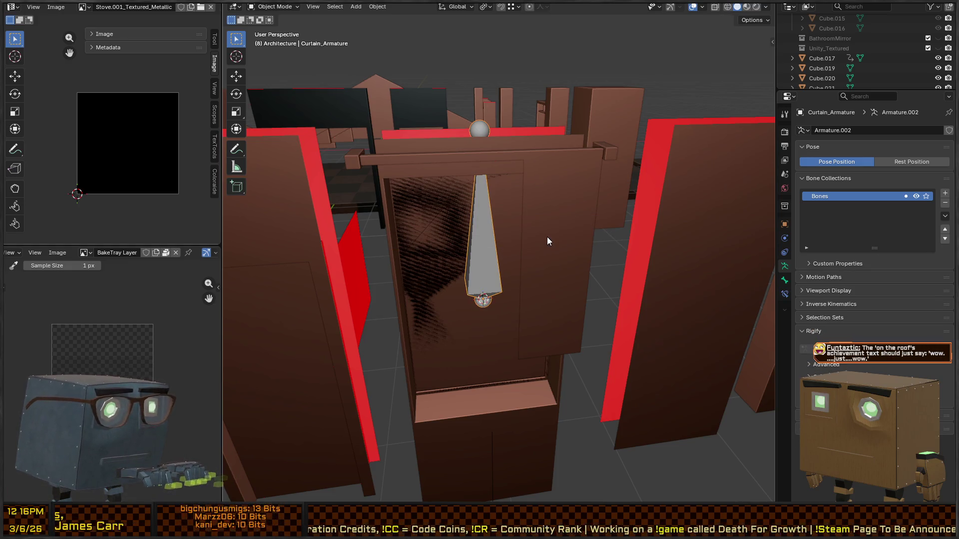
key("Tab")
Step: Duplicate the Root bone as Root.001 and raise the copy 0.946 m
key("F2")
key("Escape")
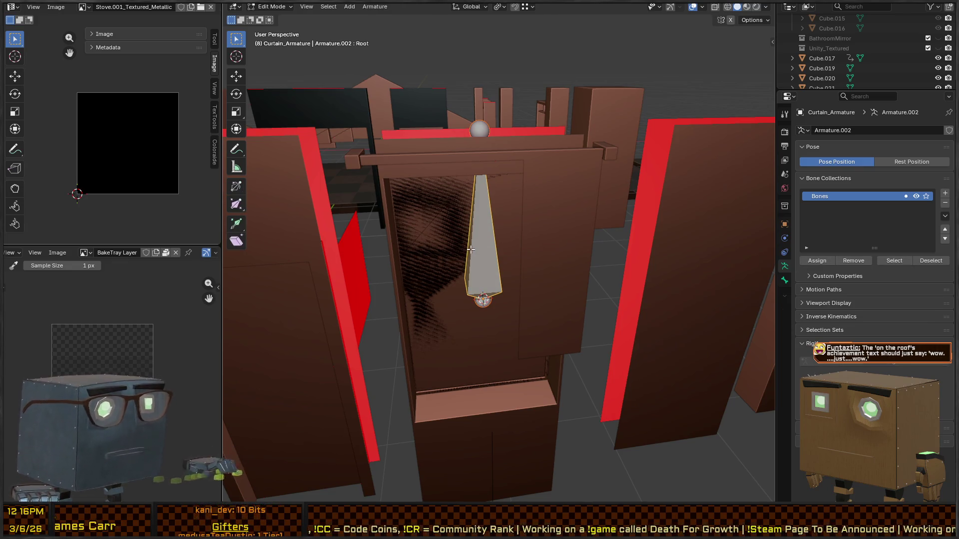
scroll(554, 216, "down", 3)
scroll(520, 223, "down", 3)
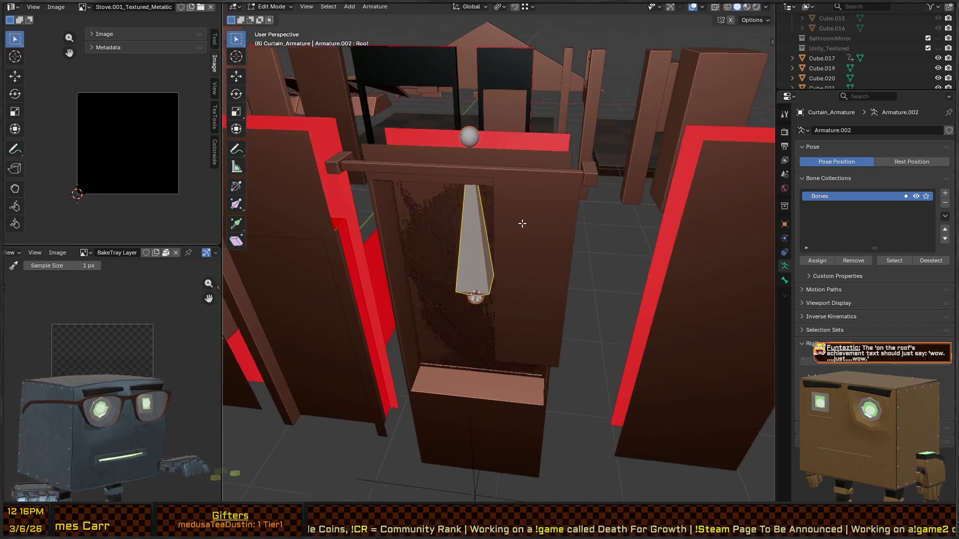
key("shift+d")
left_click(500, 199)
key("g")
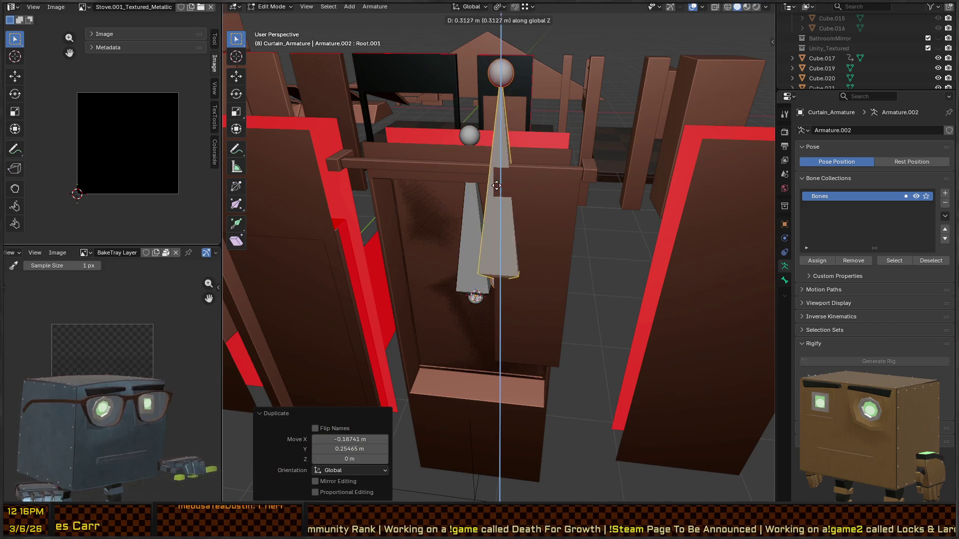
key("z")
right_click(493, 171)
key("g")
key("shift+z")
left_click(567, 188)
Step: Scale Root.001 down to 0.184, briefly checking it in X-ray view
key("s")
left_click(530, 182)
scroll(530, 182, "up", 4)
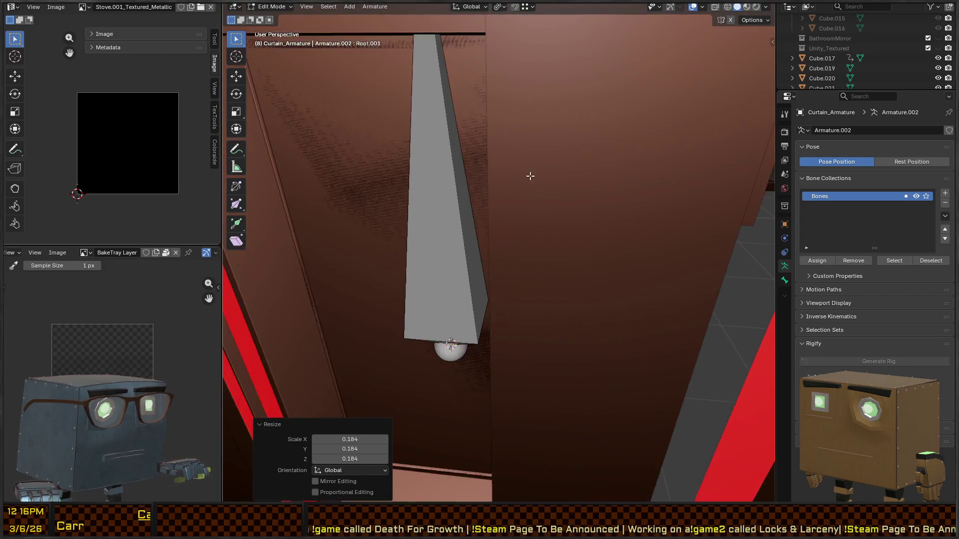
scroll(555, 249, "down", 2)
key("alt+z")
scroll(540, 180, "down", 3)
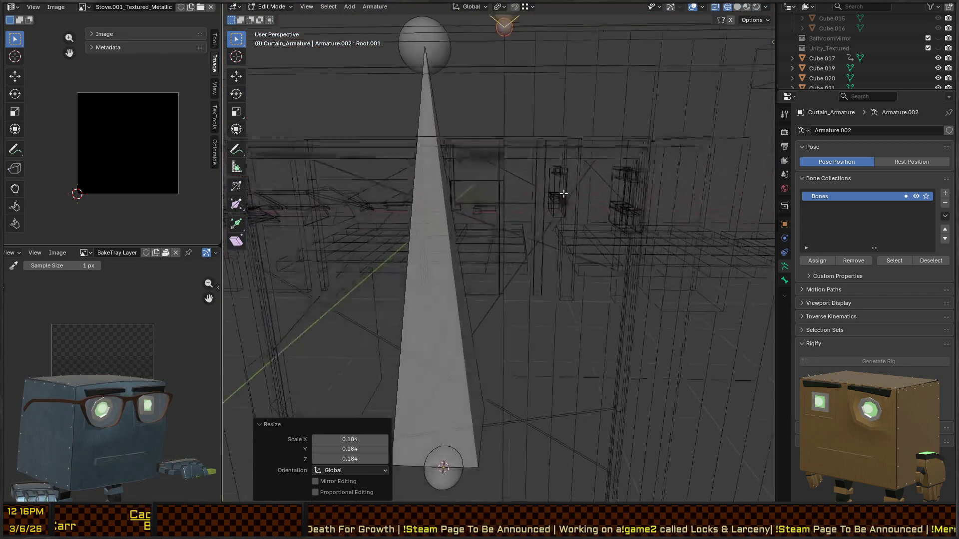
scroll(566, 170, "down", 1)
key("shift+z")
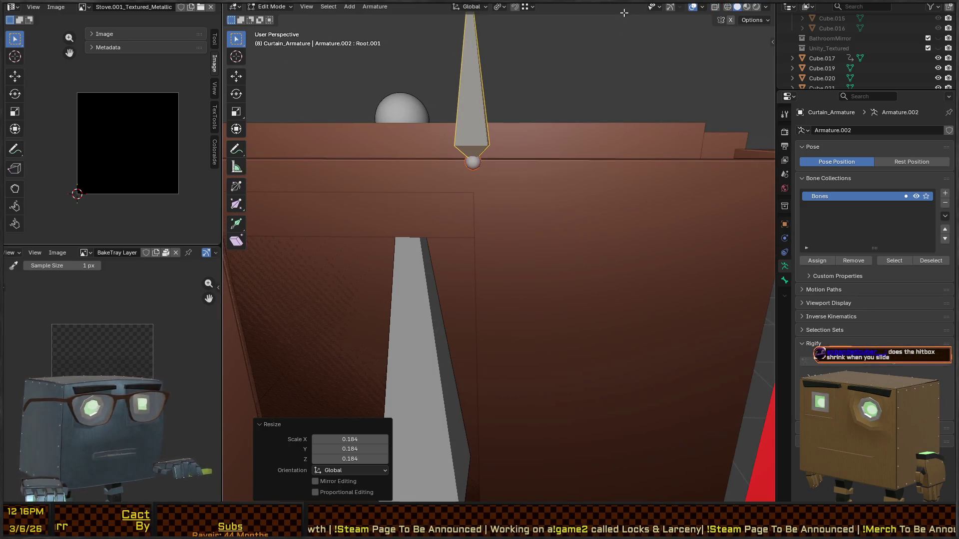
Step: Try wireframe, solid and X-ray display, leaving the viewport in solid shading
left_click(767, 7)
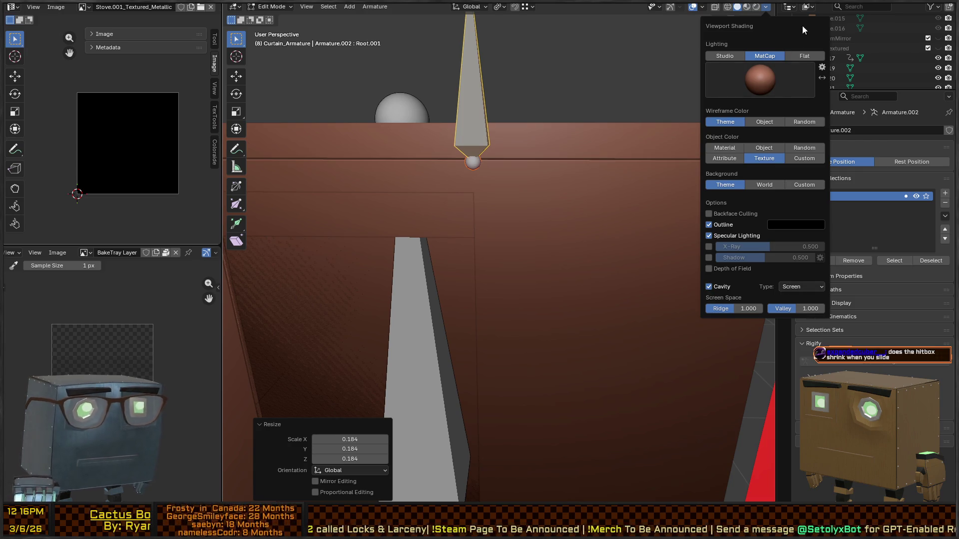
left_click(728, 7)
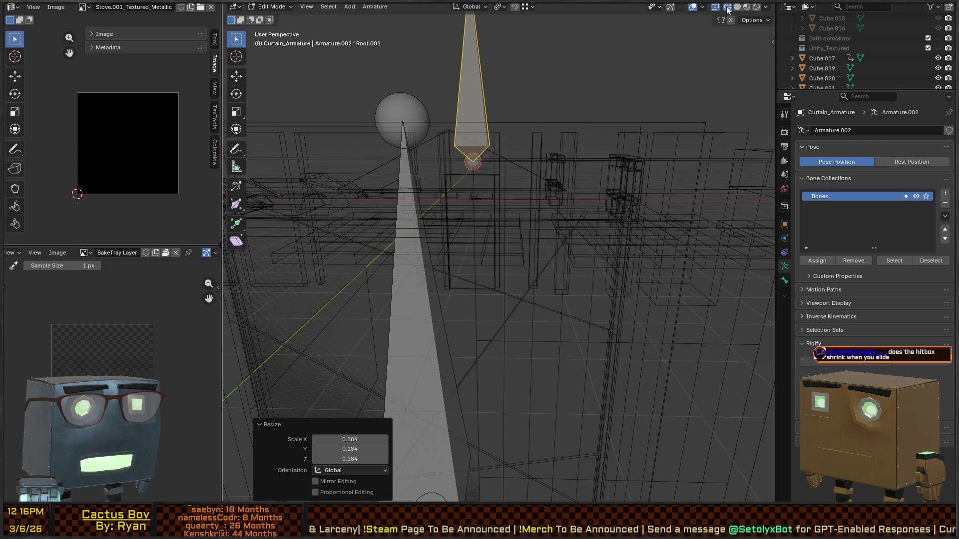
left_click(736, 7)
left_click(693, 7)
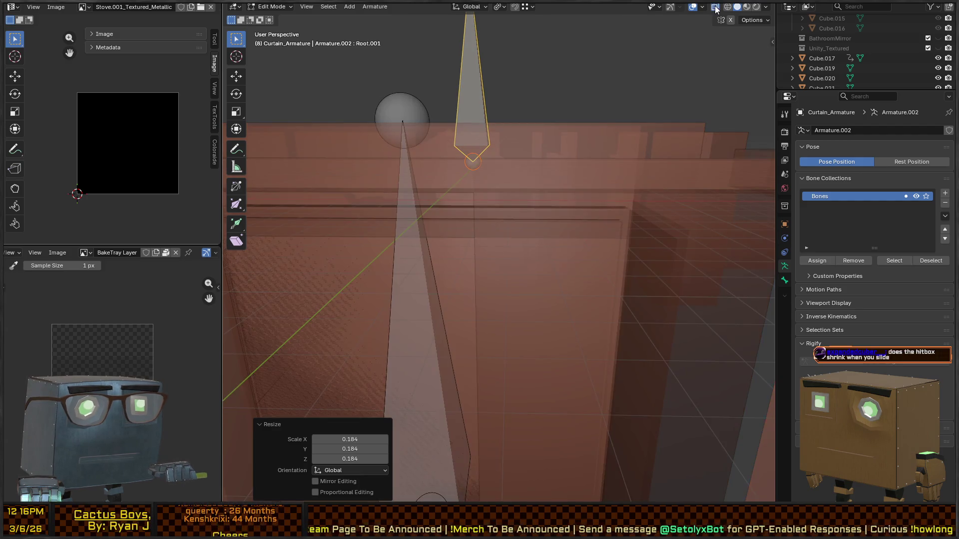
left_click(693, 7)
left_click(703, 7)
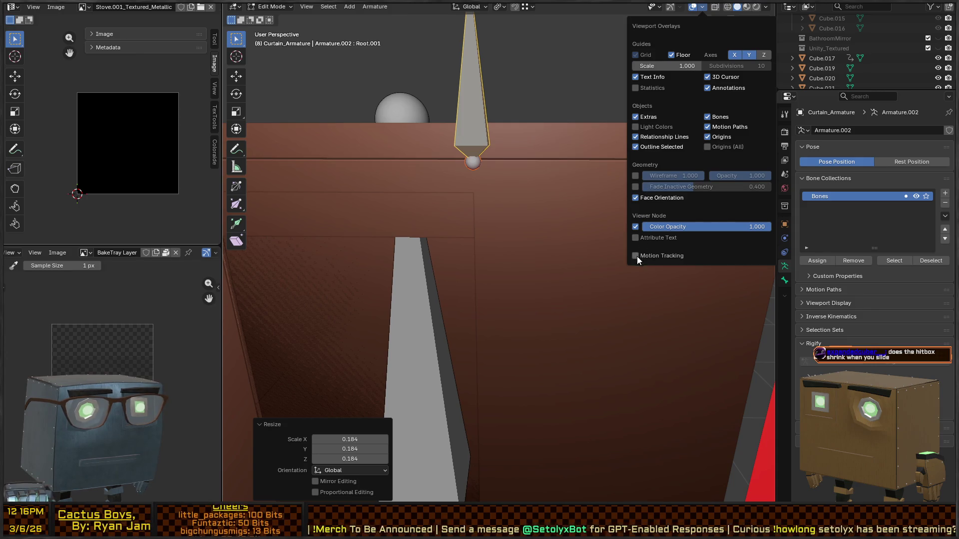
left_click(670, 7)
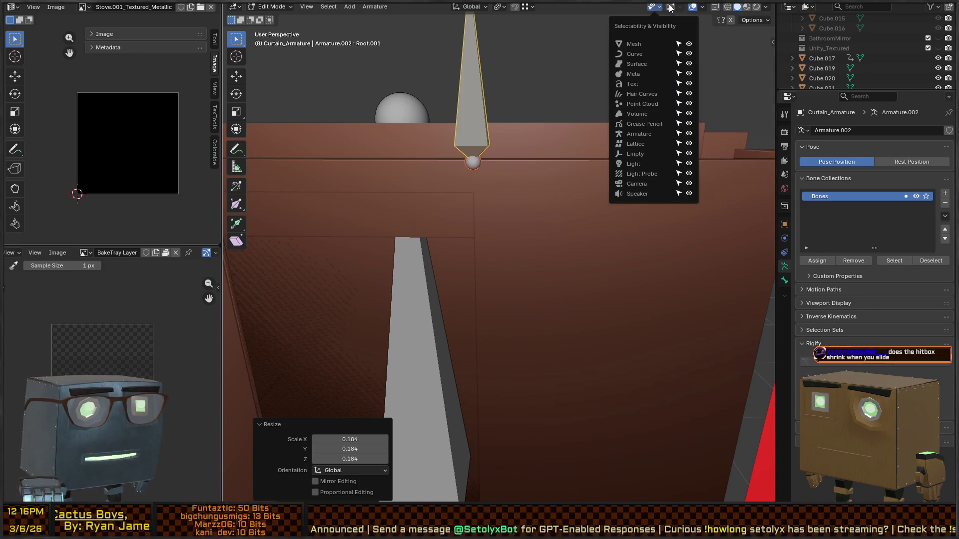
mouse_move(682, 7)
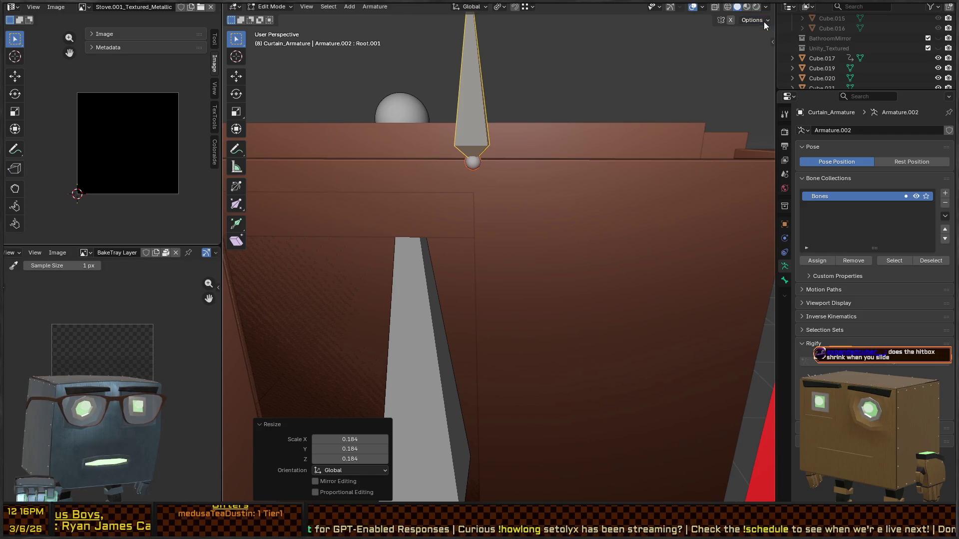
Step: Toggle X-Ray and Shadow on and off in Viewport Shading, then show Object properties
left_click(769, 7)
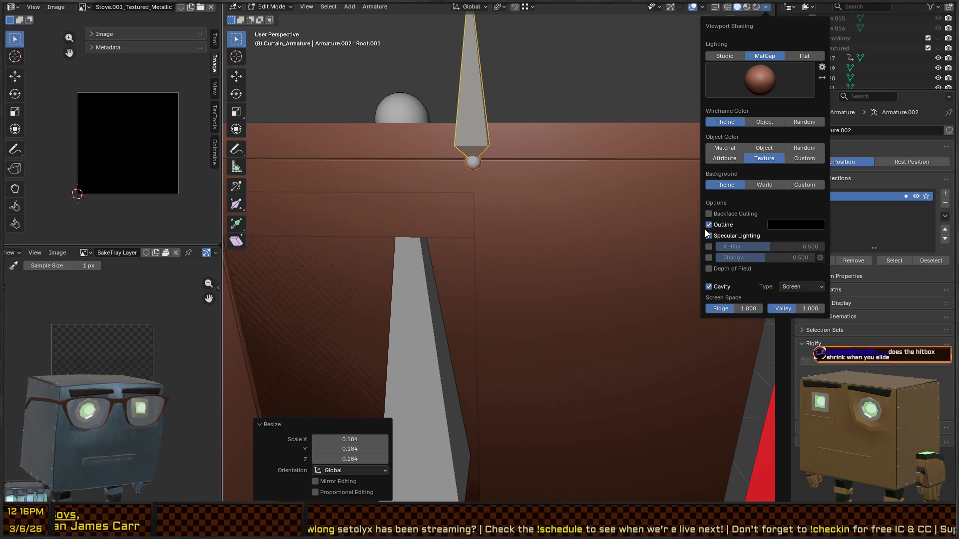
left_click(708, 247)
left_click(709, 247)
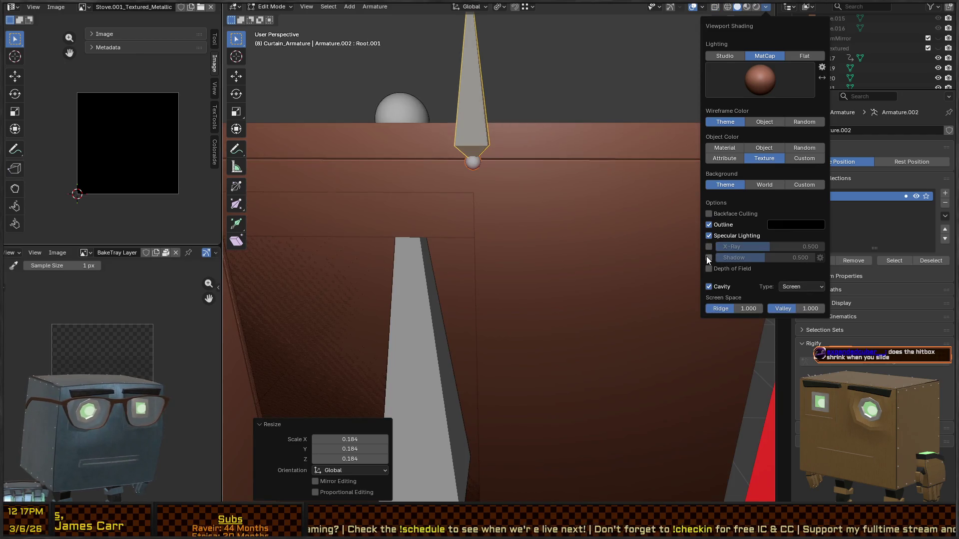
left_click(709, 258)
left_click(709, 257)
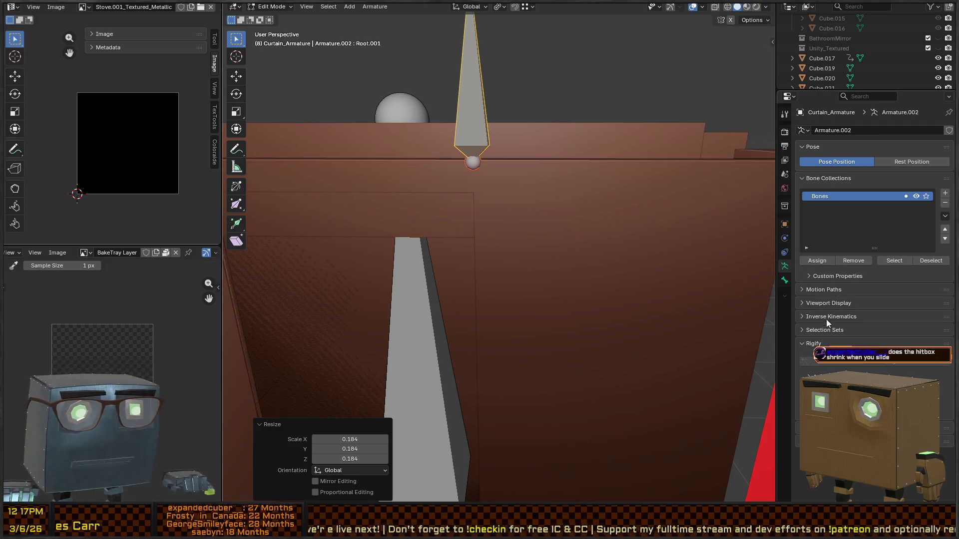
left_click(785, 224)
right_click(784, 290)
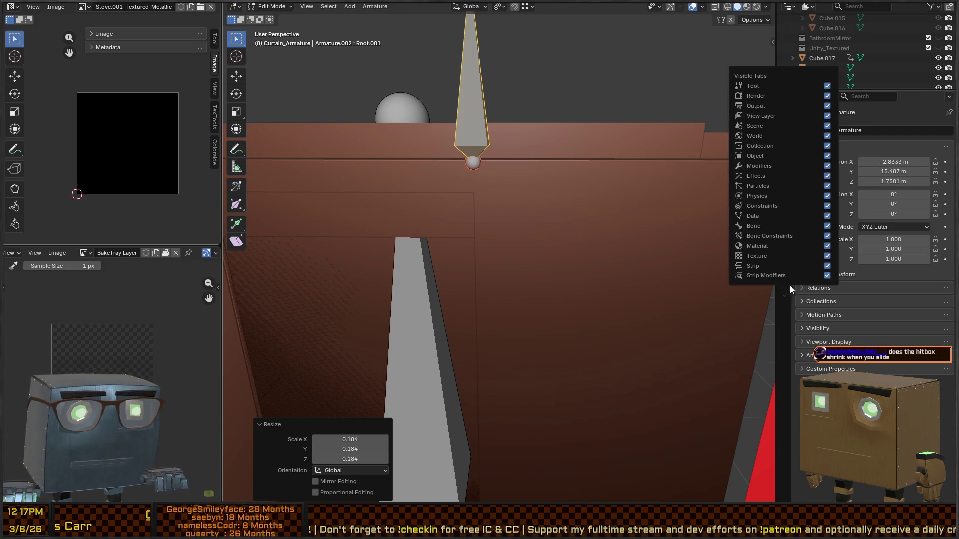
Step: Enable Wireframe in Curtain_Single's Viewport Display settings, then reselect Curtain_Armature
key("Tab")
left_click(651, 221)
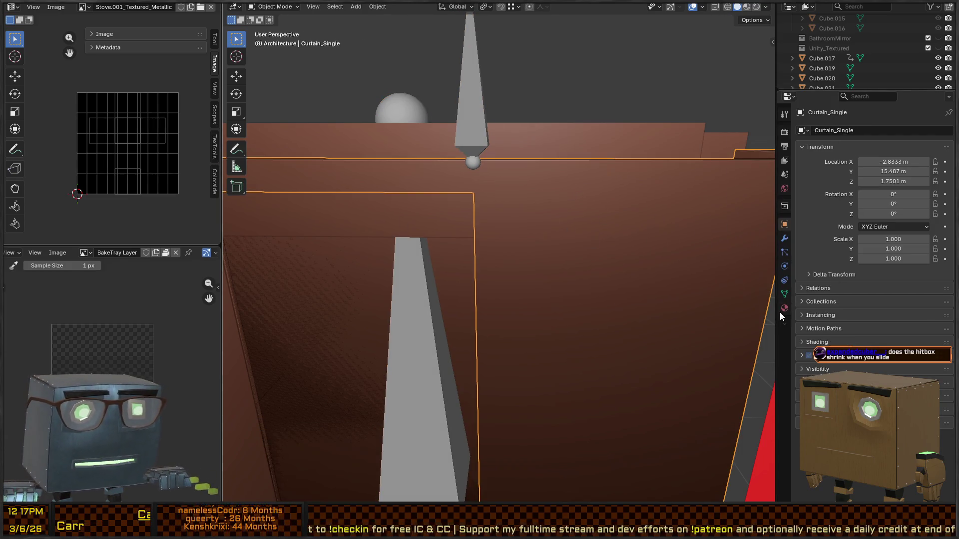
left_click(786, 295)
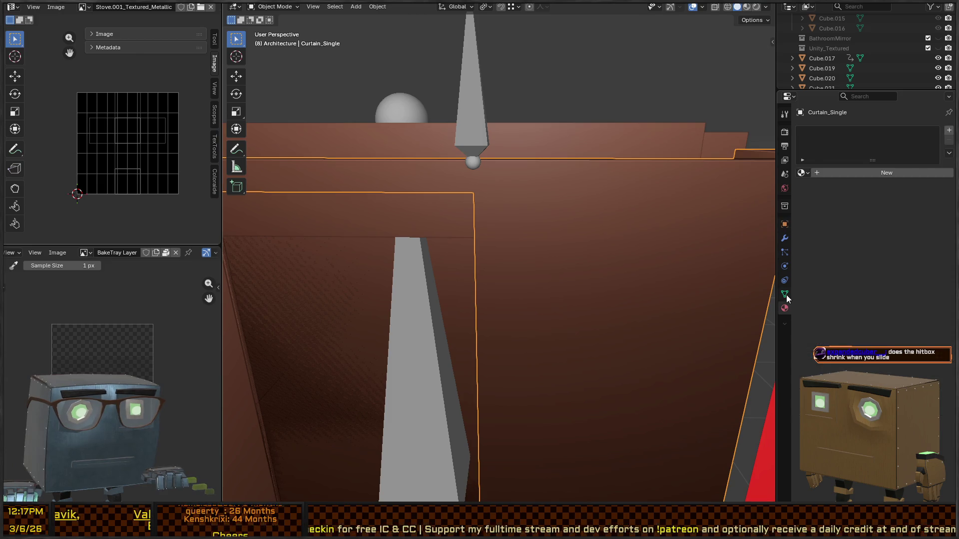
left_click(786, 231)
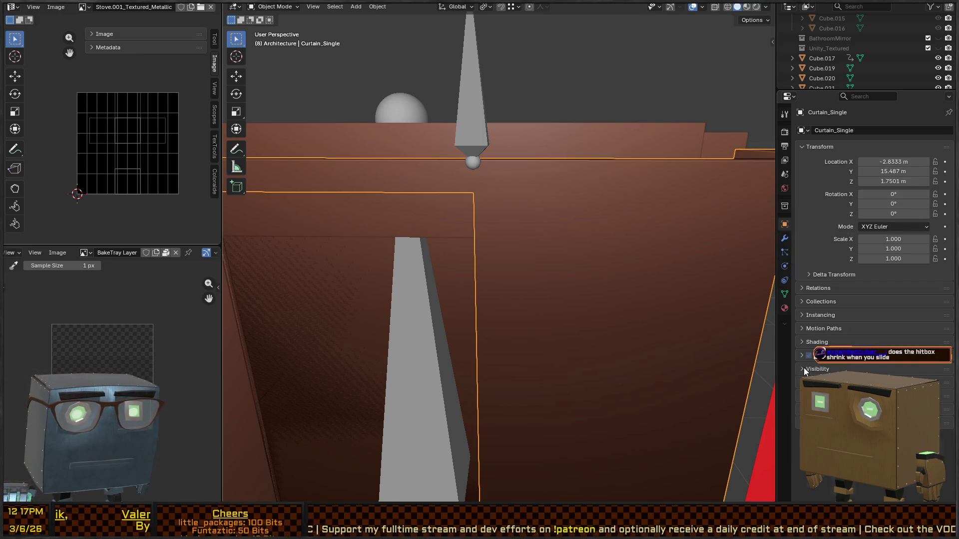
left_click(804, 368)
scroll(839, 315, "down", 5)
scroll(874, 240, "down", 1)
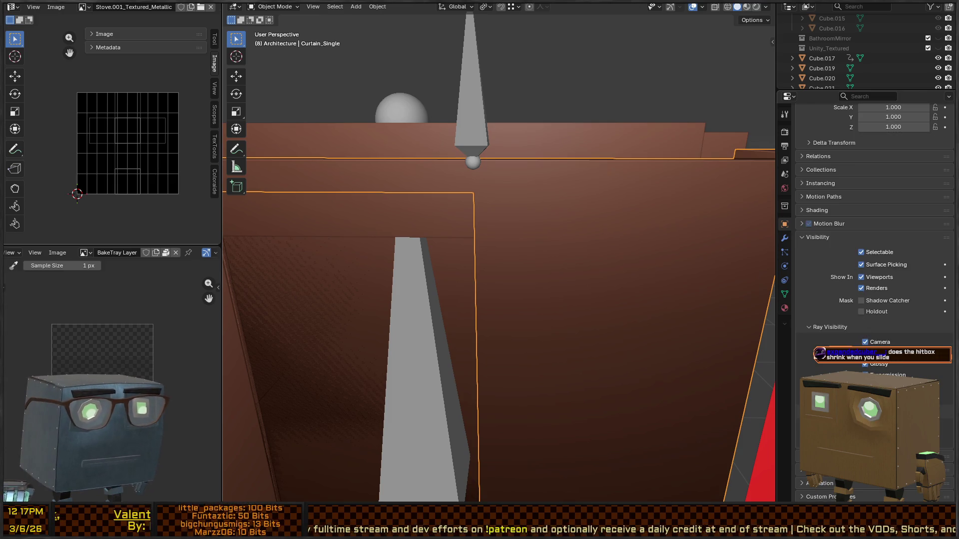
scroll(875, 300, "down", 5)
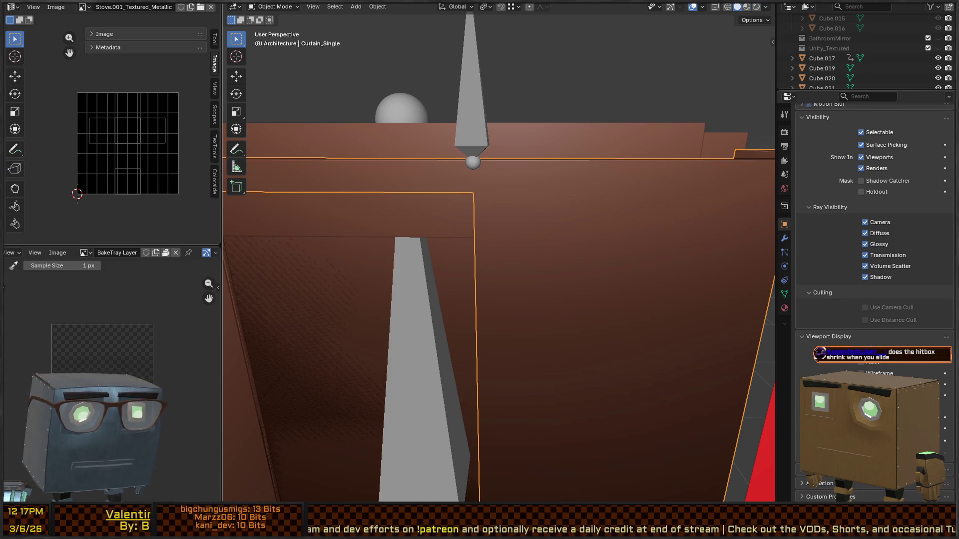
left_click(861, 373)
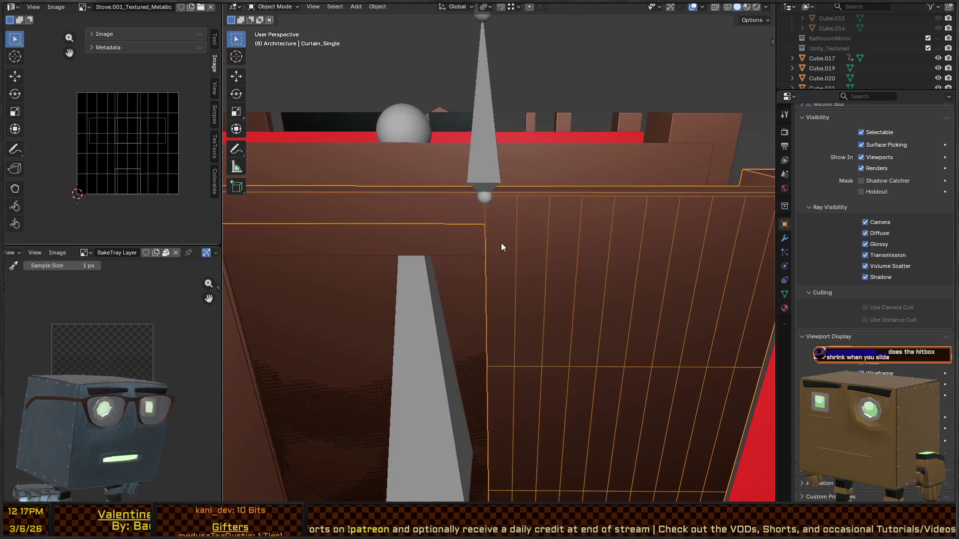
left_click(489, 171)
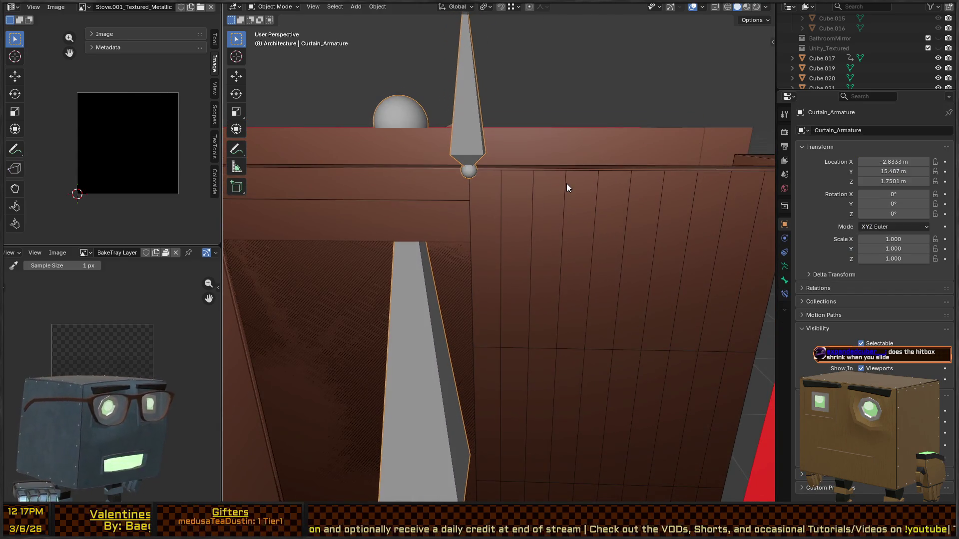
Step: Copy the small bone with Shift+D and repeat with Shift+R, spacing bones up to Root.006
key("Tab")
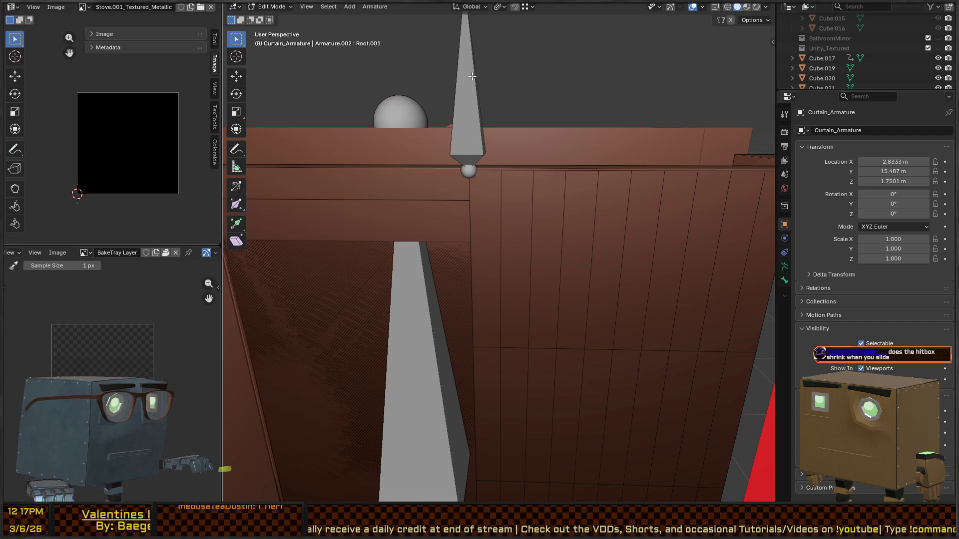
left_click(471, 70)
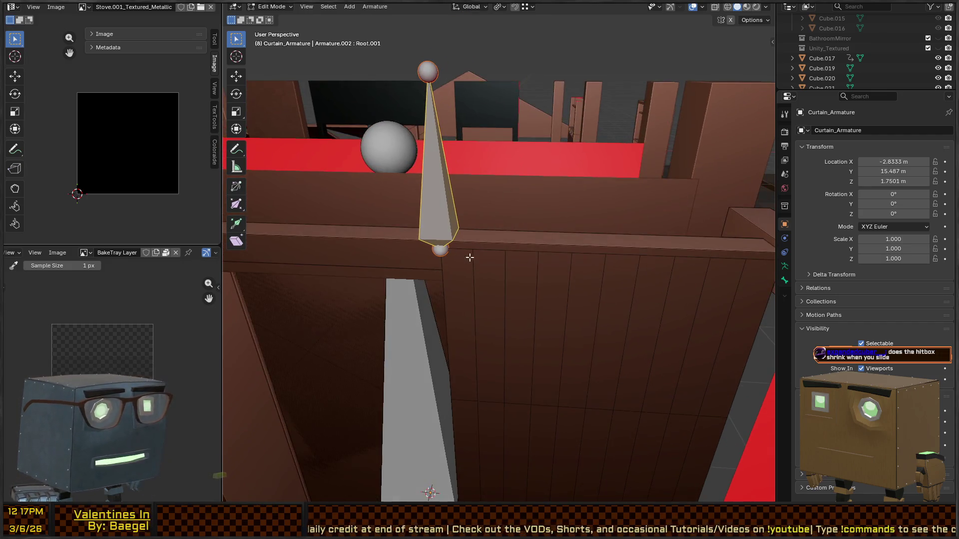
scroll(495, 238, "down", 3)
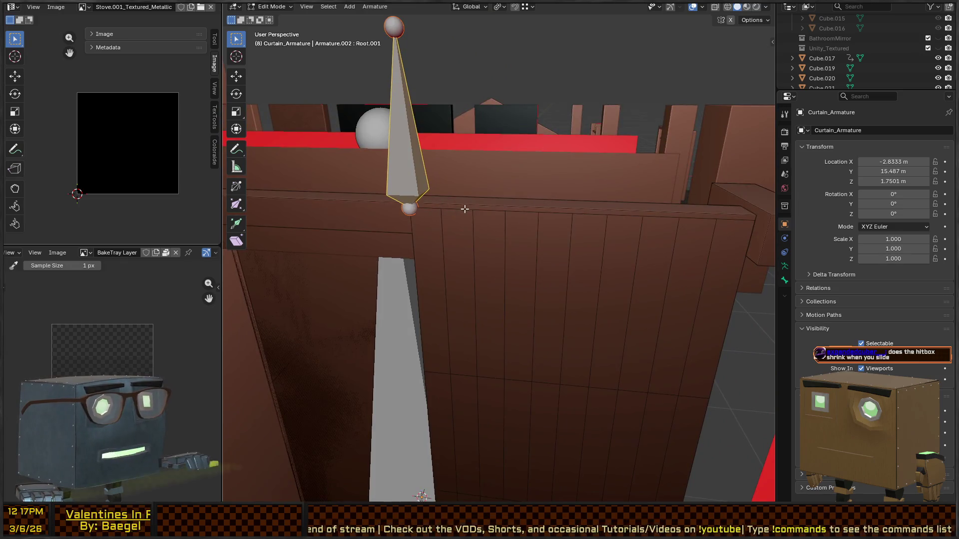
key("shift+d")
left_click(482, 213)
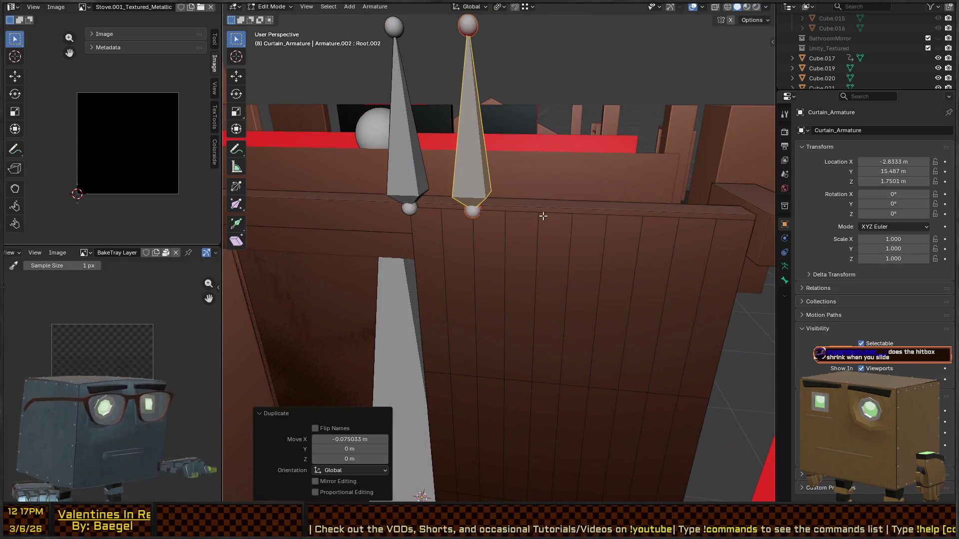
key("shift+r")
key("shift+r")
key("shift+r")
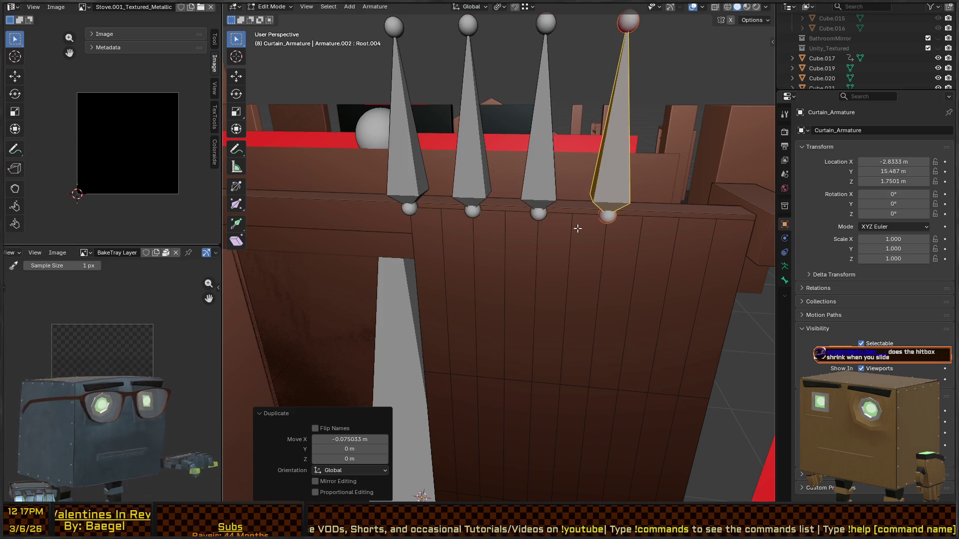
left_click_drag(512, 172, 523, 190)
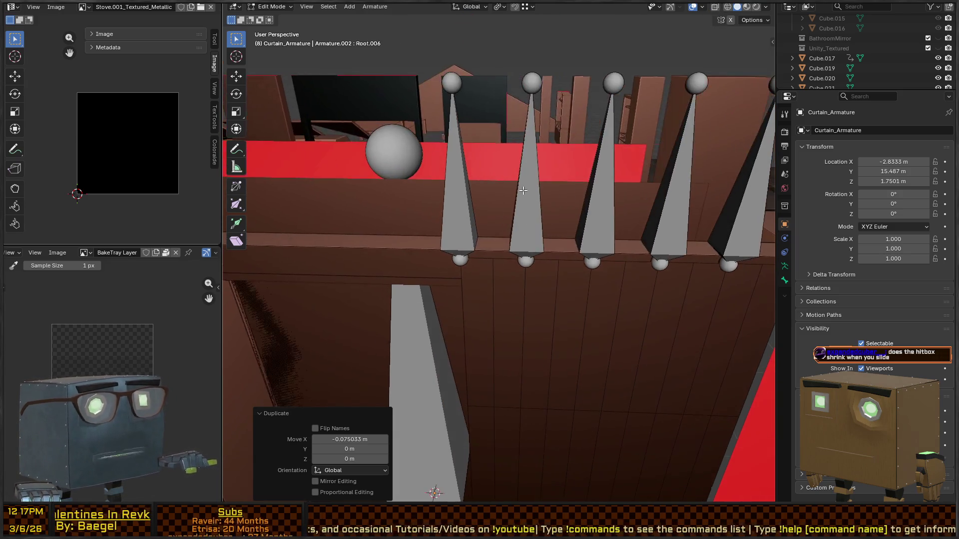
left_click(450, 213)
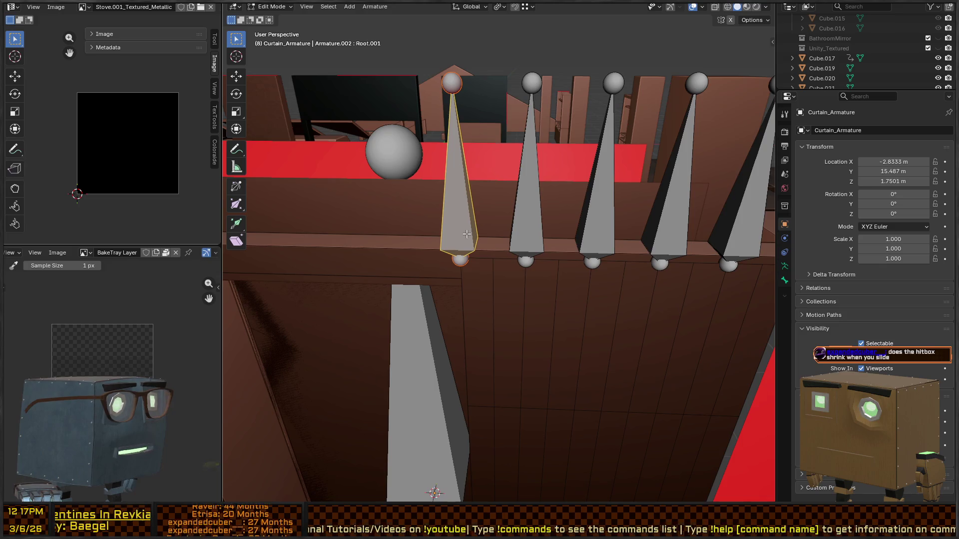
key("F2")
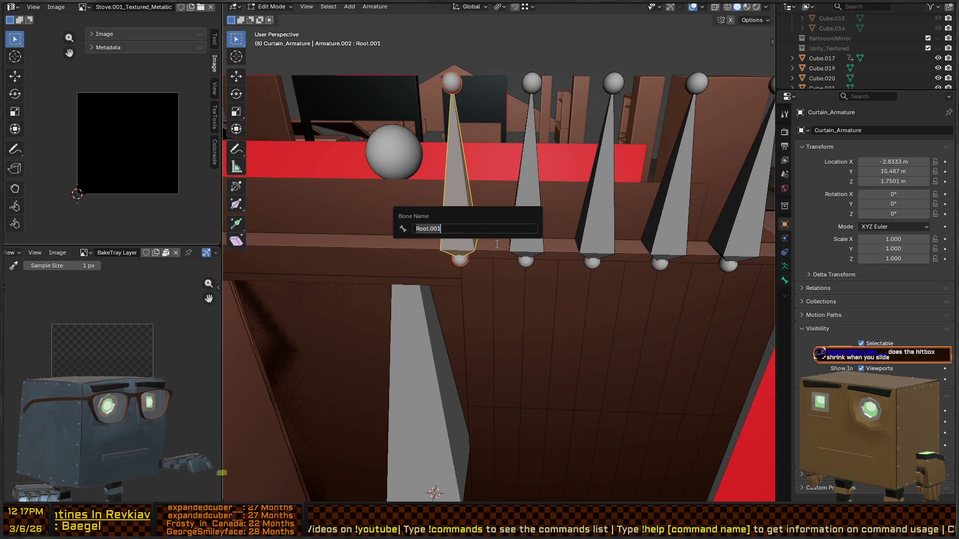
Step: Rename the three leftmost bones 0, 1 and 2
key("Escape")
key("F2")
type("0")
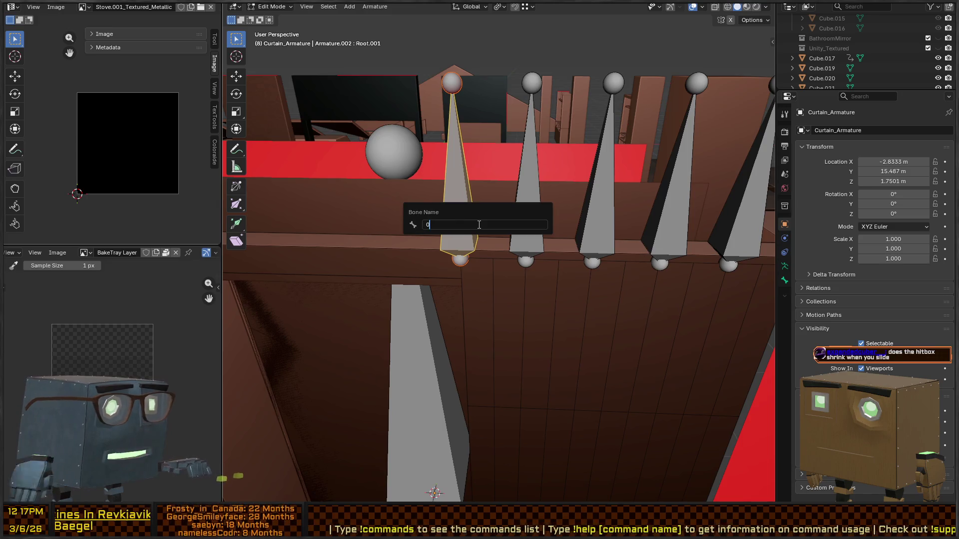
key("Return")
left_click(534, 221)
key("F2")
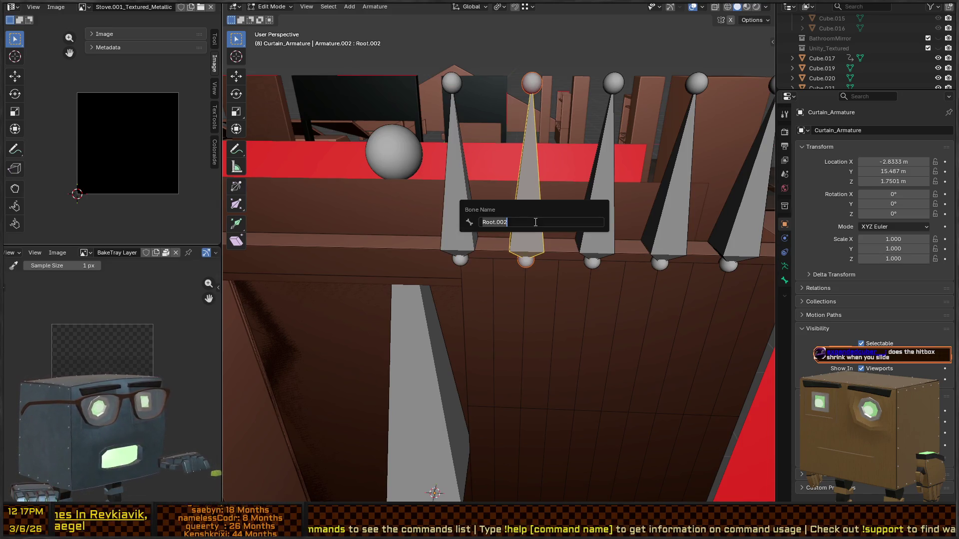
type("1")
key("Return")
left_click(613, 213)
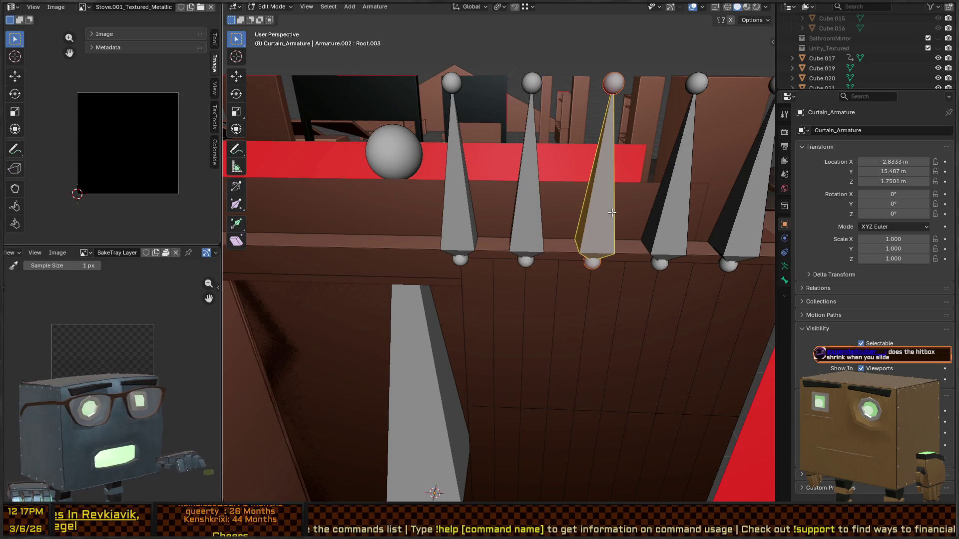
key("F2")
type("2")
key("Return")
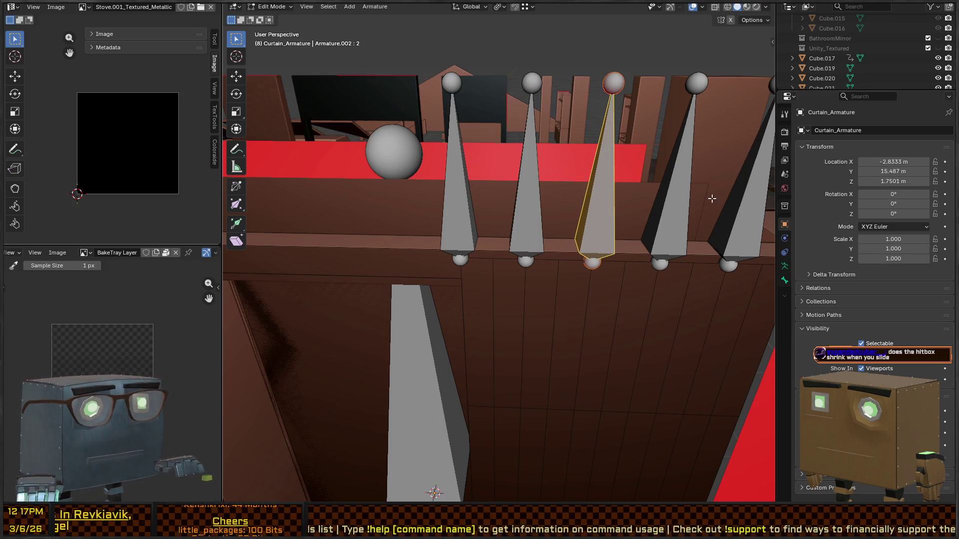
Step: Name the fourth bone 3, then give the fifth and sixth bones the name 4
left_click(673, 213)
key("F2")
type("3")
key("Return")
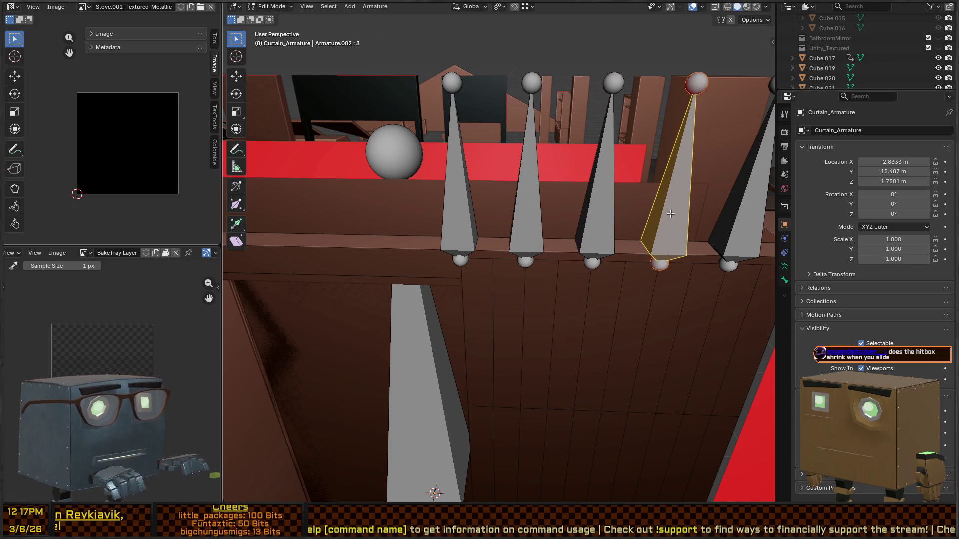
left_click(746, 224)
key("F2")
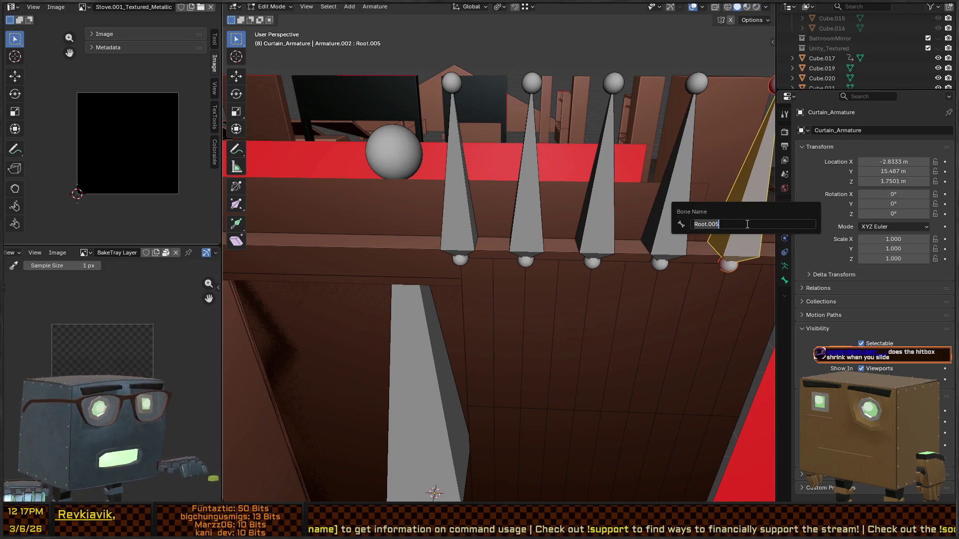
type("4")
key("Return")
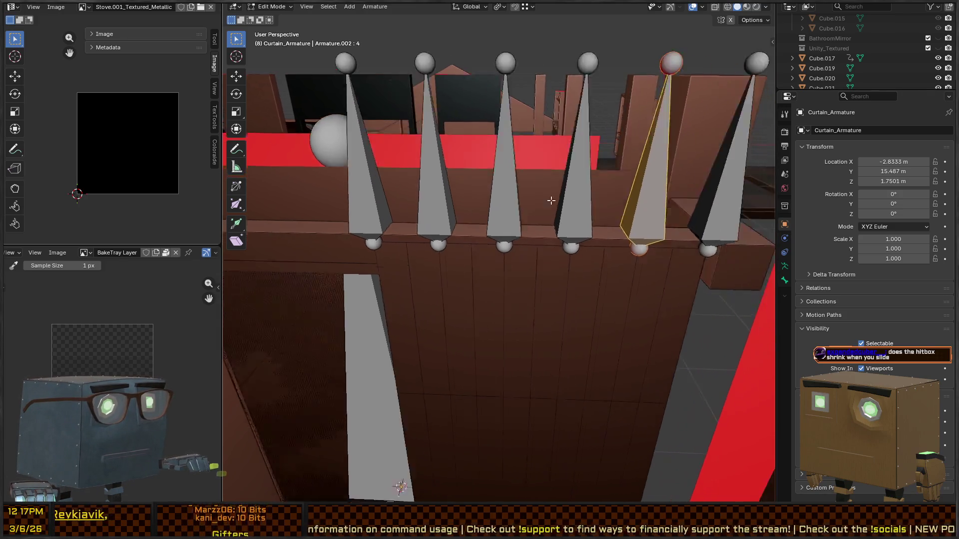
left_click(558, 186)
key("F2")
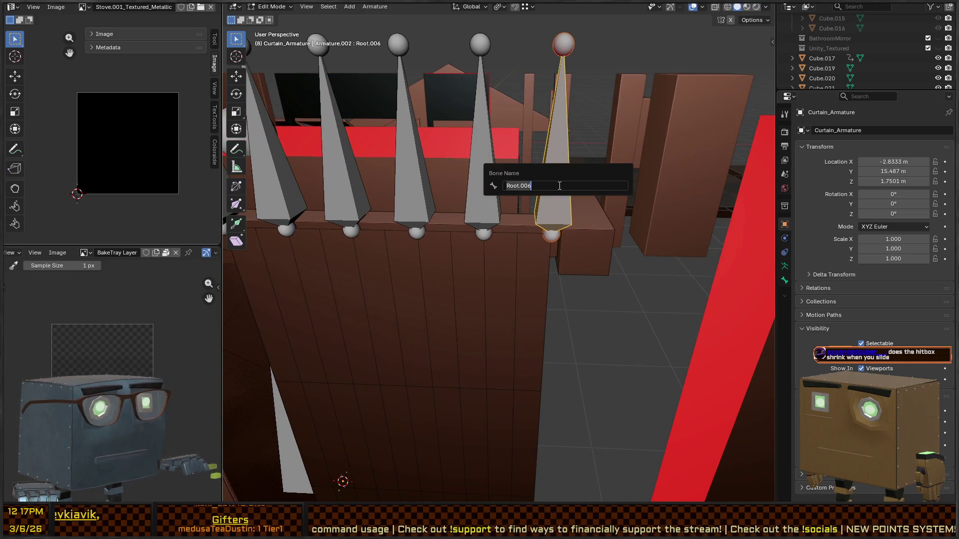
type("4")
key("Return")
Step: Check the names of the bone called 4 and the rightmost bone, which should be 5
left_click_drag(520, 199, 564, 227)
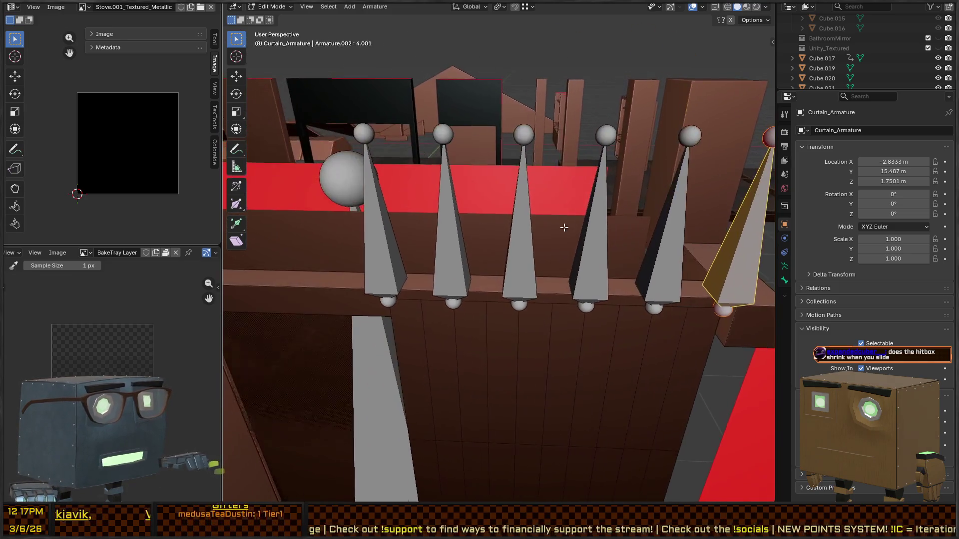
key("F2")
key("Escape")
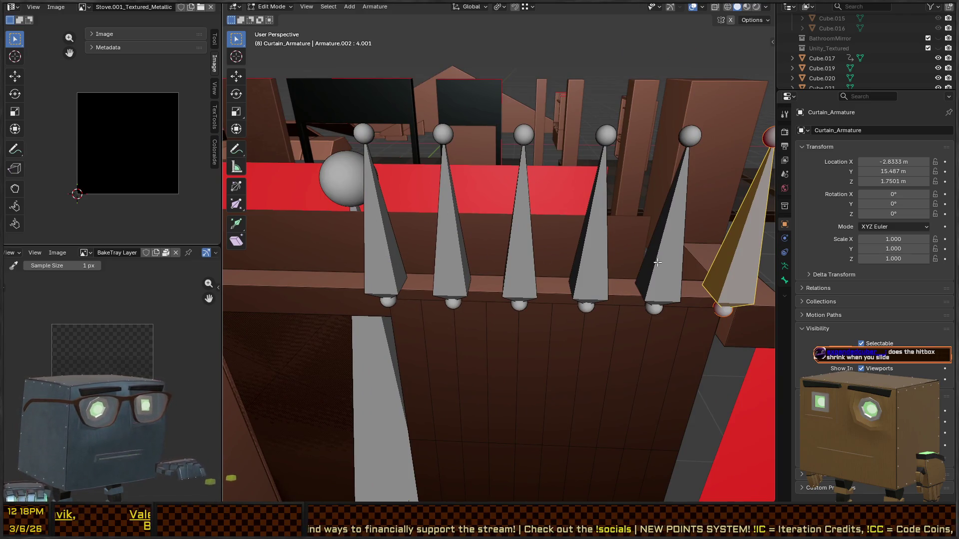
left_click(658, 262)
key("F2")
key("Escape")
left_click(744, 267)
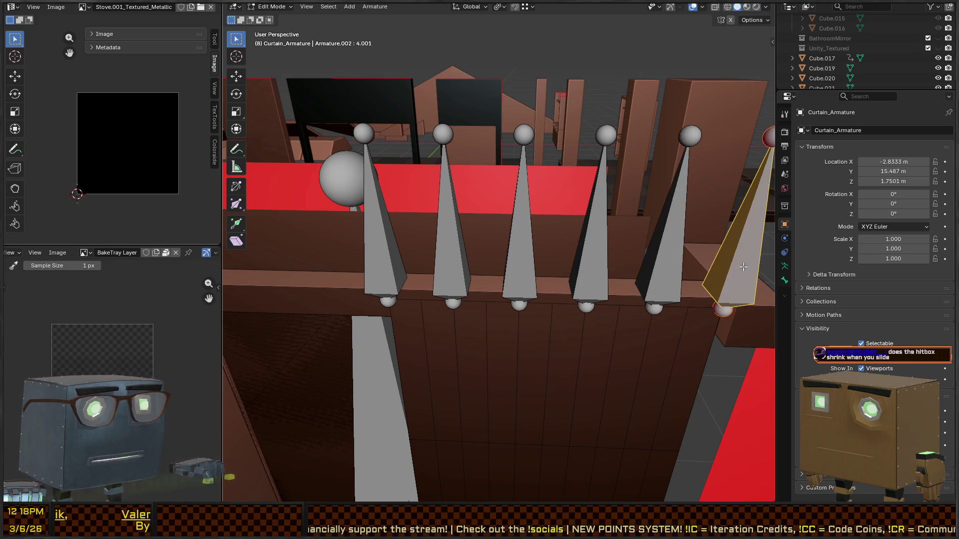
key("F2")
key("Escape")
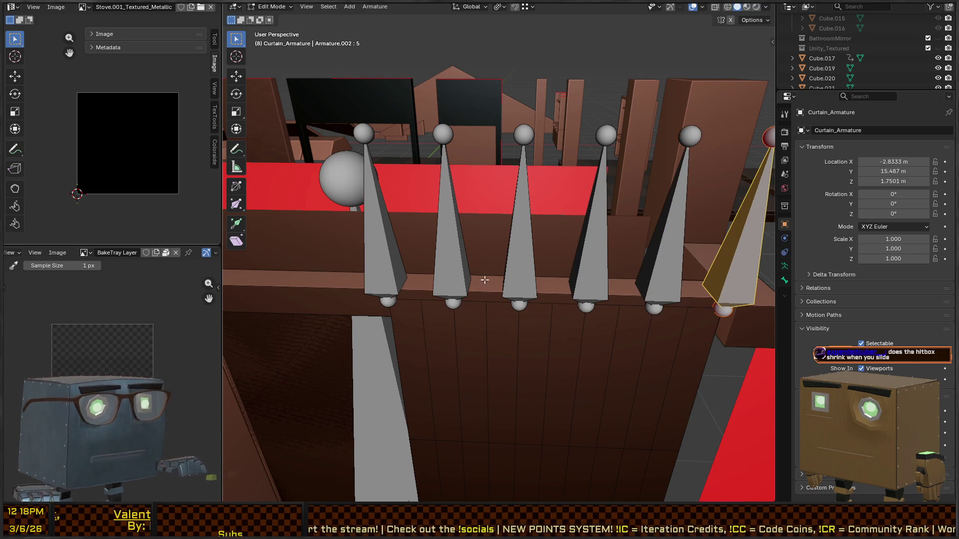
Step: Test-move bone 0 in Pose Mode without keeping the move, then return to Object Mode
scroll(484, 281, "down", 3)
key("Tab")
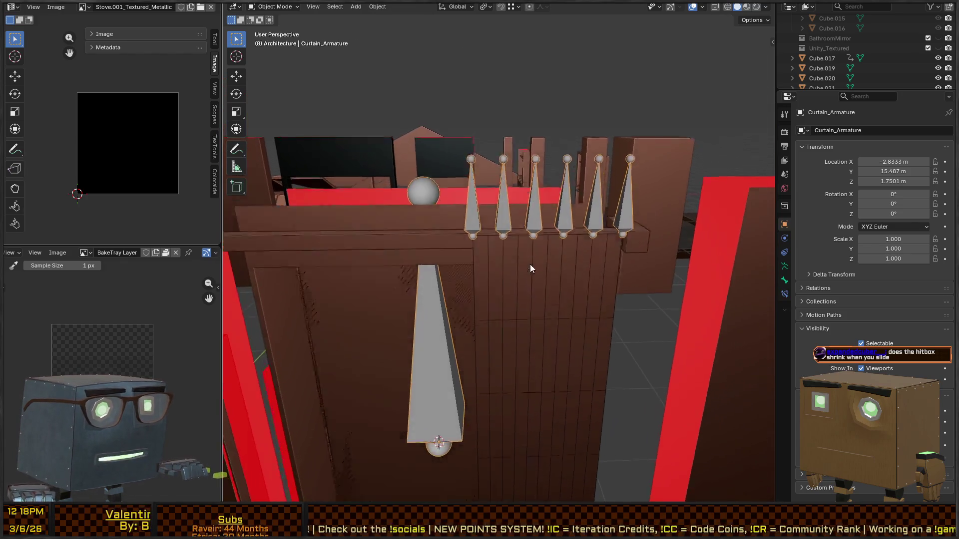
key("ctrl+Tab")
left_click(475, 198)
key("g")
key("Escape")
key("ctrl+Tab")
Step: Add a new vertex group named Root to the curtain mesh
left_click(607, 256)
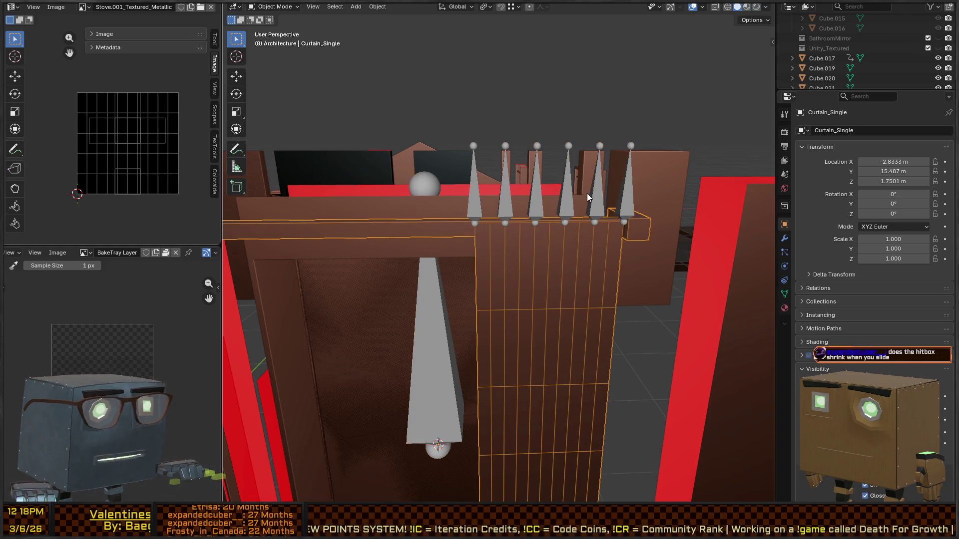
left_click(784, 294)
left_click(945, 161)
key("F2")
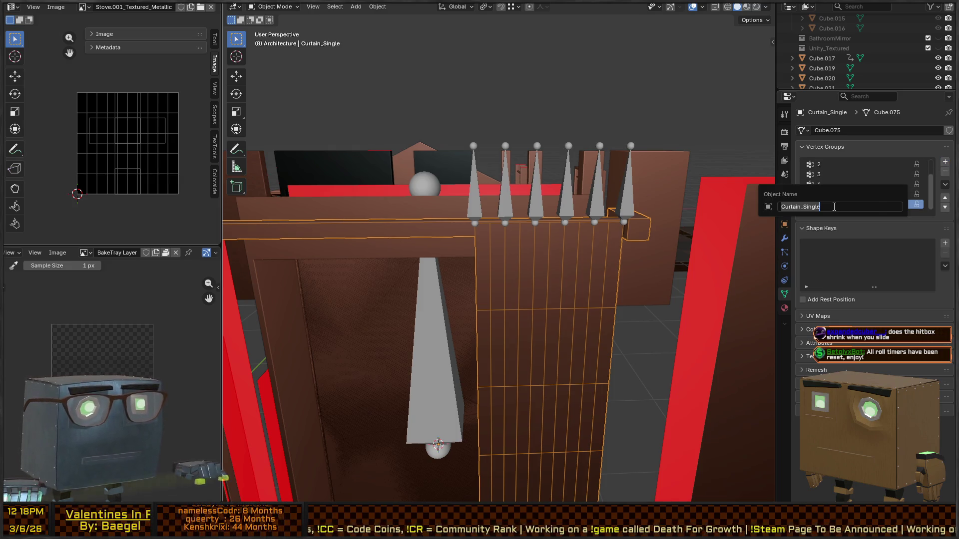
key("Escape")
double_click(834, 205)
type("Root")
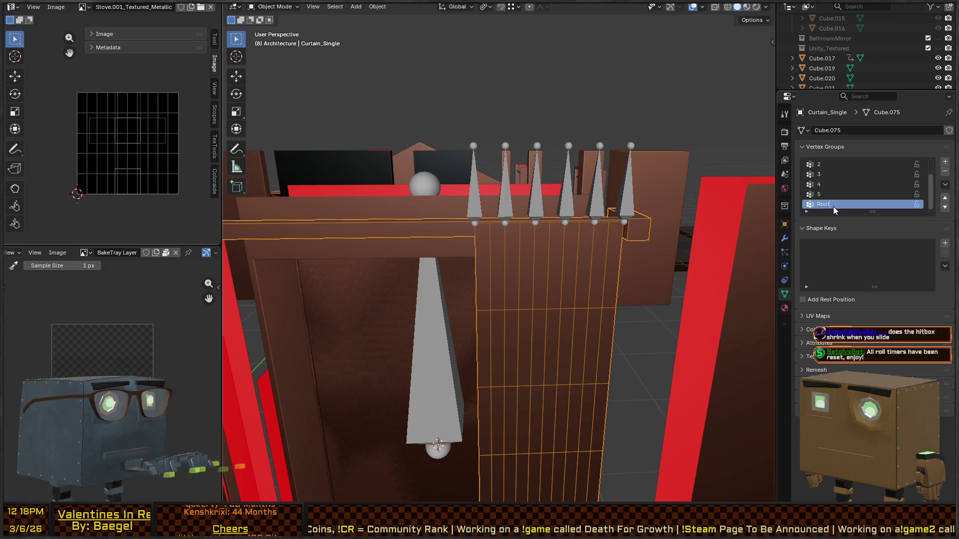
key("Return")
Step: In Edit Mode, select all curtain geometry and deselect vertex groups 5, 4 and 3
key("Tab")
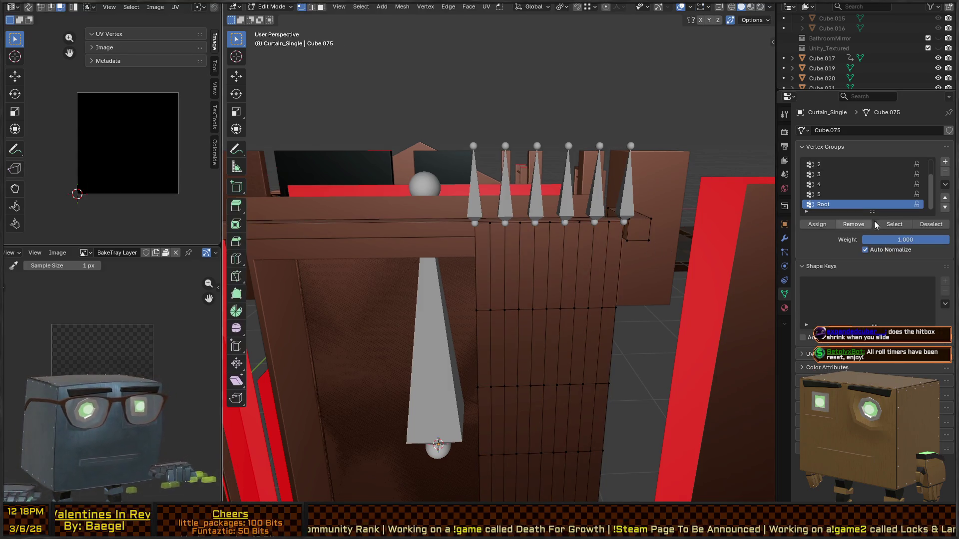
left_click(894, 194)
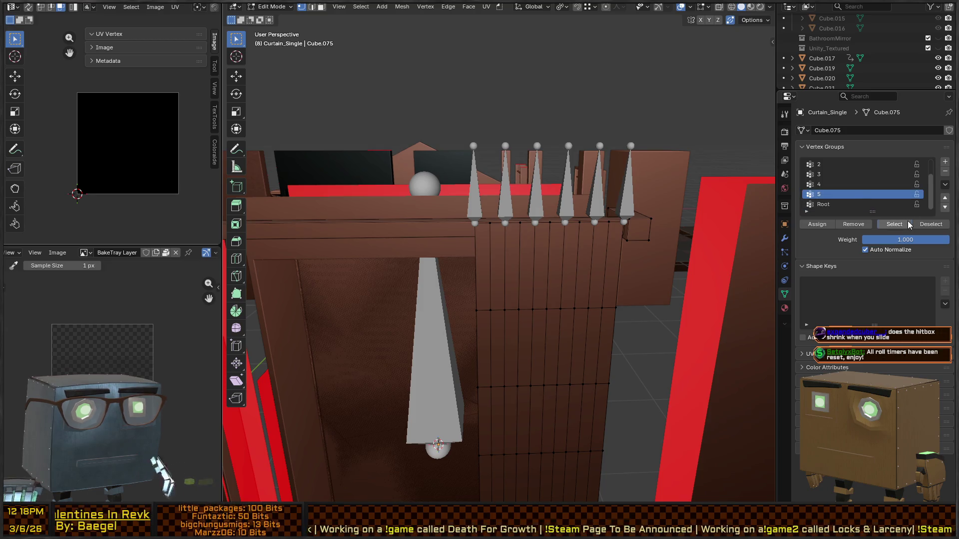
left_click(846, 205)
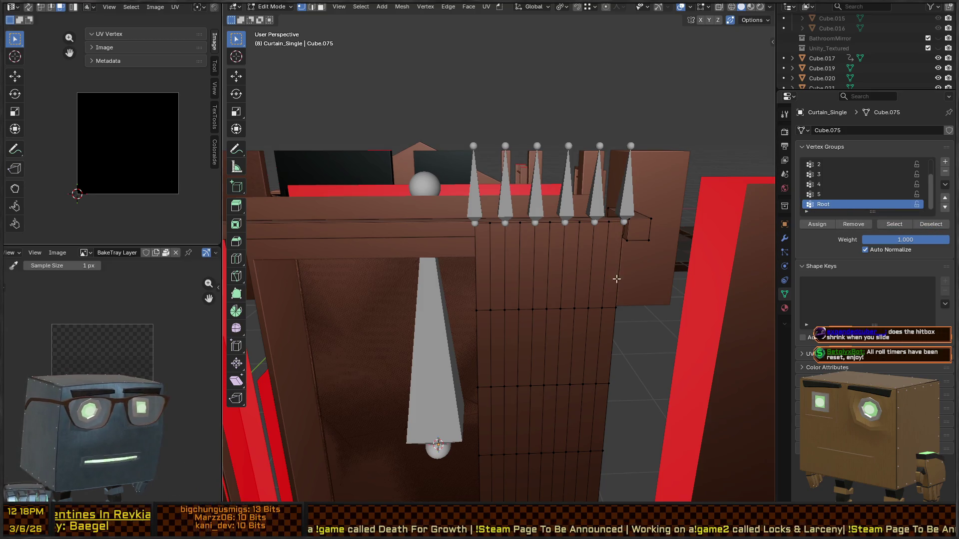
key("a")
left_click(829, 195)
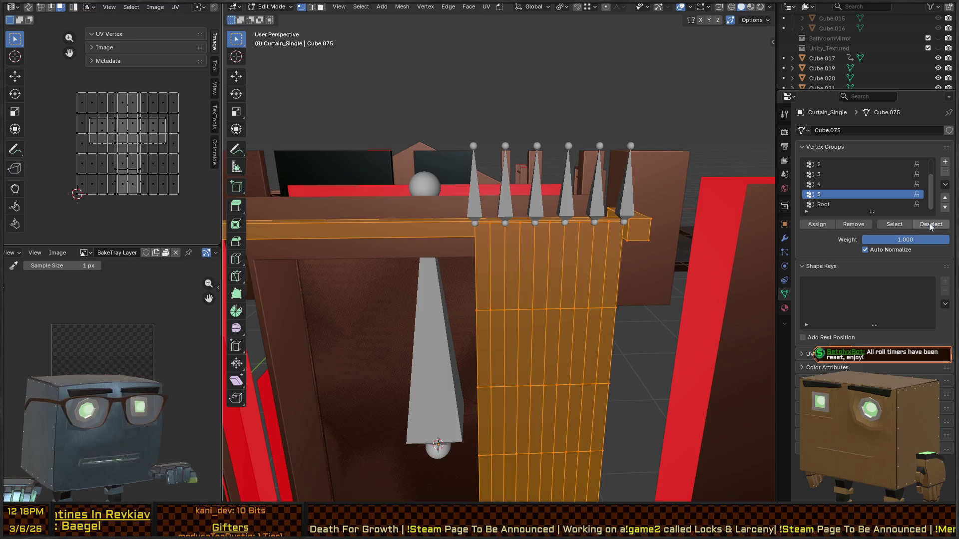
left_click(930, 224)
left_click(829, 184)
left_click(930, 225)
left_click(830, 174)
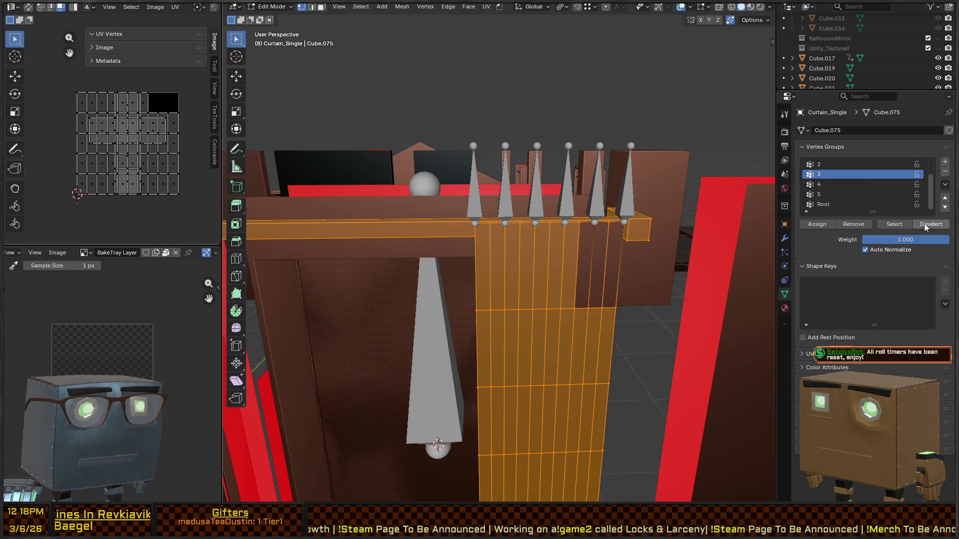
left_click(930, 225)
Step: Deselect the vertices of groups 2, 1 and 0 as well
scroll(850, 176, "up", 2)
left_click(831, 184)
left_click(928, 225)
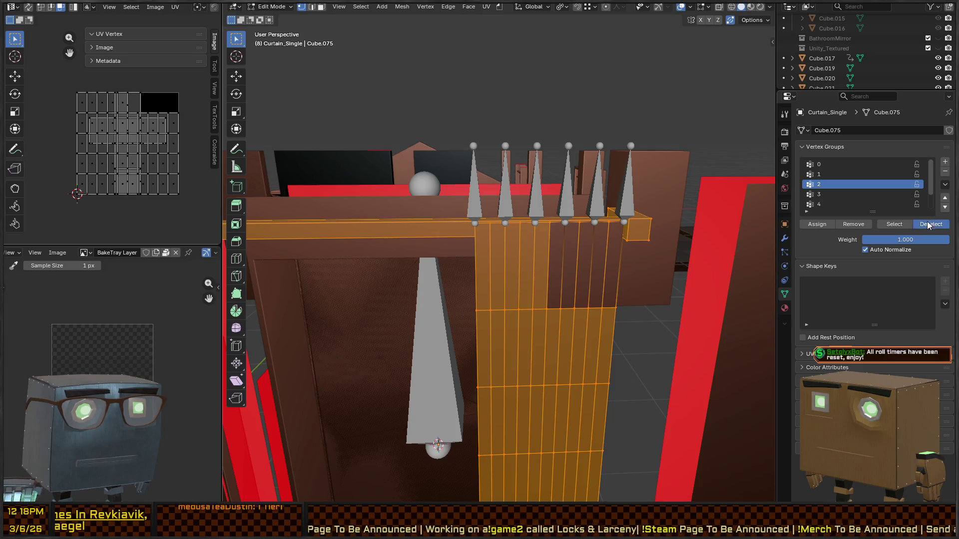
left_click(846, 176)
left_click(930, 225)
left_click(825, 164)
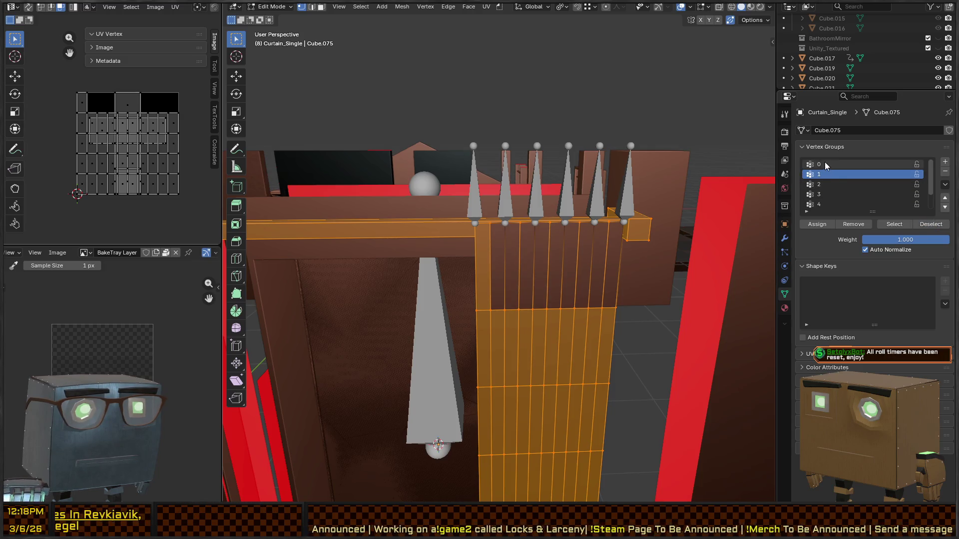
left_click(922, 224)
Step: Assign the remaining selected vertices to Root and return to Object Mode
scroll(825, 209, "down", 2)
left_click(829, 204)
left_click(819, 225)
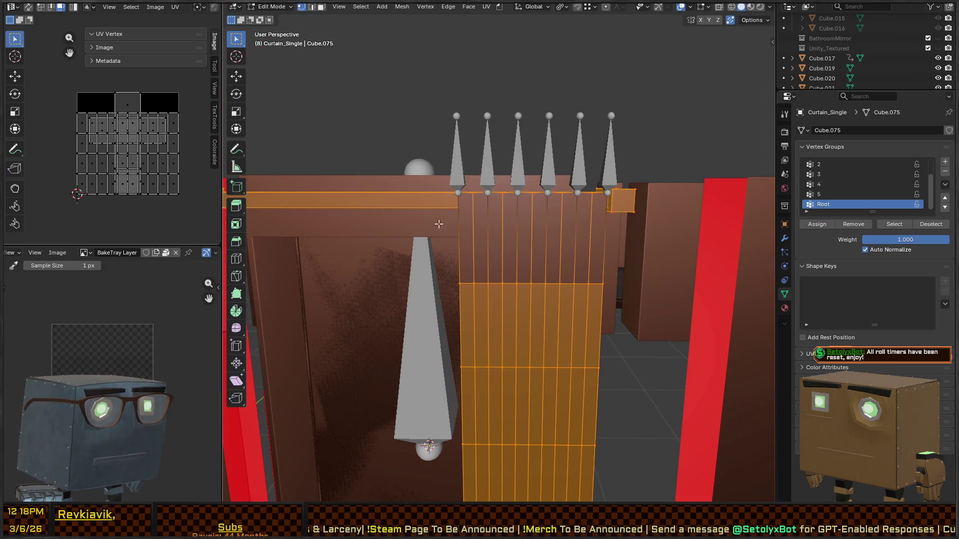
key("Tab")
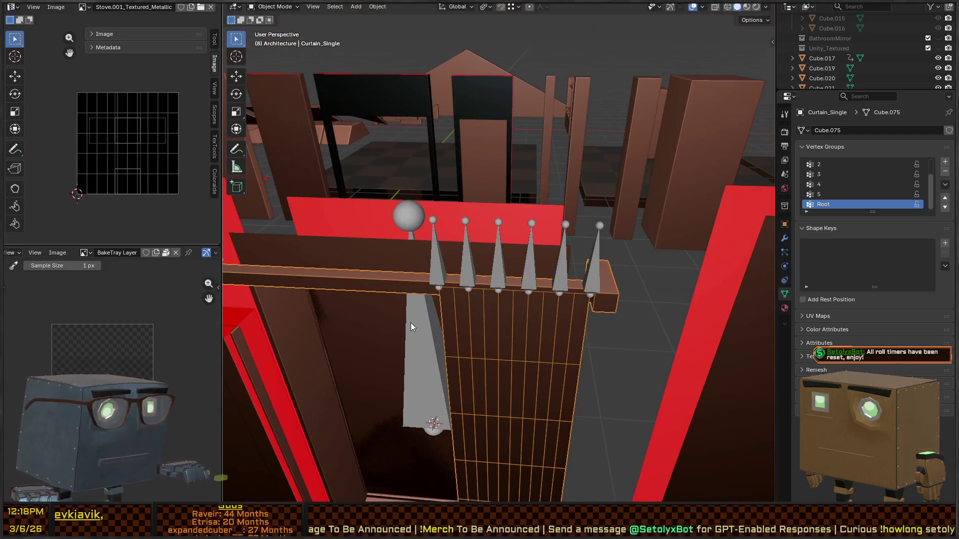
Step: Toggle Curtain_Armature into Pose Mode and back, then select the curtain mesh
left_click(411, 322)
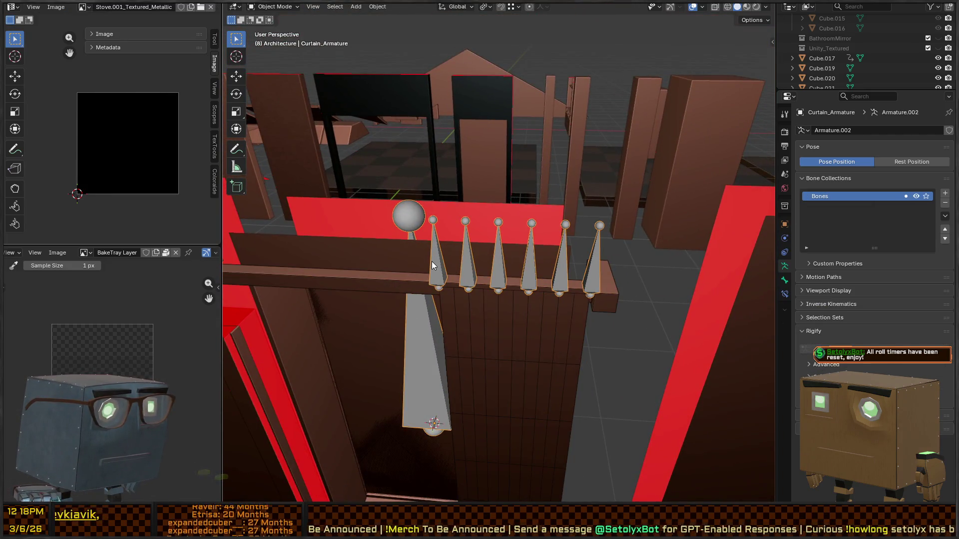
key("ctrl+Tab")
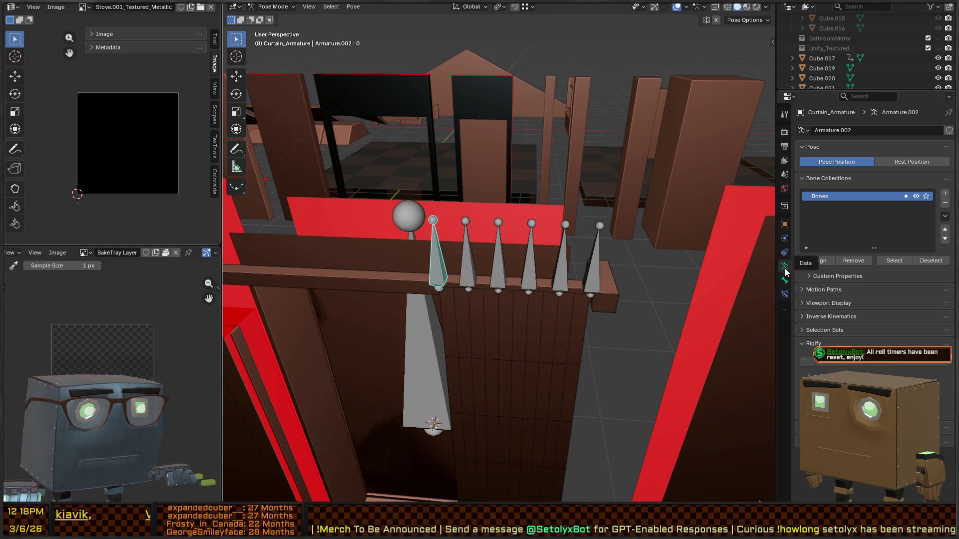
key("ctrl+Tab")
left_click(484, 314)
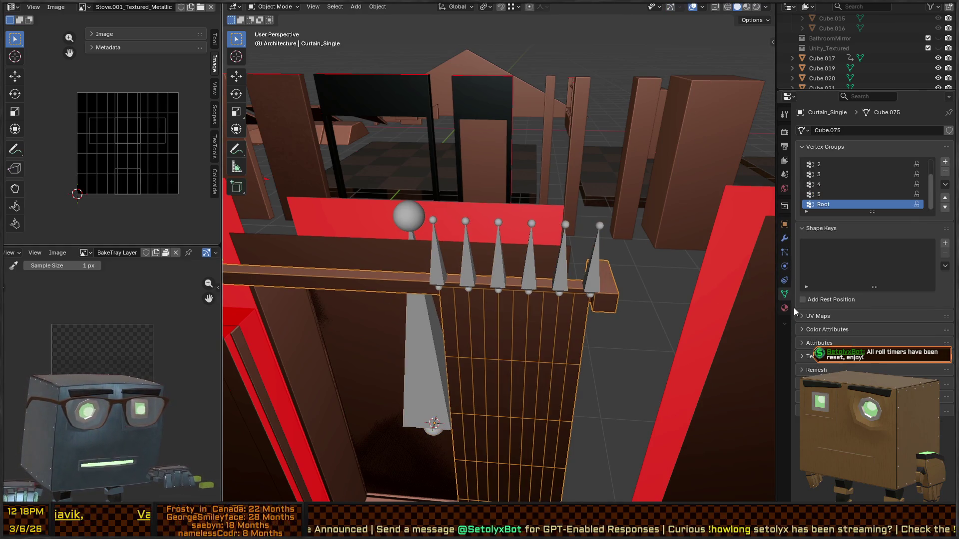
Step: Add an Armature modifier to the curtain with Curtain_Armature as its target object
left_click(785, 241)
left_click(837, 131)
type("arm")
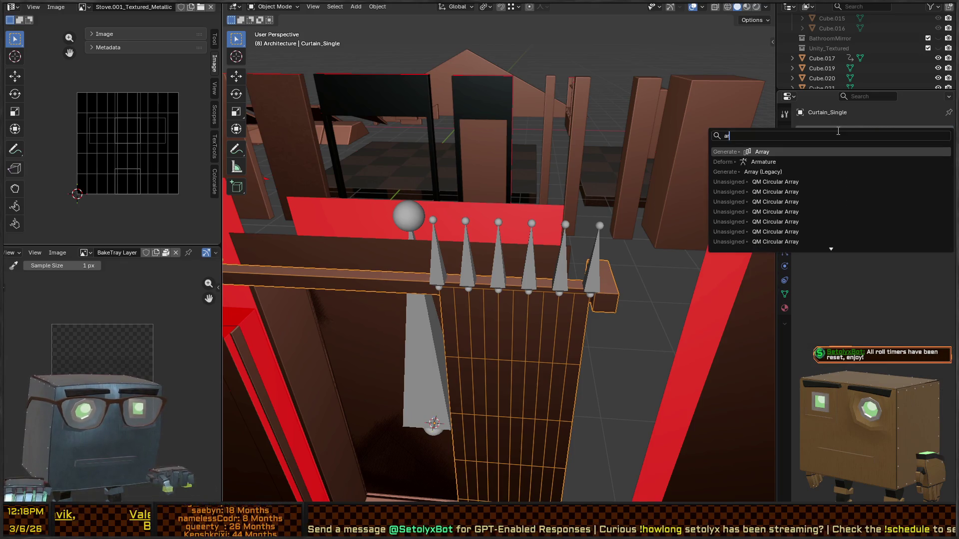
key("Return")
left_click(934, 162)
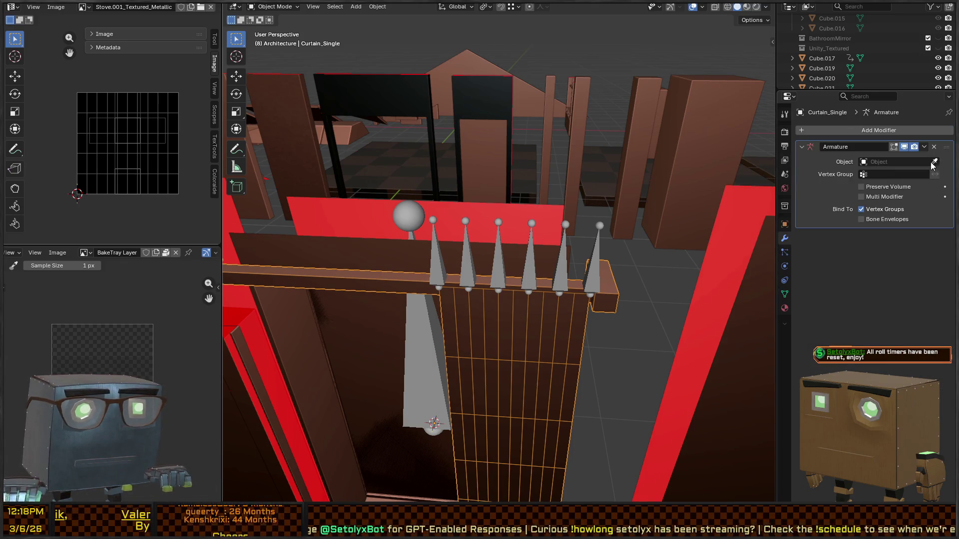
left_click(532, 262)
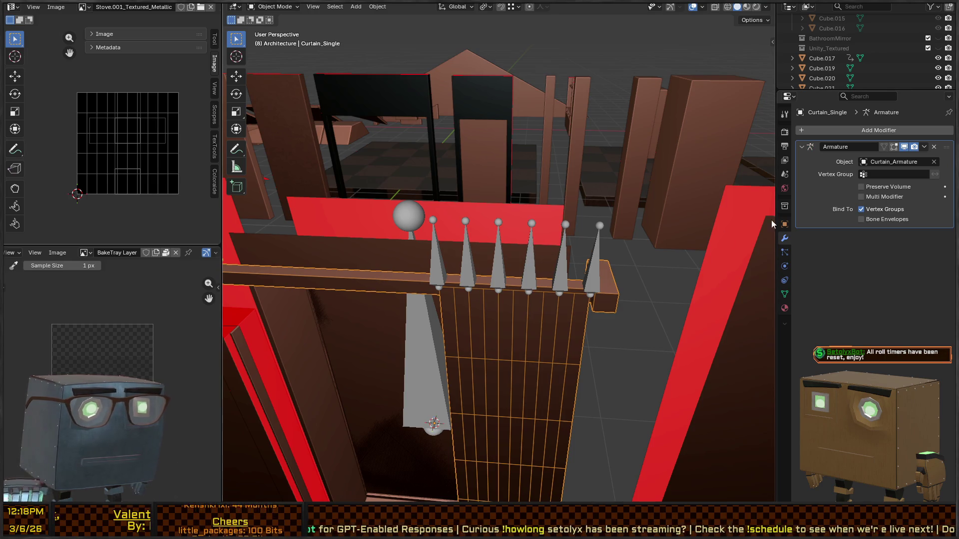
Step: Test-move the first bone in Pose Mode to check deformation, then cancel
left_click(440, 265)
key("ctrl+Tab")
key("g")
right_click(487, 267)
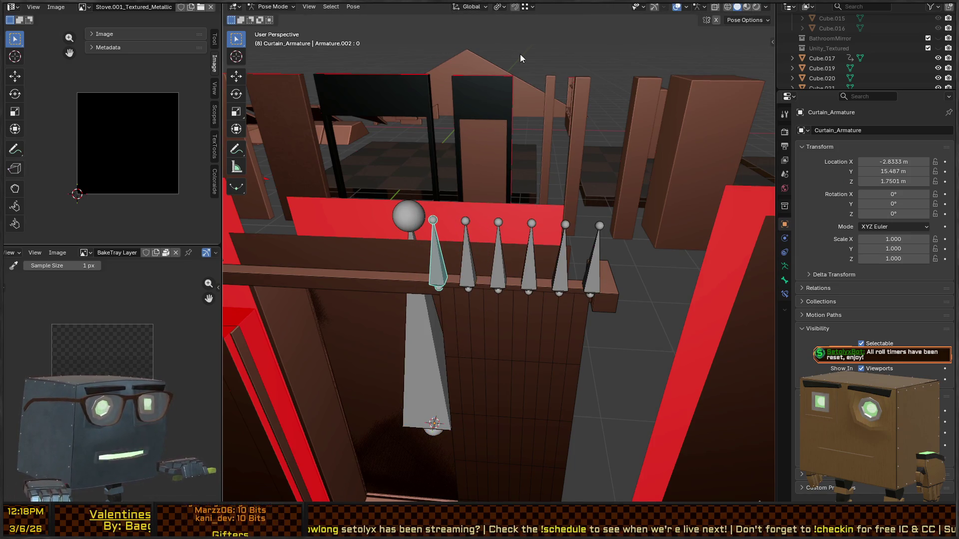
Step: Change the pivot point setting and test-move the selected bone along X, cancelling it
left_click(499, 7)
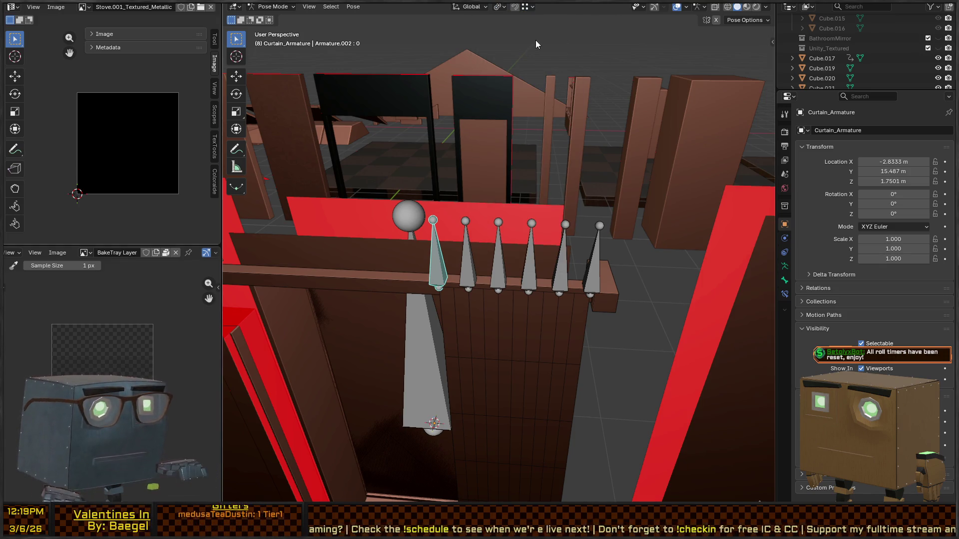
key("g")
key("x")
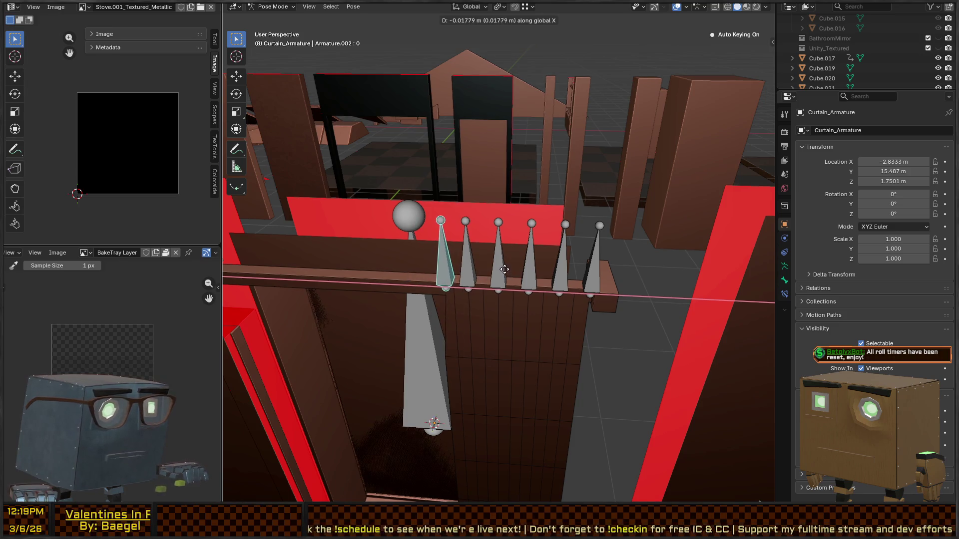
key("Escape")
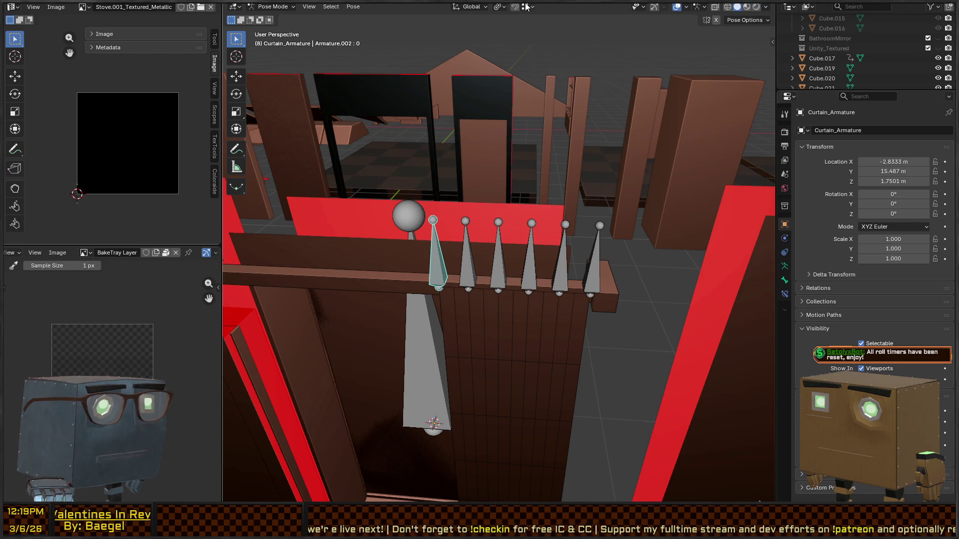
Step: Add the next four bones to the selection and test-move them along X without keeping it
left_click(471, 266, "shift")
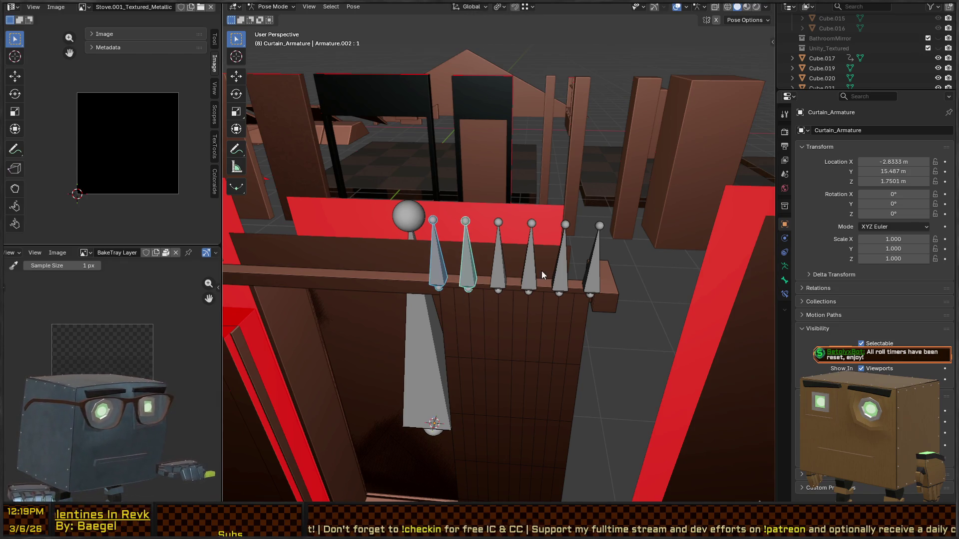
left_click(499, 272, "shift")
left_click(530, 265, "shift")
left_click(562, 265, "shift")
key("g")
key("x")
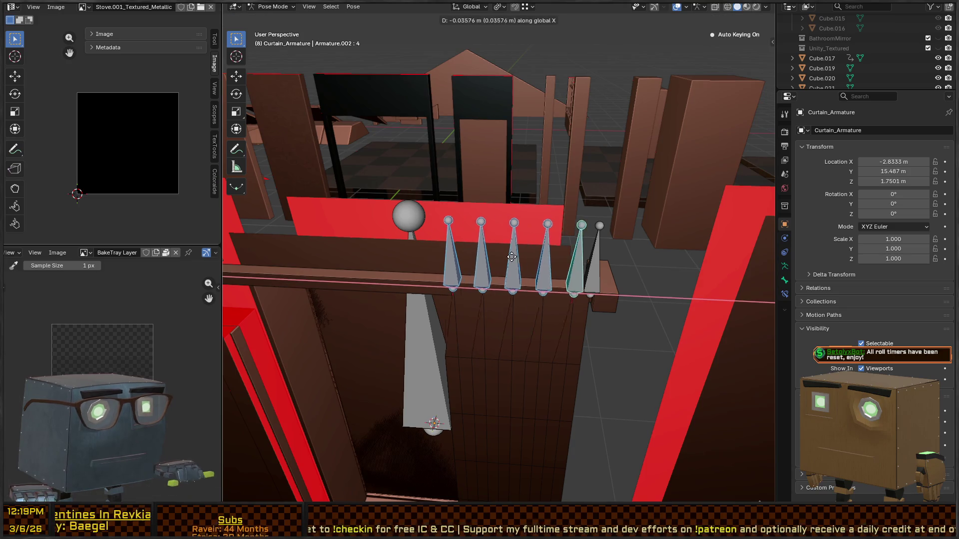
right_click(474, 245)
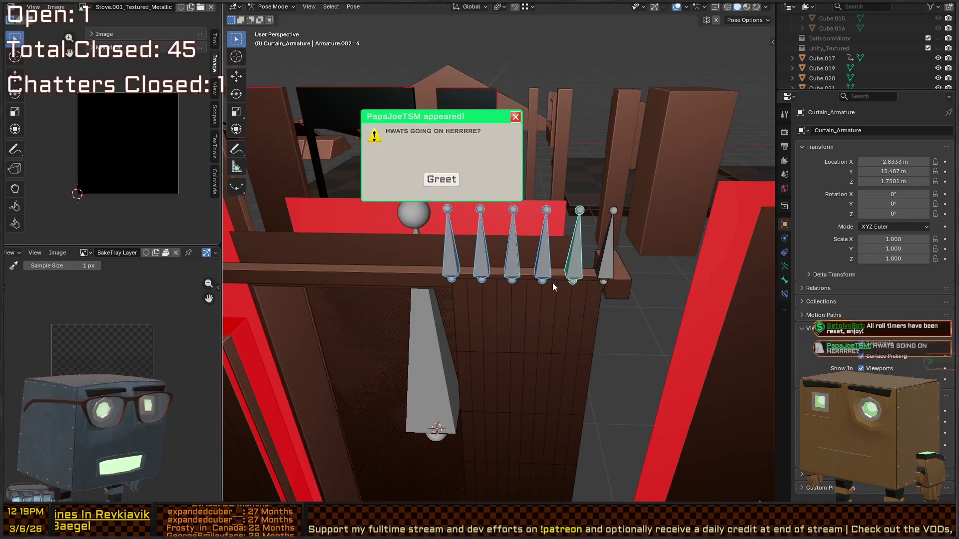
Step: Return the armature to Object Mode and select the curtain mesh
left_click_drag(552, 283, 550, 235)
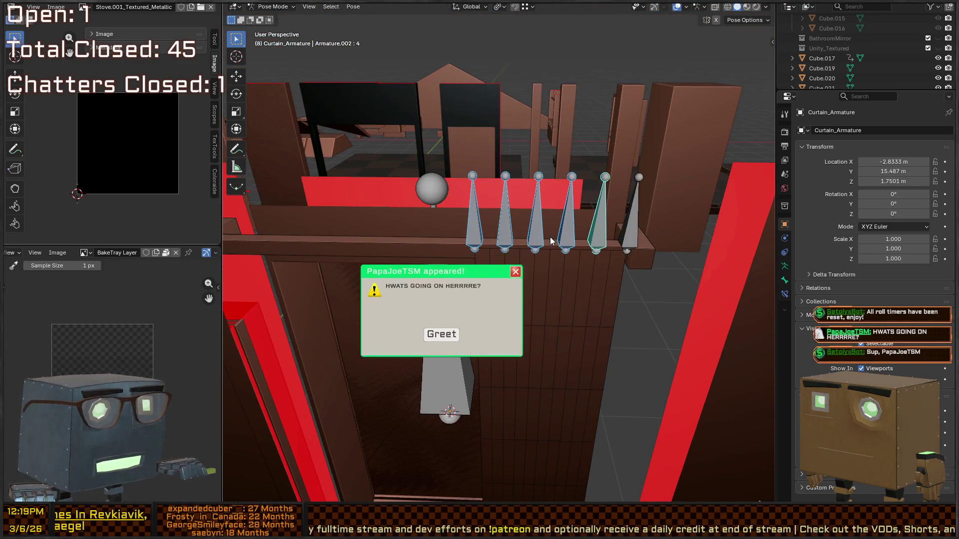
left_click(444, 404)
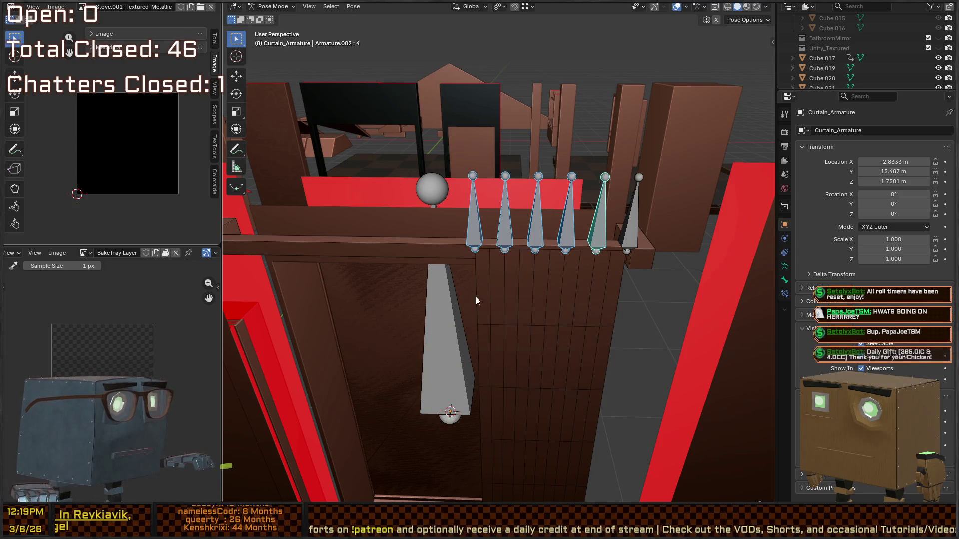
left_click_drag(475, 300, 477, 263)
key("ctrl+Tab")
mouse_move(504, 231)
left_mouse_down()
mouse_move(509, 218)
mouse_move(532, 235)
mouse_move(547, 290)
left_mouse_up()
left_click(510, 281)
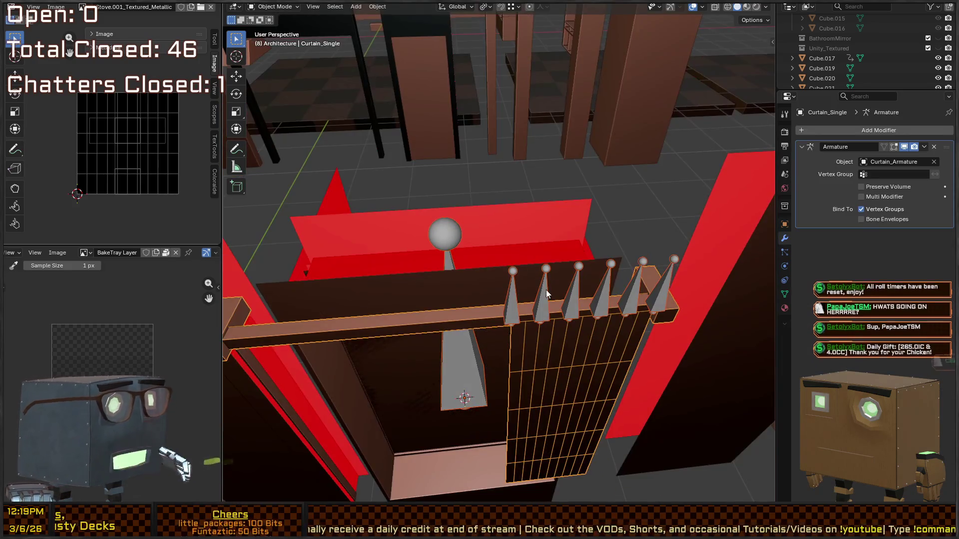
mouse_move(487, 286)
left_mouse_down()
mouse_move(475, 262)
mouse_move(508, 239)
mouse_move(480, 282)
mouse_move(509, 277)
left_mouse_up()
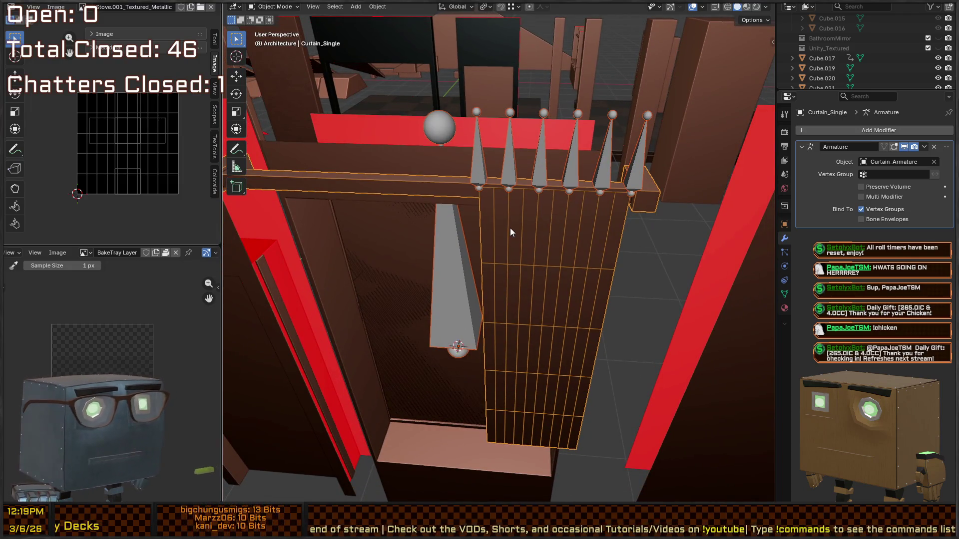
key("q")
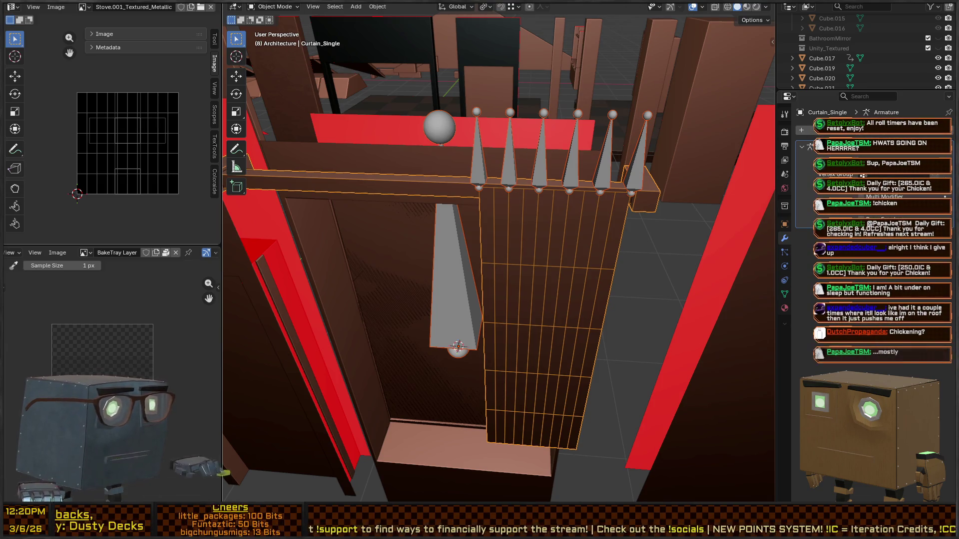
Step: Switch to the Unity project to see the baked Curtains_Single import
key("alt+Tab")
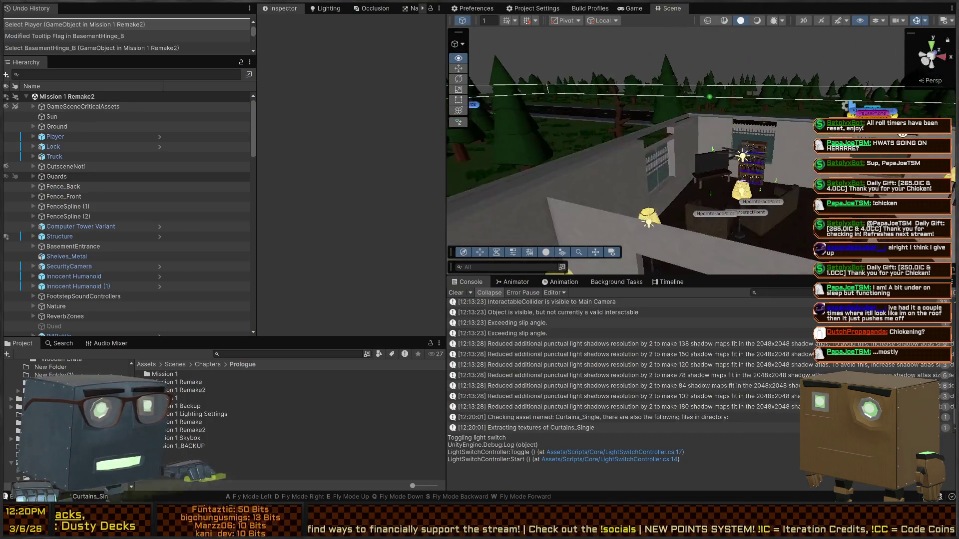
Step: Drop two Curtains_Single copies into the scene near the window wall
mouse_move(211, 130)
left_mouse_down()
mouse_move(280, 142)
mouse_move(175, 149)
mouse_move(263, 128)
left_mouse_up()
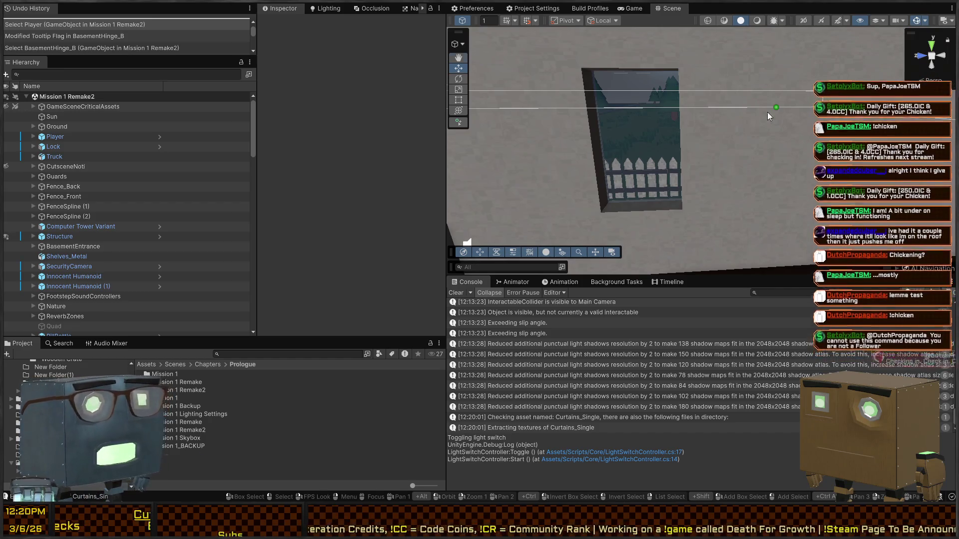
right_click(748, 152)
key("d")
type("curt")
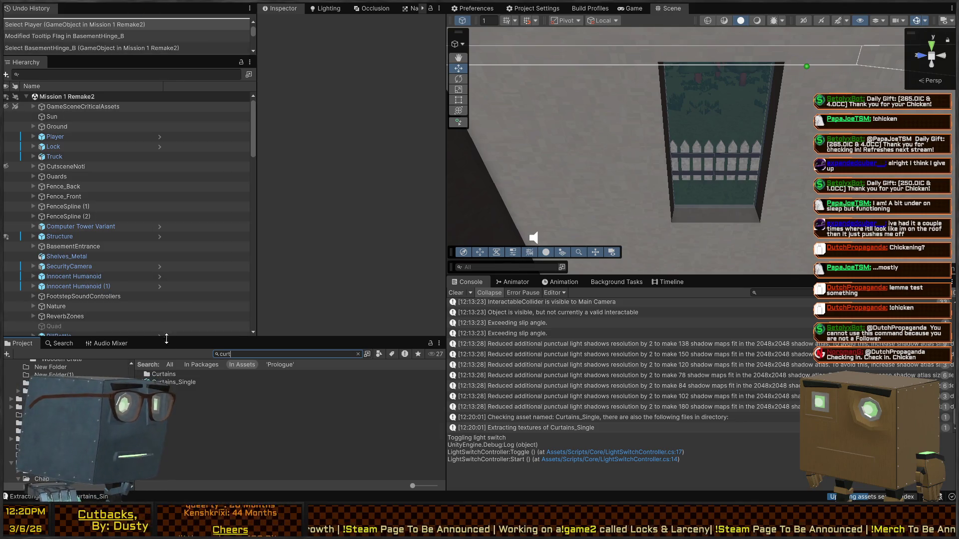
mouse_move(172, 382)
left_mouse_down()
mouse_move(575, 270)
mouse_move(722, 249)
left_mouse_up()
left_click_drag(725, 169, 614, 170)
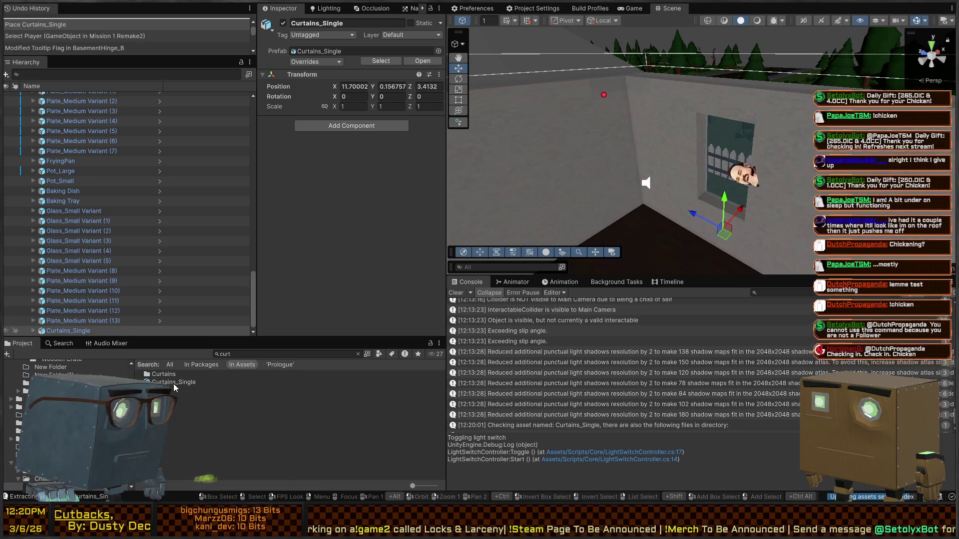
left_click(189, 382)
double_click(193, 375)
left_click(200, 377)
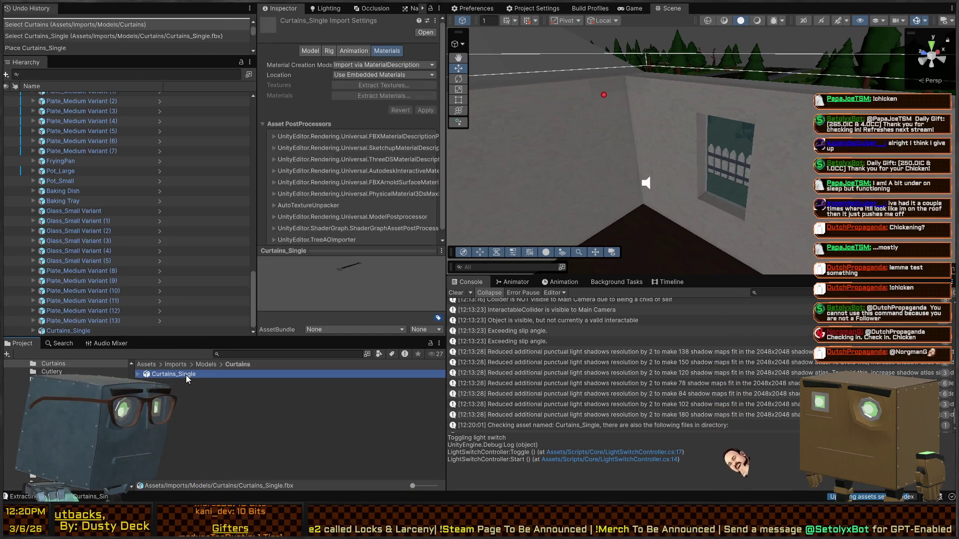
mouse_move(698, 247)
left_mouse_down()
mouse_move(695, 137)
mouse_move(671, 129)
left_mouse_up()
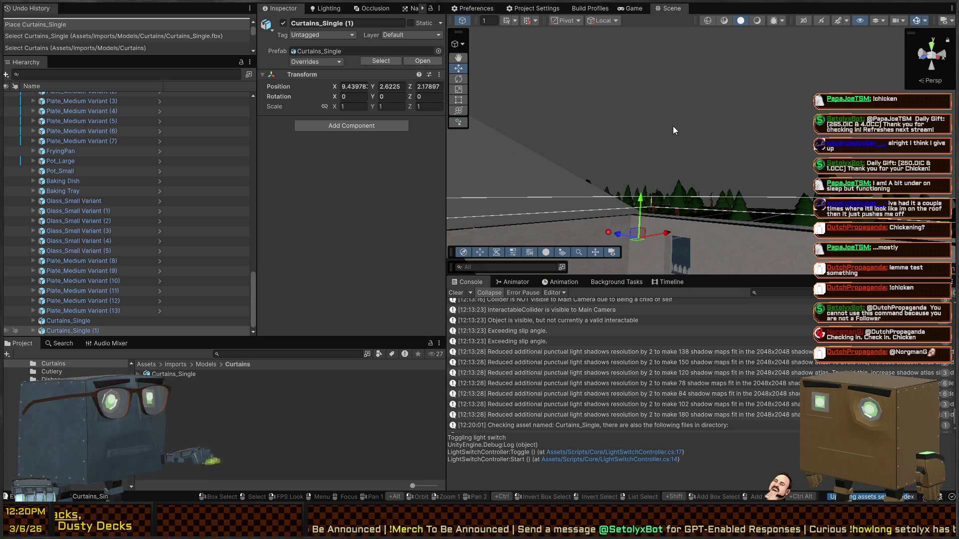
Step: Delete both stray Curtains_Single copies from the scene
left_click(66, 321)
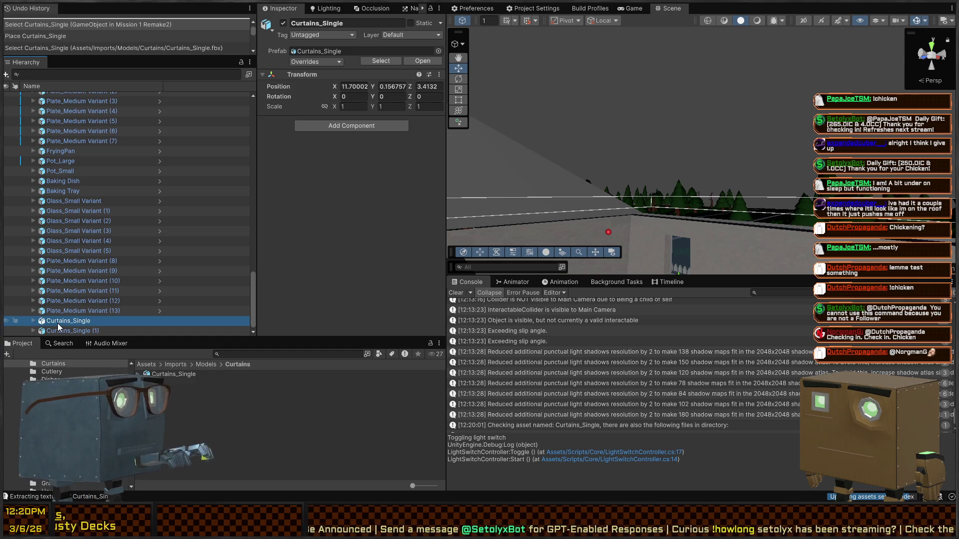
left_click(58, 330, "shift")
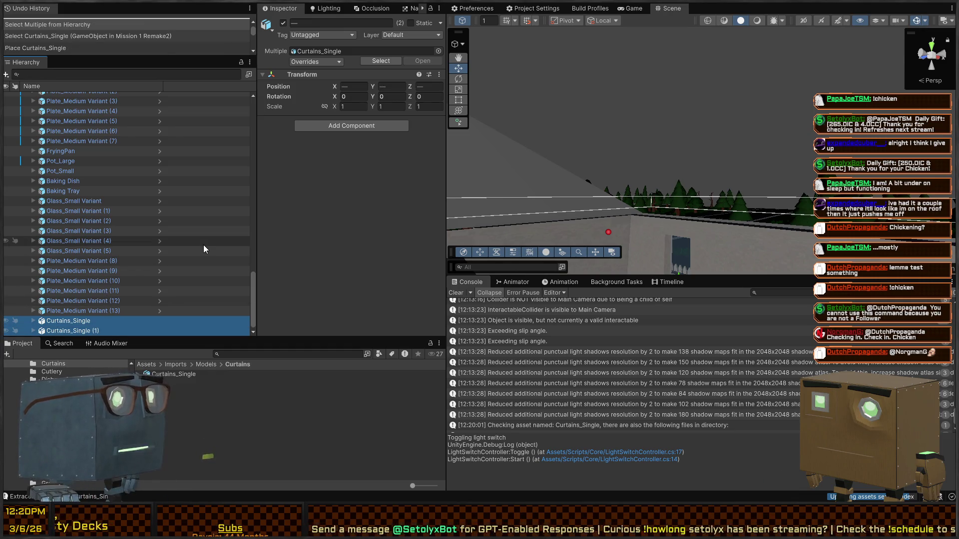
key("Delete")
Step: Select Exterior_Window_Single_Wall (1) and open its prefab for editing
mouse_move(689, 200)
left_mouse_down()
mouse_move(712, 213)
mouse_move(810, 208)
mouse_move(680, 218)
left_mouse_up()
left_click(680, 217)
left_click(484, 233)
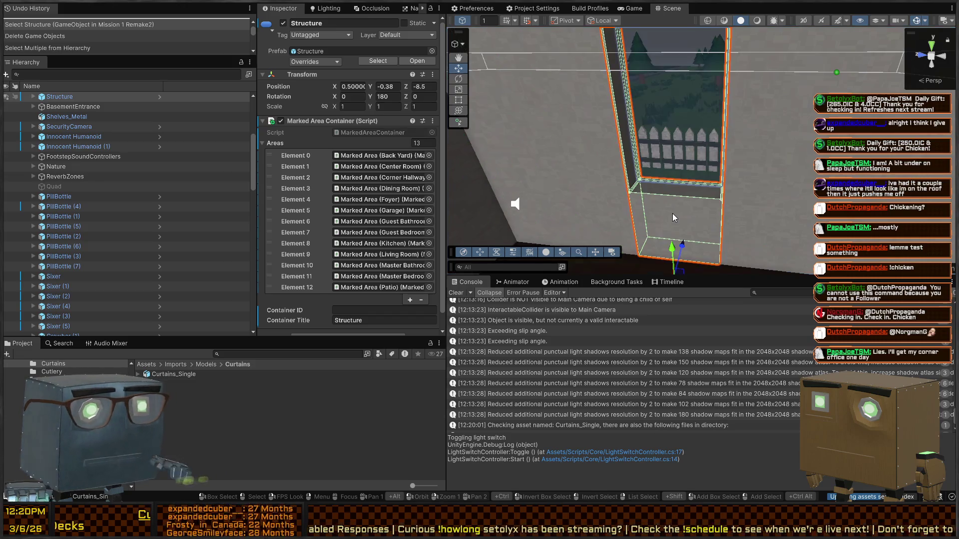
left_click(158, 228)
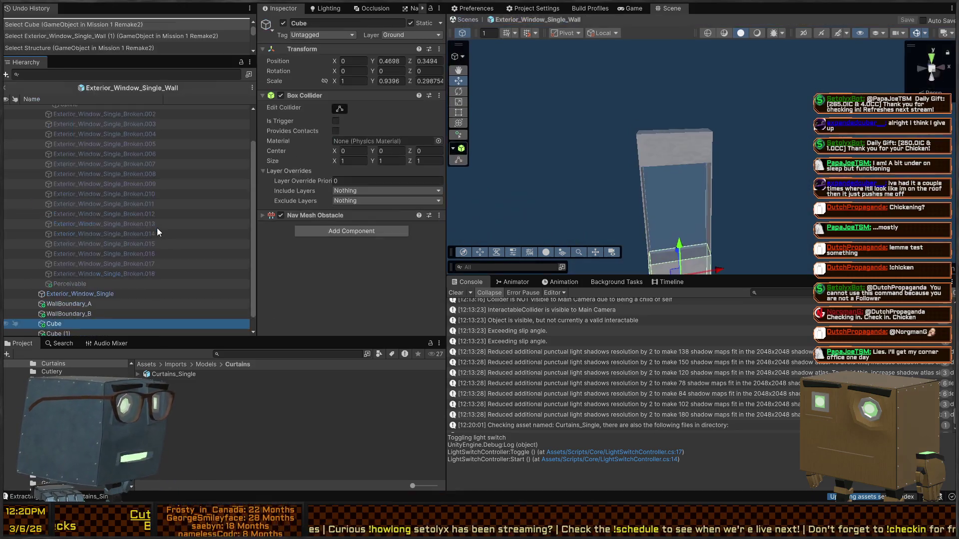
Step: Place Curtains_Single inside the prefab and set its position to 0, 0, 0
left_click(190, 373)
left_click_drag(333, 278, 388, 299)
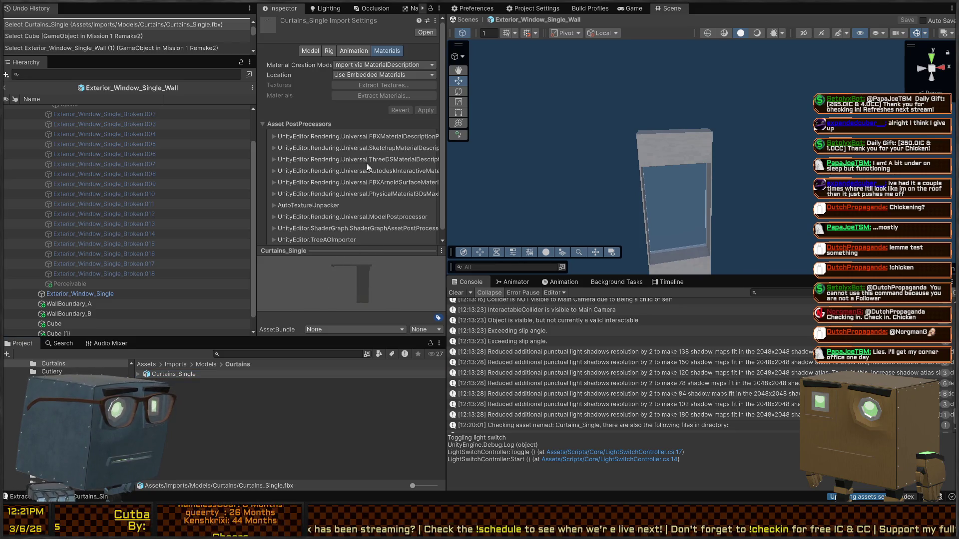
mouse_move(171, 373)
left_mouse_down()
mouse_move(684, 181)
mouse_move(779, 232)
left_mouse_up()
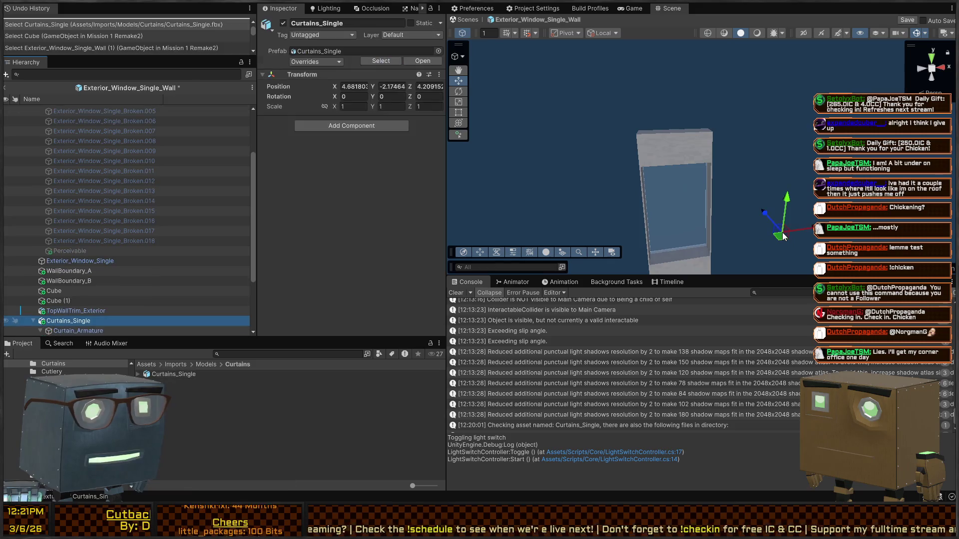
left_click(363, 86)
type("0")
key("Tab")
type("0")
key("Tab")
type("0")
mouse_move(549, 125)
left_mouse_down()
mouse_move(574, 90)
mouse_move(583, 197)
mouse_move(460, 162)
mouse_move(583, 143)
left_mouse_up()
key("alt+Tab")
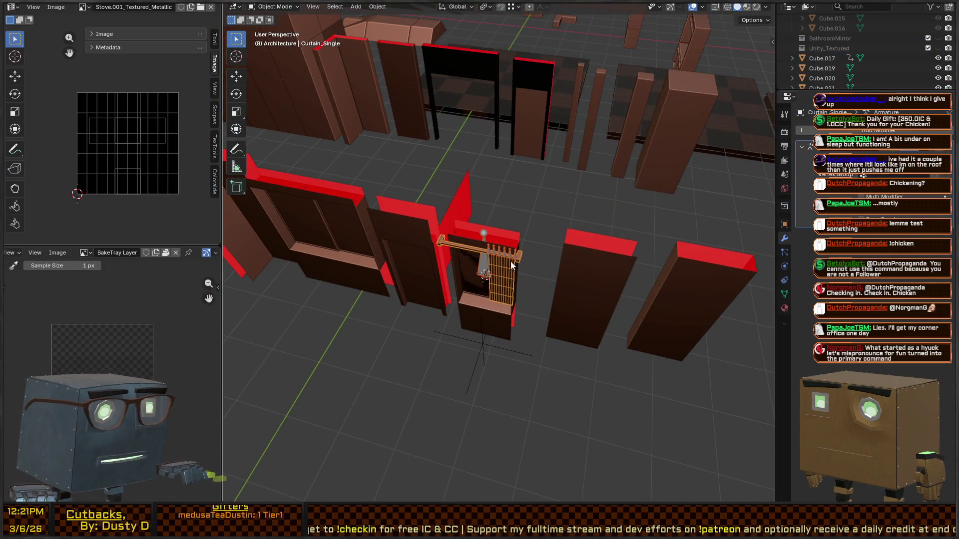
Step: Parent Curtain_Armature and the curtain mesh together using Object (Keep Transform)
left_click(479, 259)
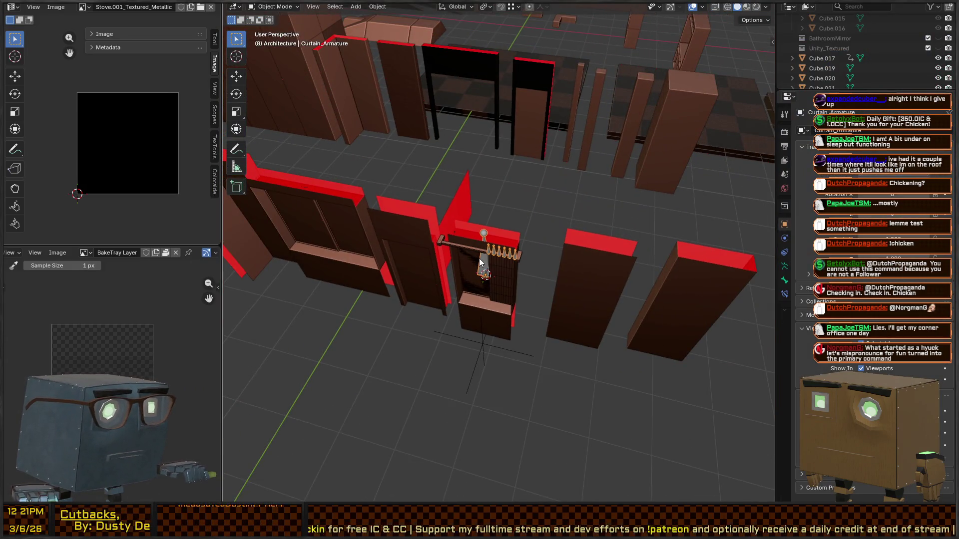
left_click(521, 259)
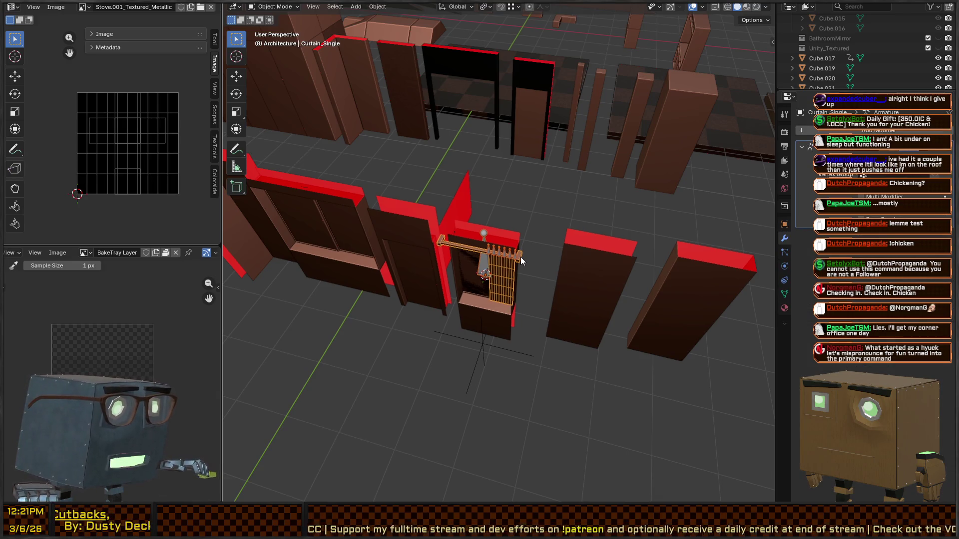
key("ctrl+p")
left_click(498, 266)
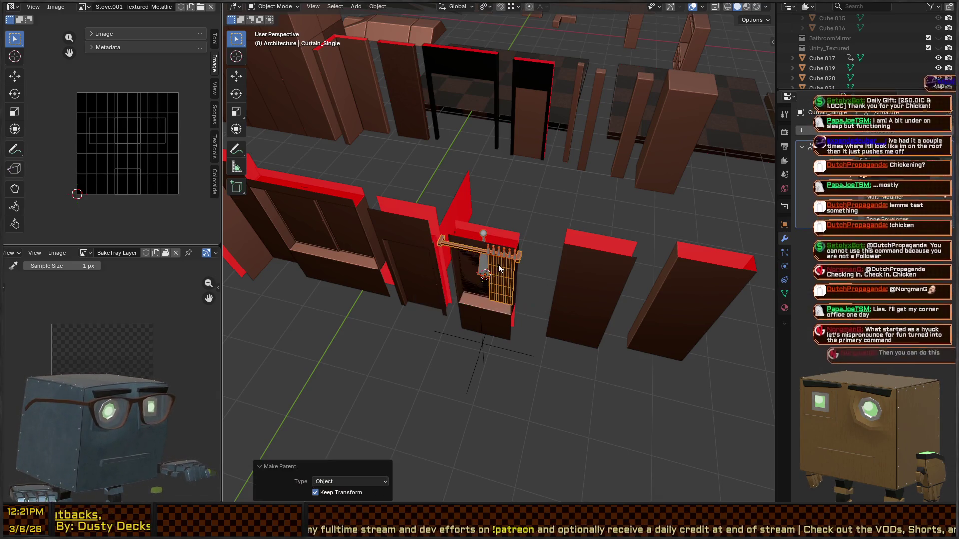
Step: Test moving and resetting the rig's location, then undo to keep the curtain in the doorway
key("g")
key("Escape")
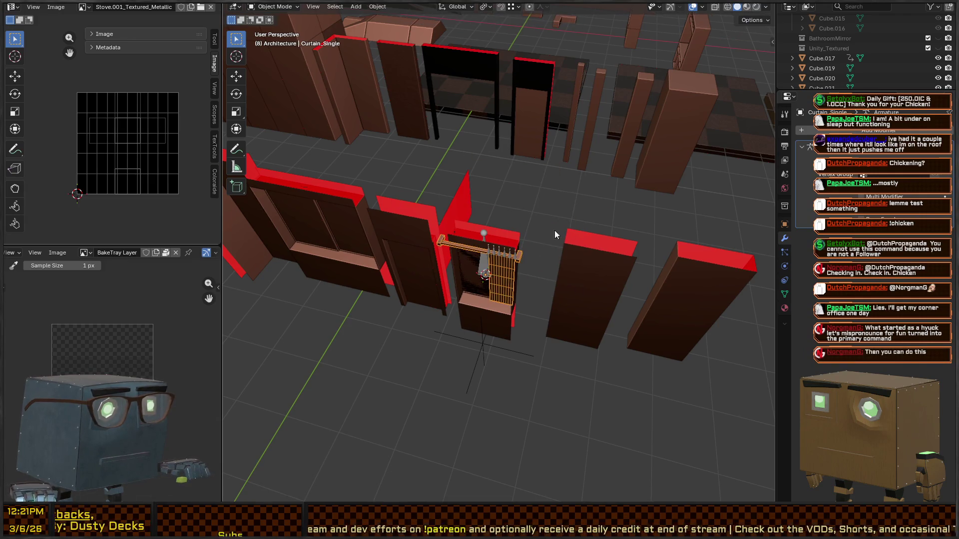
key("alt+g")
key("q")
key("Escape")
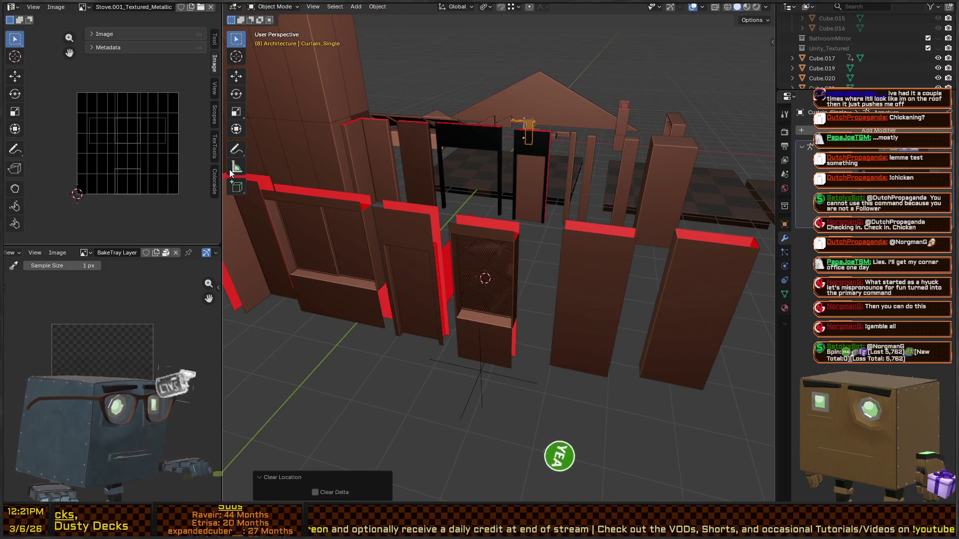
key("ctrl+z")
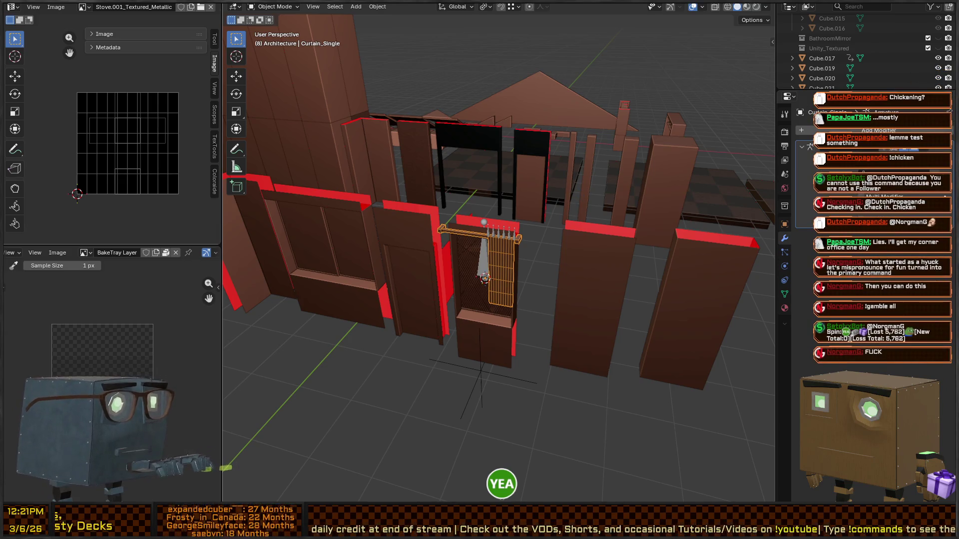
key("alt+Tab")
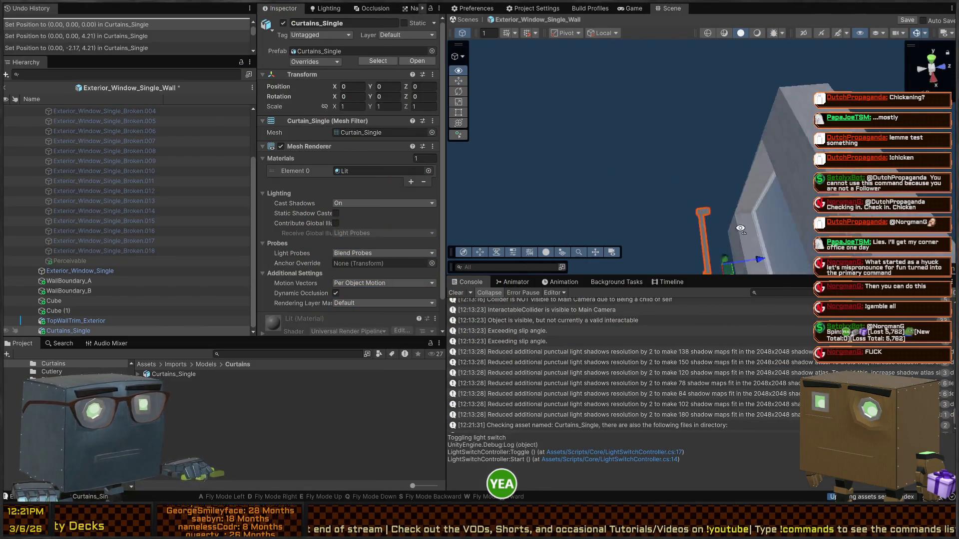
left_click_drag(796, 95, 796, 95)
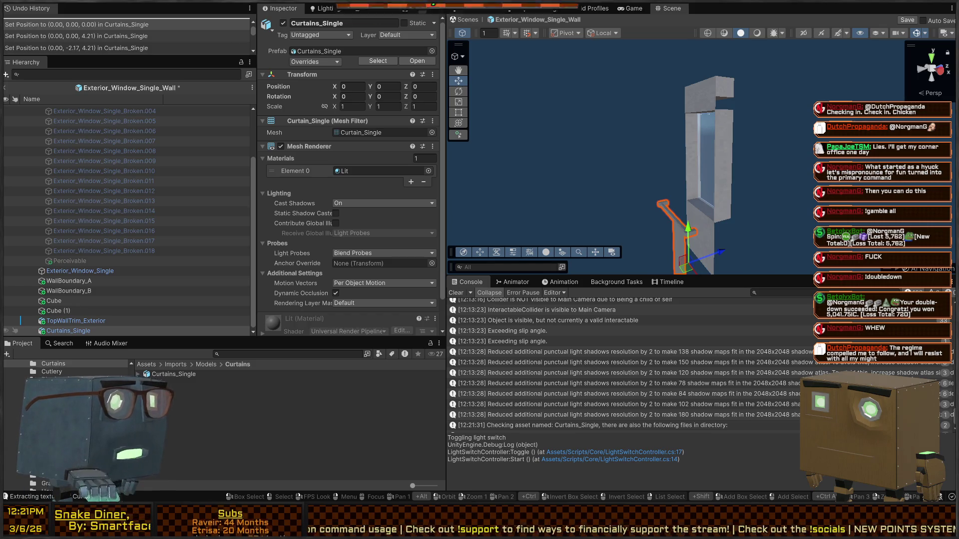
mouse_move(734, 120)
left_mouse_down()
mouse_move(651, 130)
mouse_move(697, 129)
mouse_move(669, 152)
left_mouse_up()
key("x")
left_click(698, 129)
left_click(691, 128)
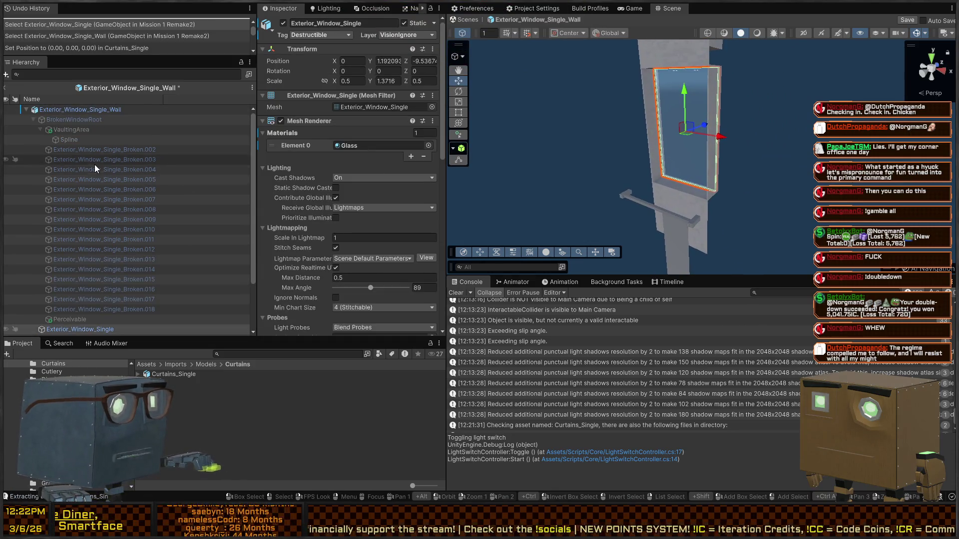
scroll(80, 250, "down", 3)
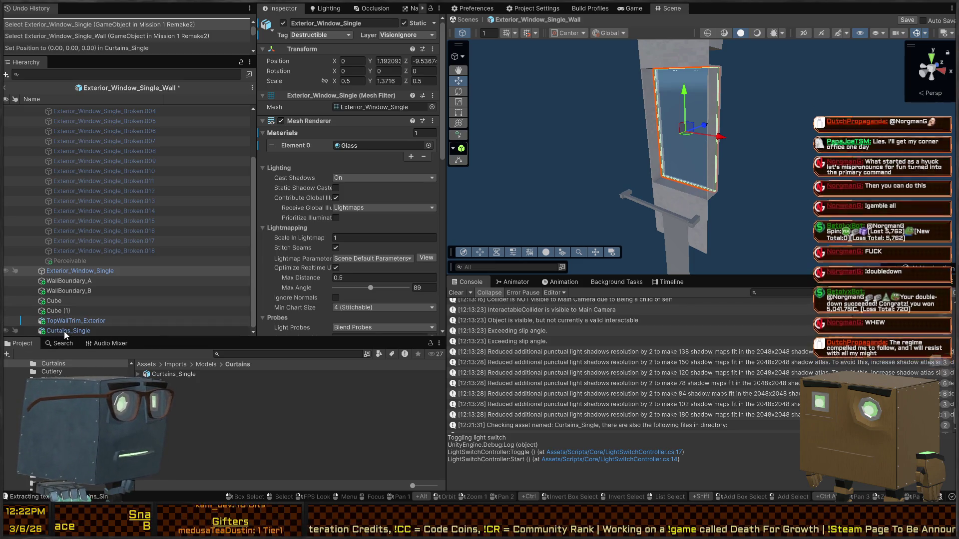
Step: Parent Curtains_Single under Exterior_Window_Single and raise it to the window top
left_click_drag(64, 331, 73, 268)
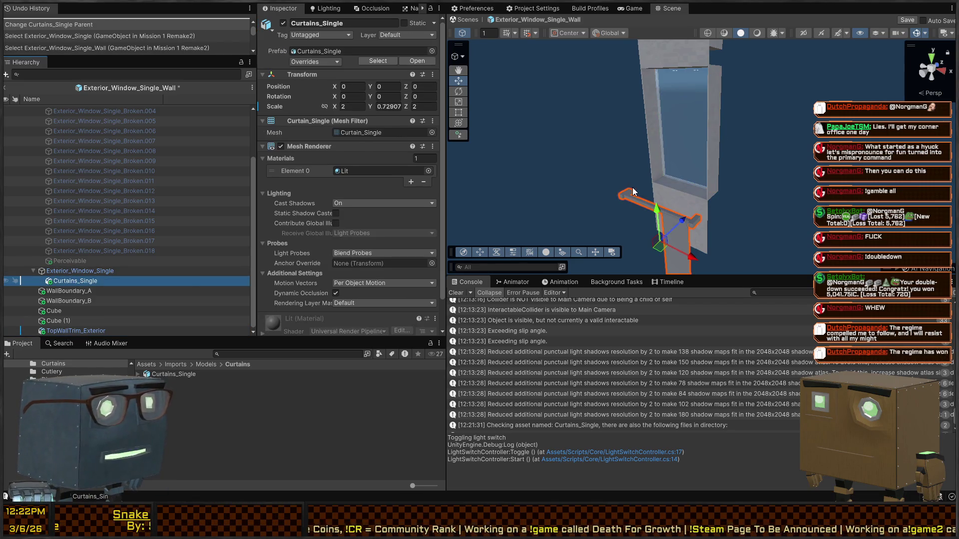
left_click_drag(762, 146, 664, 160)
left_click(98, 272)
left_click(92, 280)
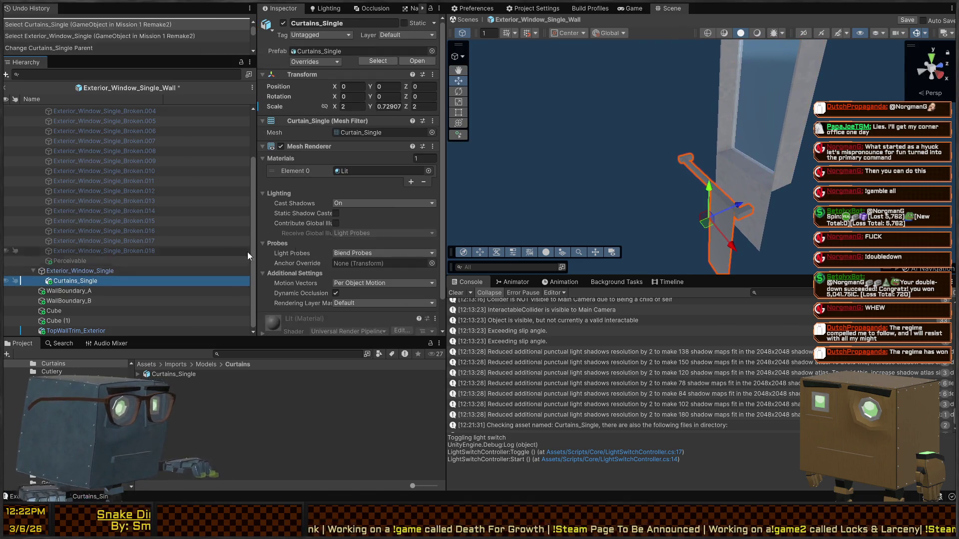
mouse_move(704, 225)
left_mouse_down()
mouse_move(698, 115)
mouse_move(657, 202)
mouse_move(657, 124)
left_mouse_up()
mouse_move(664, 165)
left_mouse_down()
mouse_move(710, 155)
mouse_move(679, 119)
mouse_move(727, 111)
mouse_move(611, 115)
mouse_move(753, 127)
left_mouse_up()
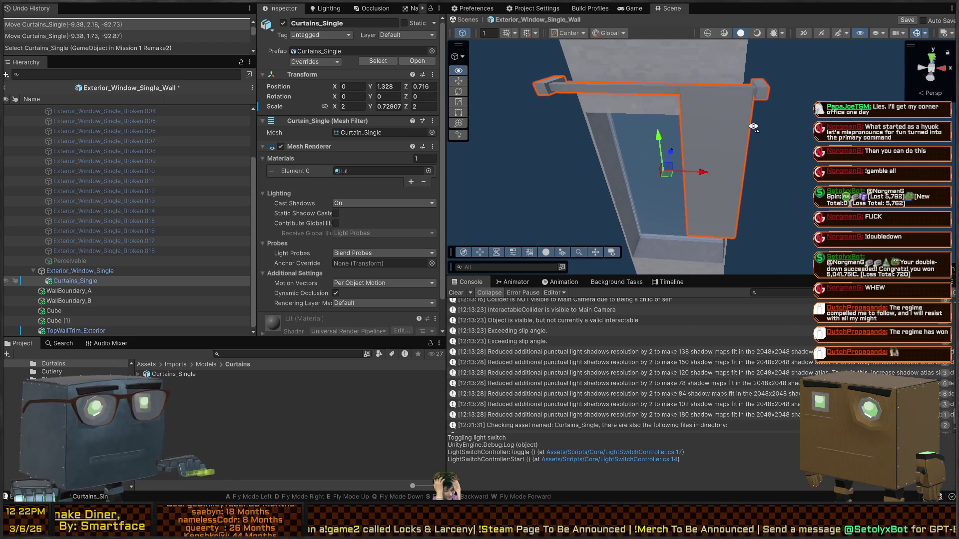
Step: Confirm the curtain sits at 0, 1.328, 0.716, then return to Blender framing the curtain
left_click(82, 271)
left_click(65, 281)
left_click(76, 272)
left_click(74, 281)
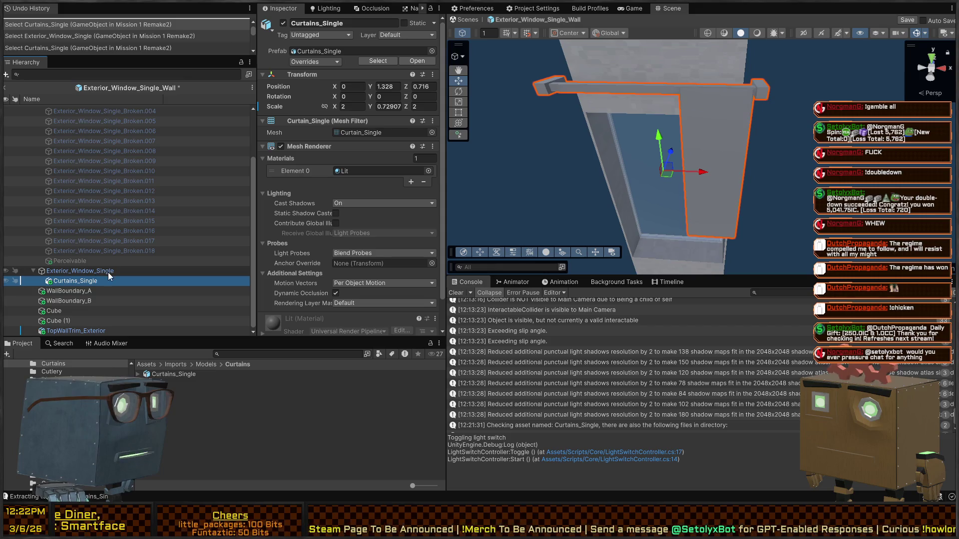
scroll(351, 229, "down", 2)
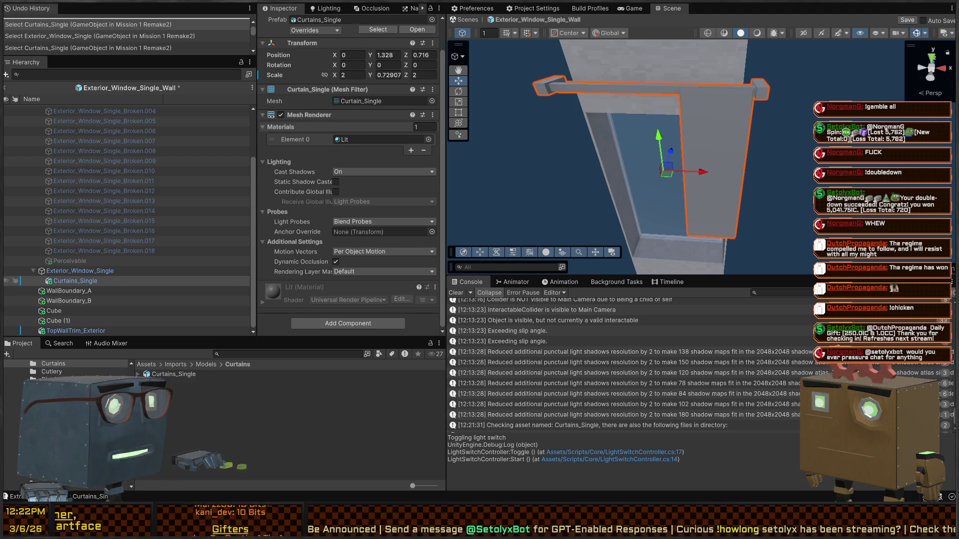
key("alt+Tab")
key("KP_Decimal")
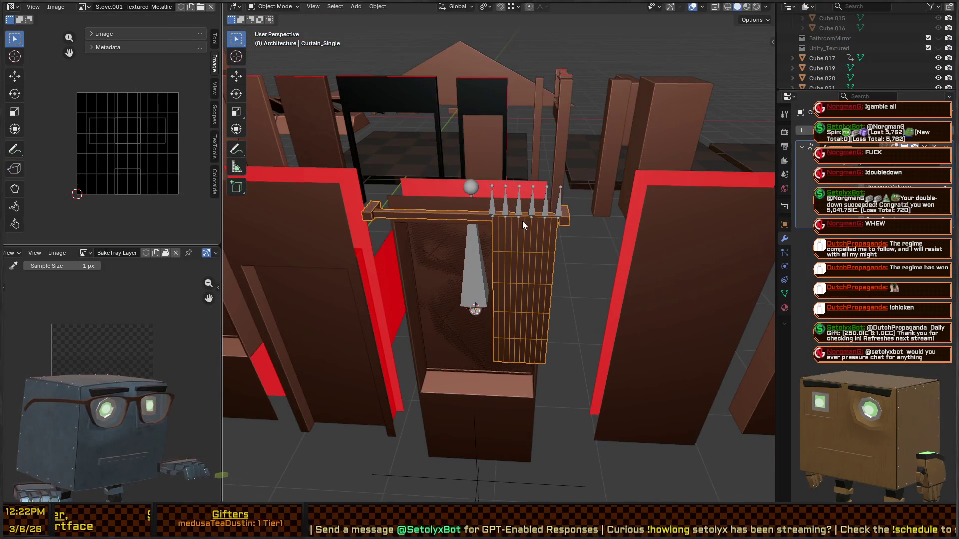
Step: Inspect Curtain_Armature's rod bones in Pose Mode in the Animation workspace, then select Curtain_Single
left_click(492, 207)
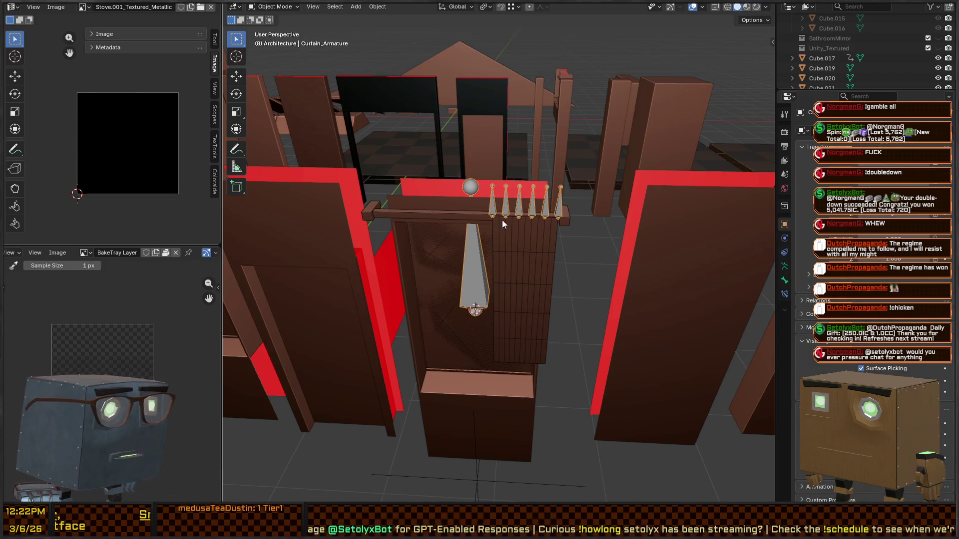
key("ctrl+Page_Down")
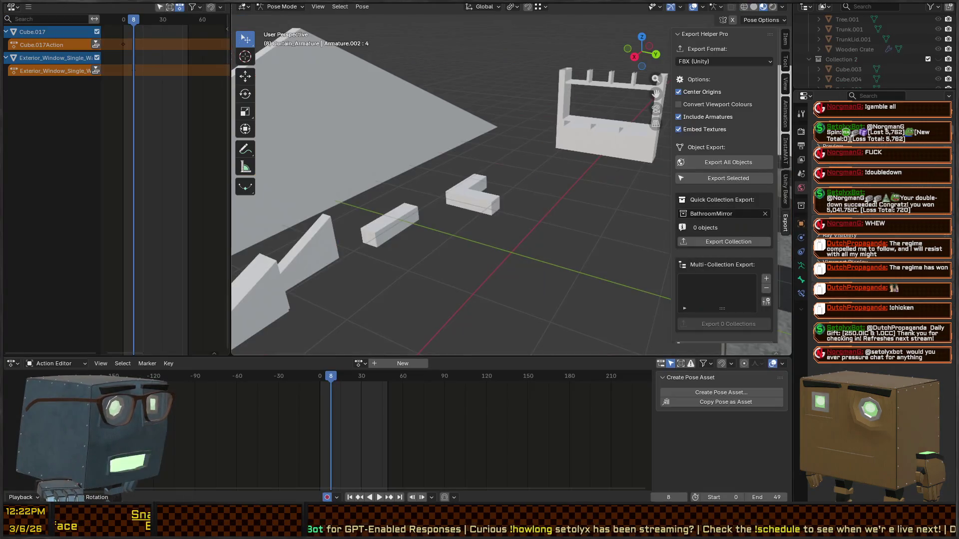
mouse_move(538, 106)
left_mouse_down()
mouse_move(538, 119)
mouse_move(511, 139)
mouse_move(437, 137)
mouse_move(370, 167)
mouse_move(423, 219)
mouse_move(514, 227)
mouse_move(428, 205)
left_mouse_up()
mouse_move(543, 178)
left_mouse_down()
mouse_move(506, 183)
mouse_move(535, 205)
mouse_move(526, 214)
left_mouse_up()
scroll(514, 178, "up", 5)
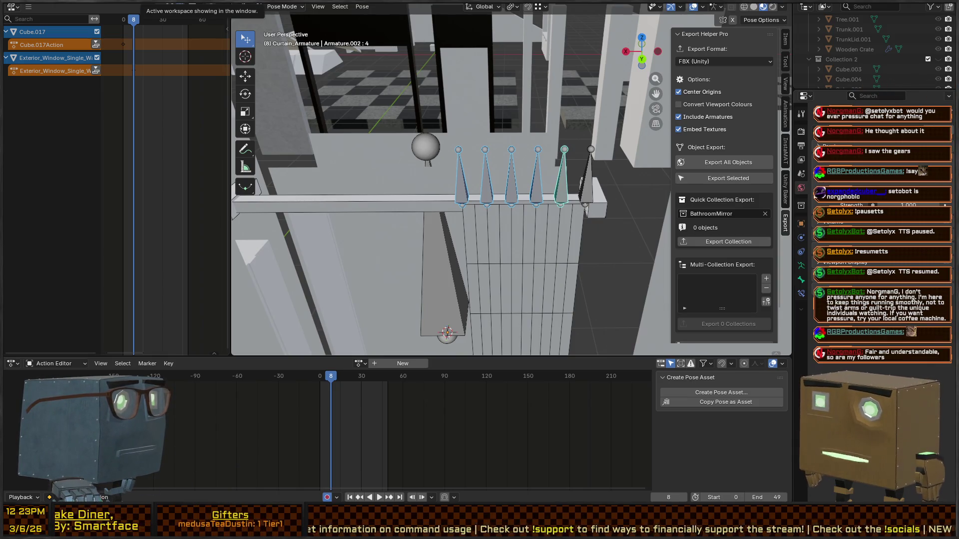
mouse_move(529, 210)
left_mouse_down()
mouse_move(534, 171)
mouse_move(542, 202)
mouse_move(581, 208)
mouse_move(591, 138)
left_mouse_up()
left_click(469, 166)
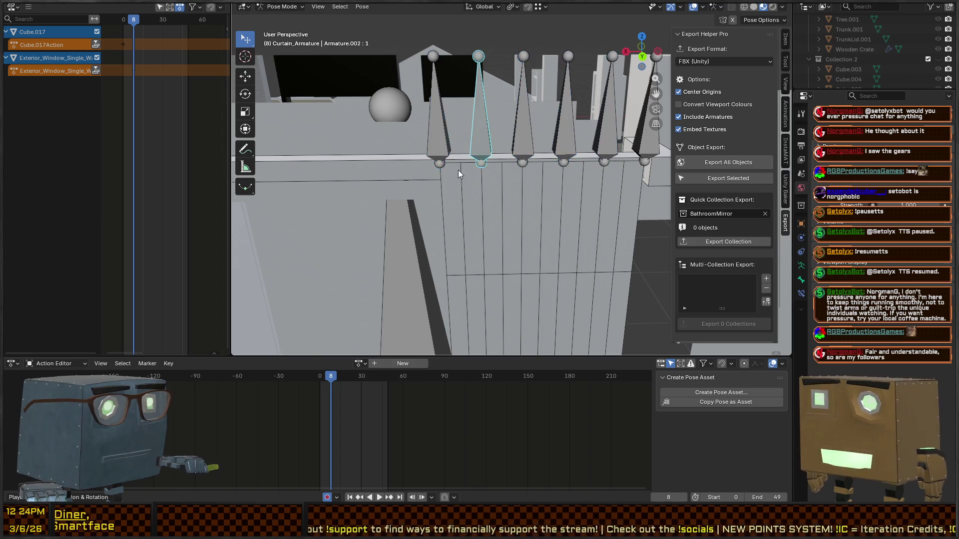
left_click(451, 178)
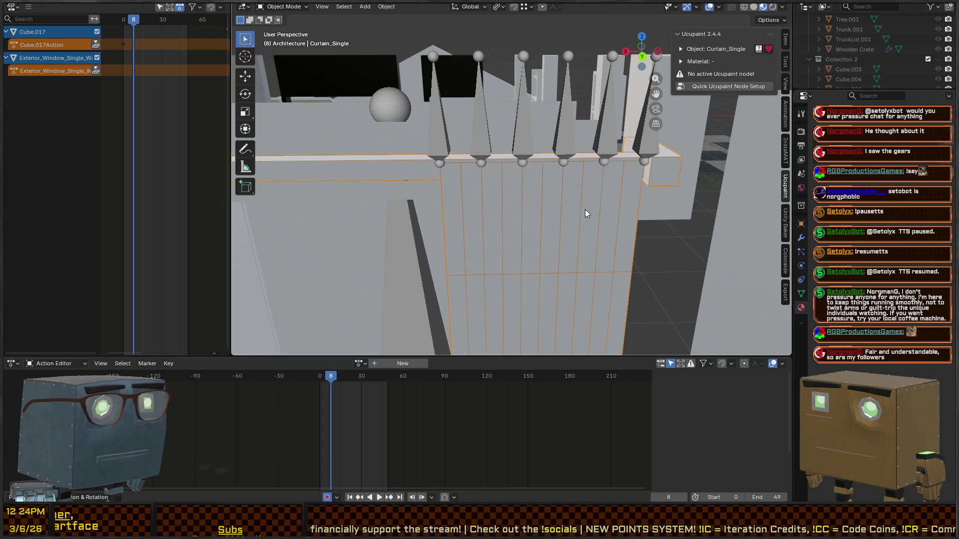
Step: Select the spike armature and curtain, put Curtain_Single into Weight Paint mode, and activate the first bone
key("Tab")
left_click(456, 161)
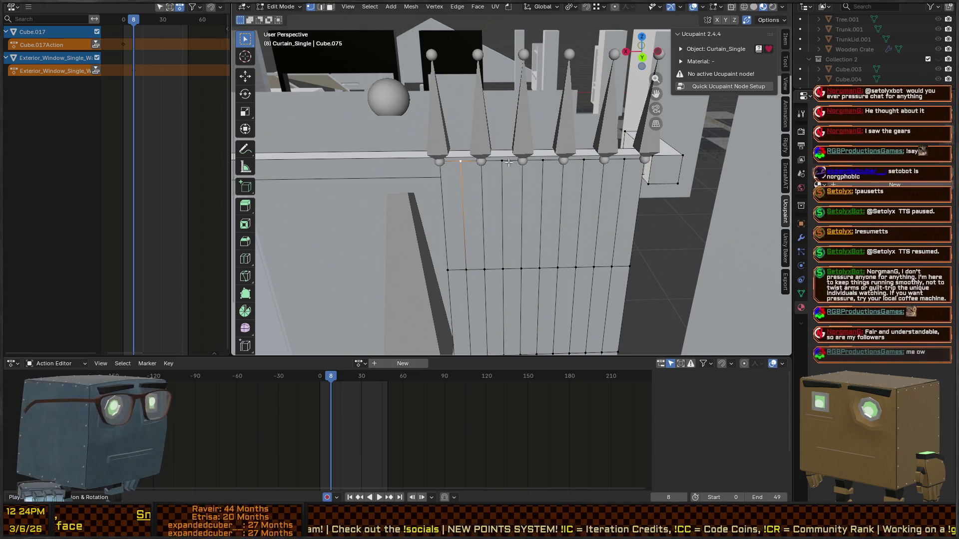
key("Tab")
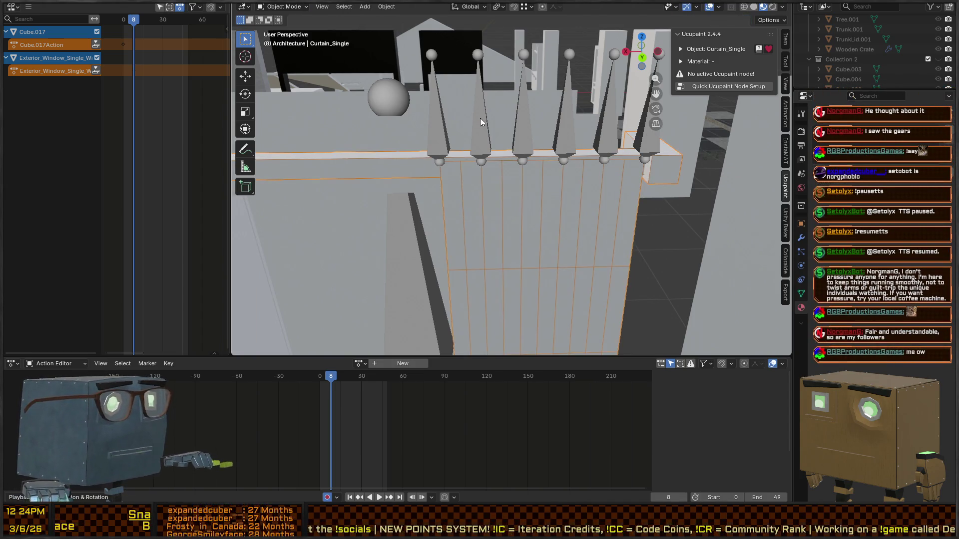
left_click(481, 117, "shift")
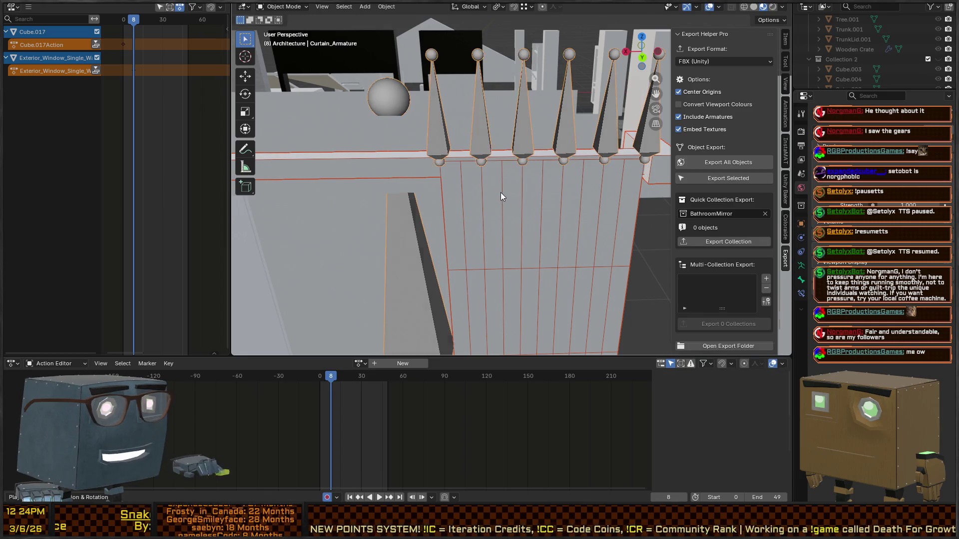
left_click(584, 244, "shift")
key("ctrl+Tab")
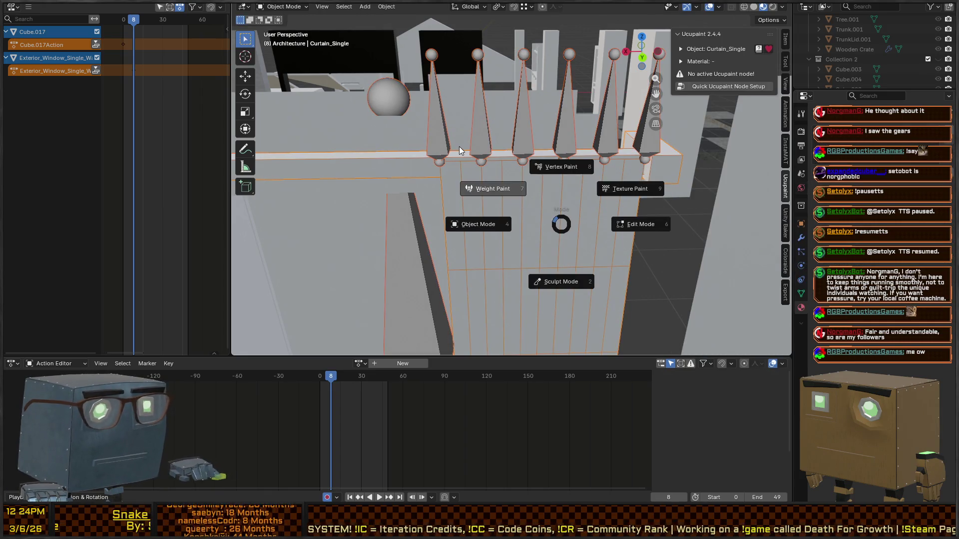
left_click(460, 150)
left_click(441, 125, "ctrl")
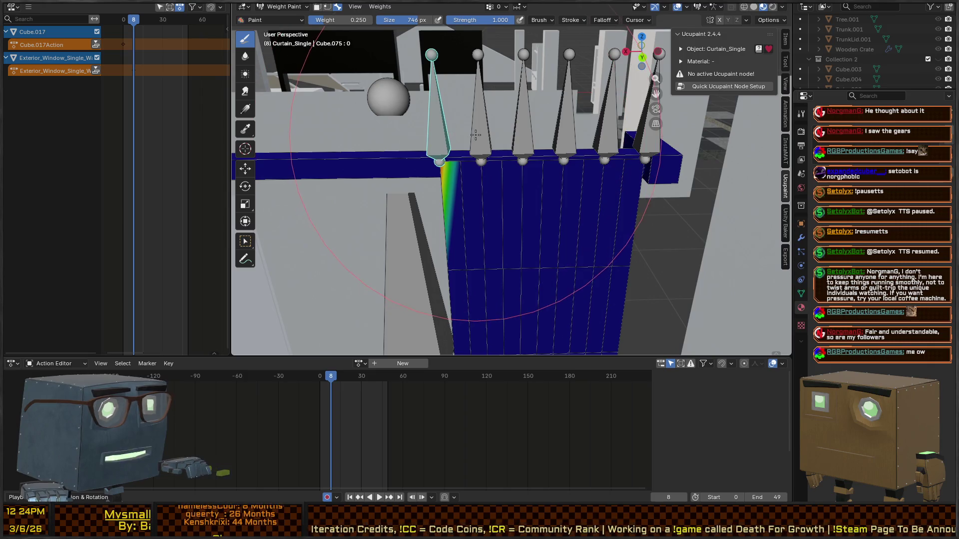
Step: Set the brush to weight 0.500, strength 1.000 and a 10 px radius
right_click(429, 177)
left_click(441, 177)
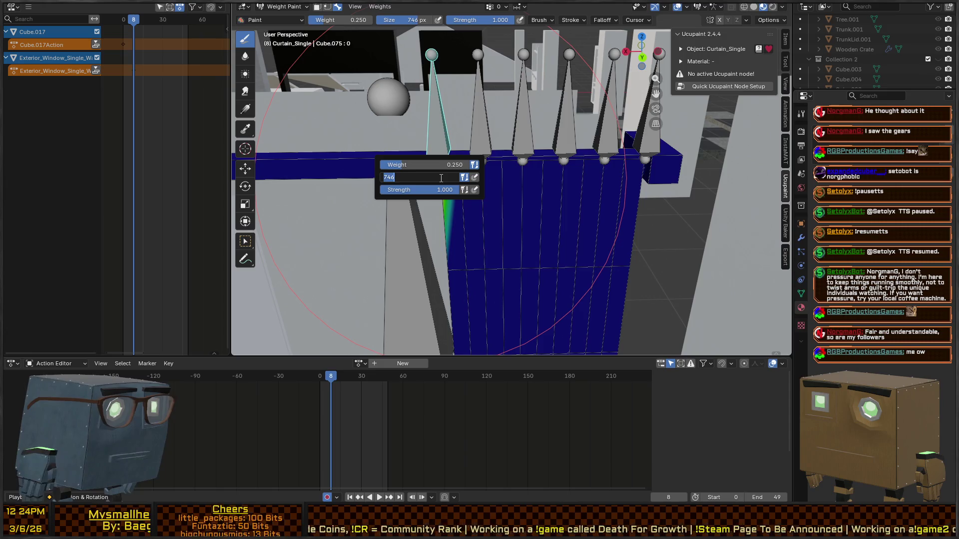
type("1")
key("Return")
double_click(427, 191)
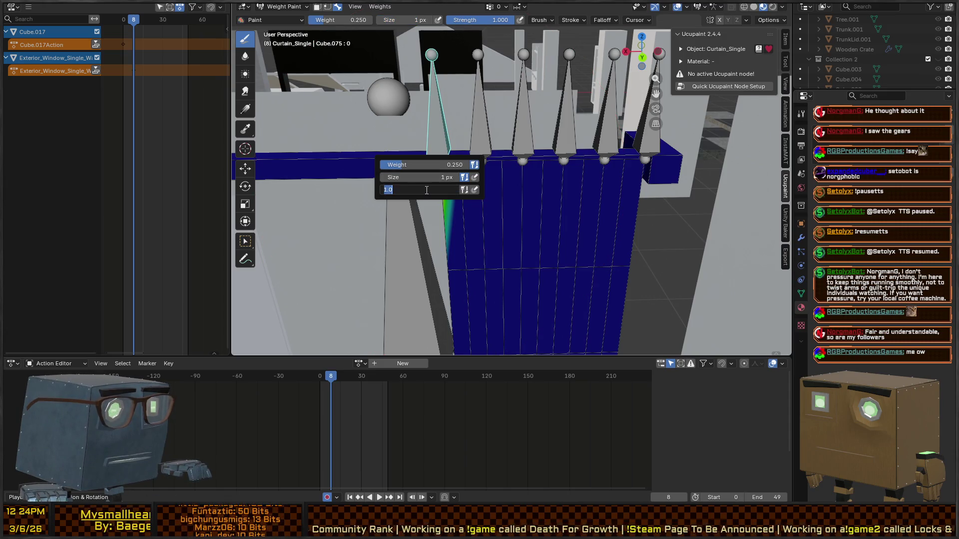
key("Return")
type("0.5")
key("Return")
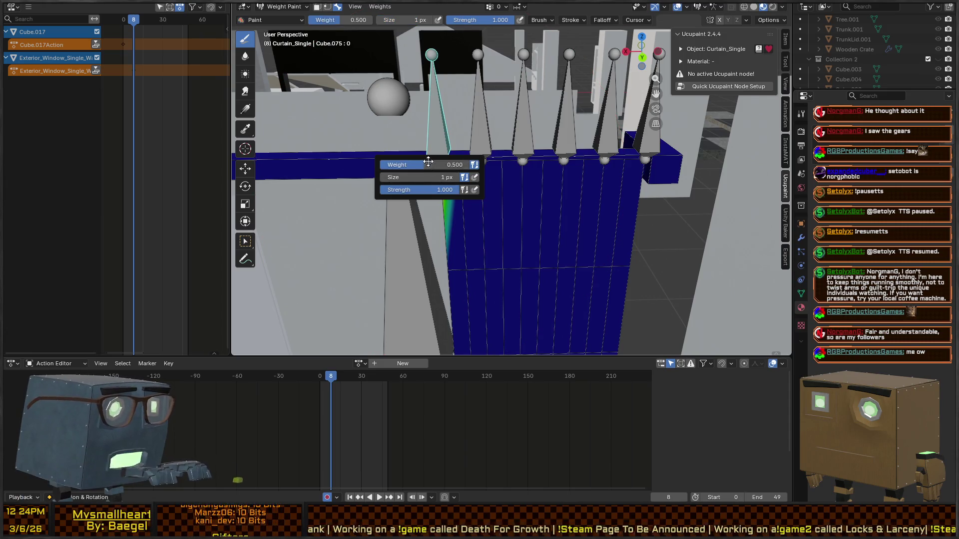
double_click(429, 176)
type("3")
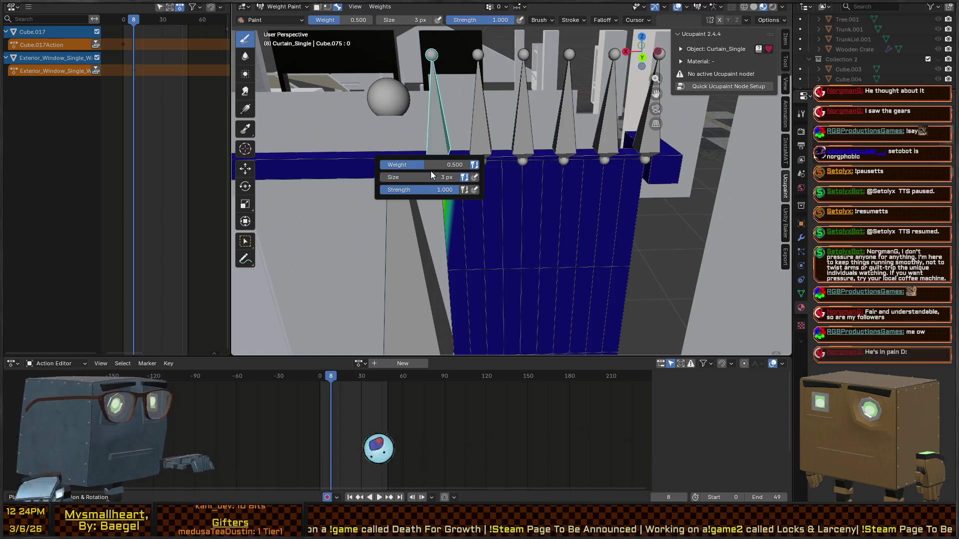
key("Return")
scroll(425, 142, "up", 4)
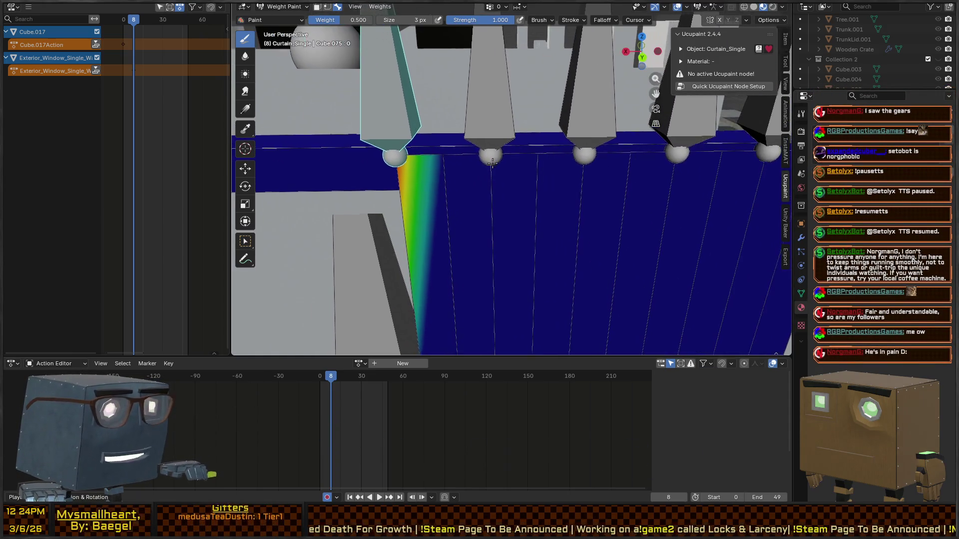
right_click(417, 171)
double_click(404, 170)
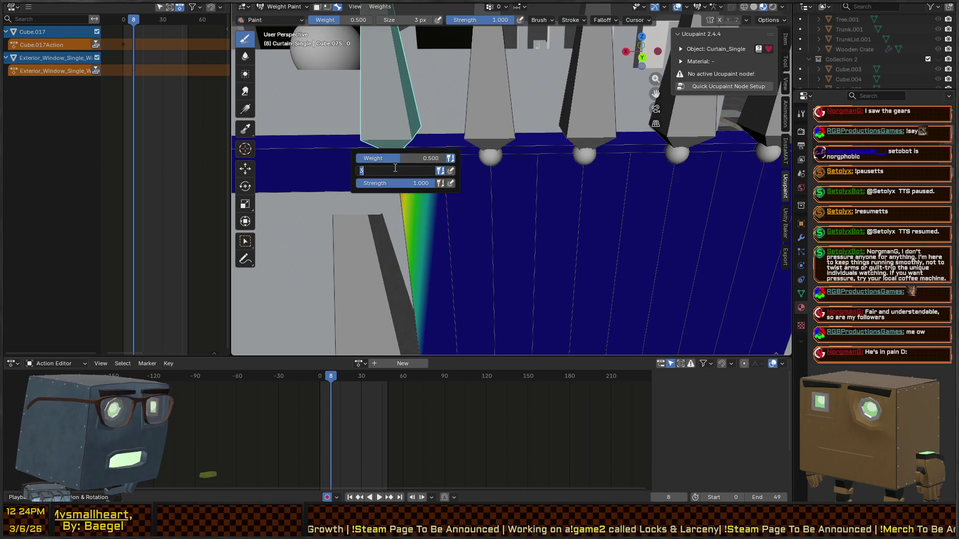
type("0")
key("Return")
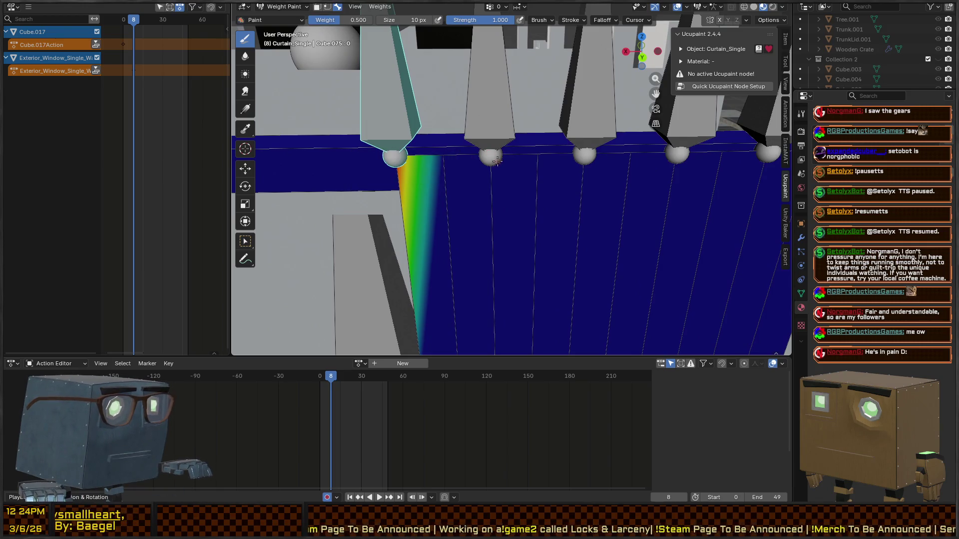
Step: Paint the weight strips under the first, second and third spike bones
left_click(444, 153)
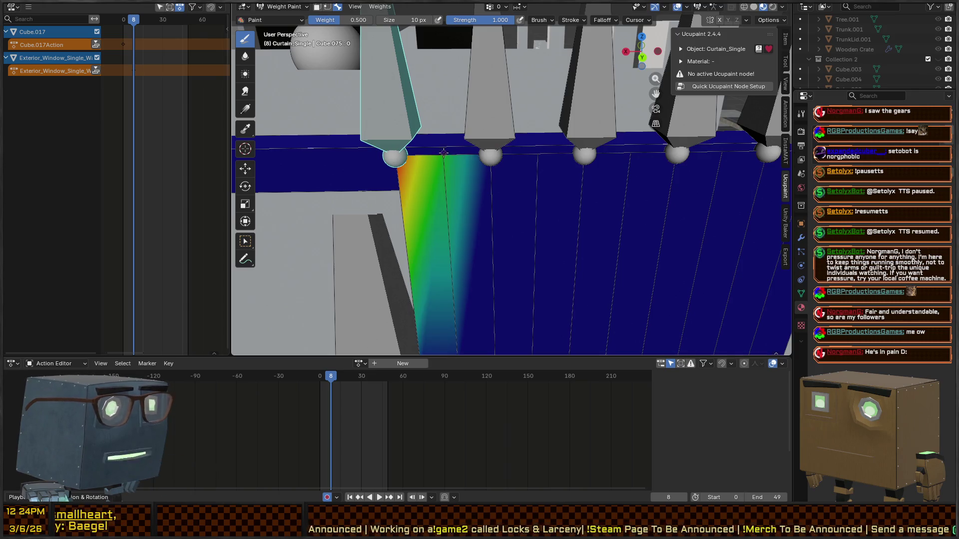
right_click(443, 161)
left_click_drag(395, 171, 427, 171)
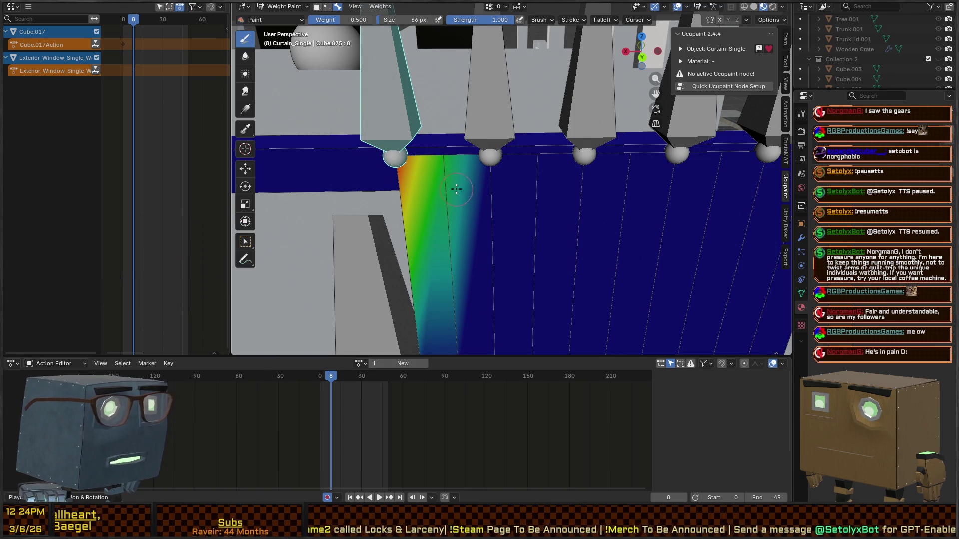
left_click(468, 143, "ctrl")
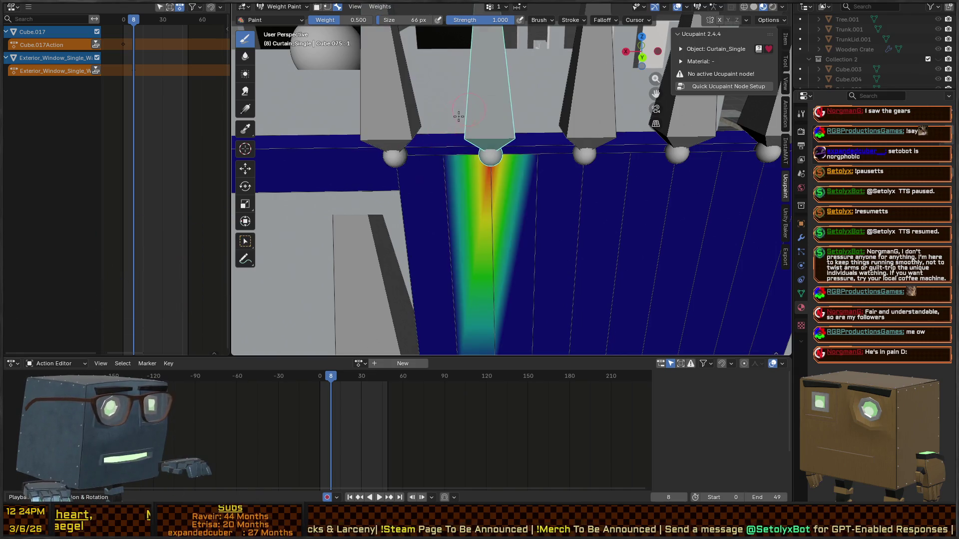
left_click(445, 155)
left_click_drag(526, 151, 546, 152)
left_click(598, 106, "ctrl")
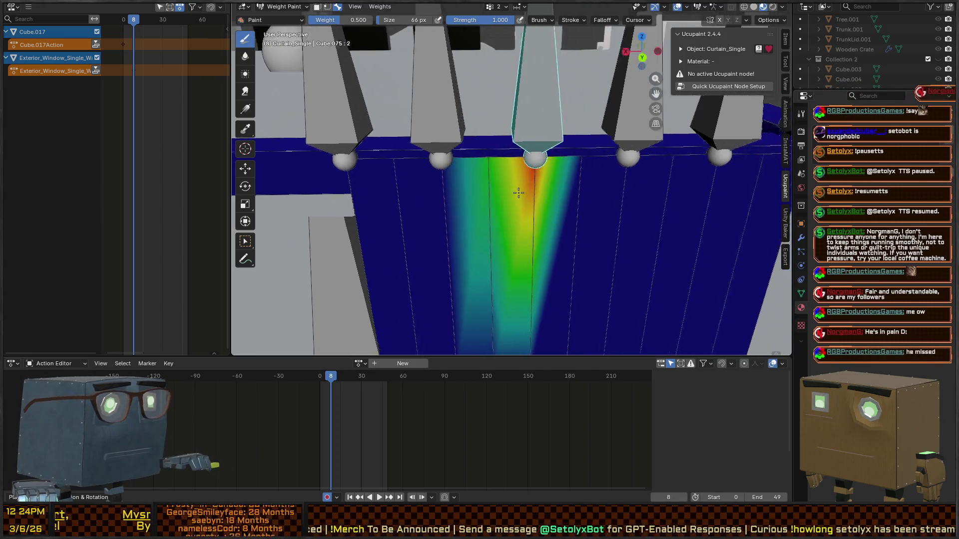
Step: Extend the third strip and paint strips for the fourth, fifth and rightmost spike bones
left_click(555, 129, "ctrl")
left_click(457, 135, "ctrl")
mouse_move(497, 172)
left_mouse_down()
mouse_move(503, 185)
mouse_move(492, 174)
left_mouse_up()
left_click(562, 124, "ctrl")
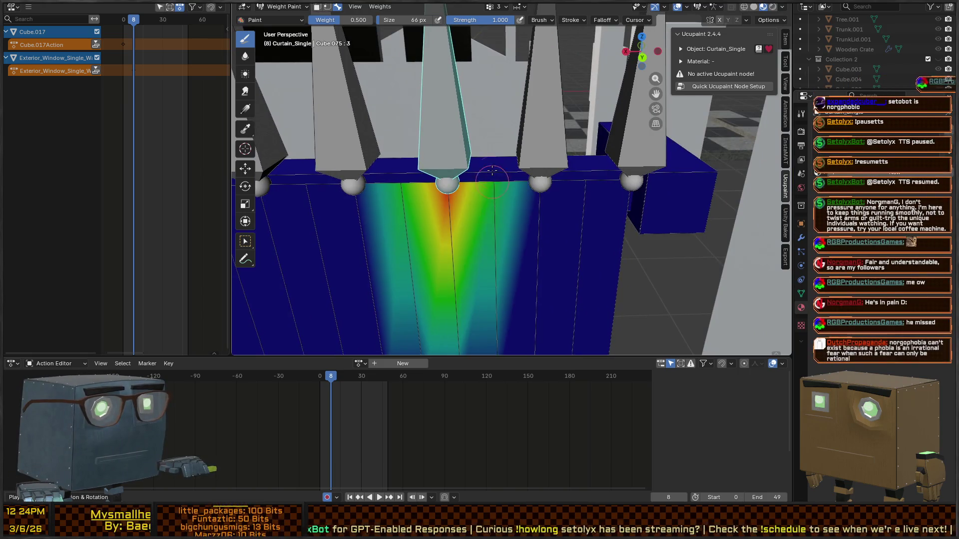
left_click(544, 124, "ctrl")
left_click_drag(596, 190, 587, 197)
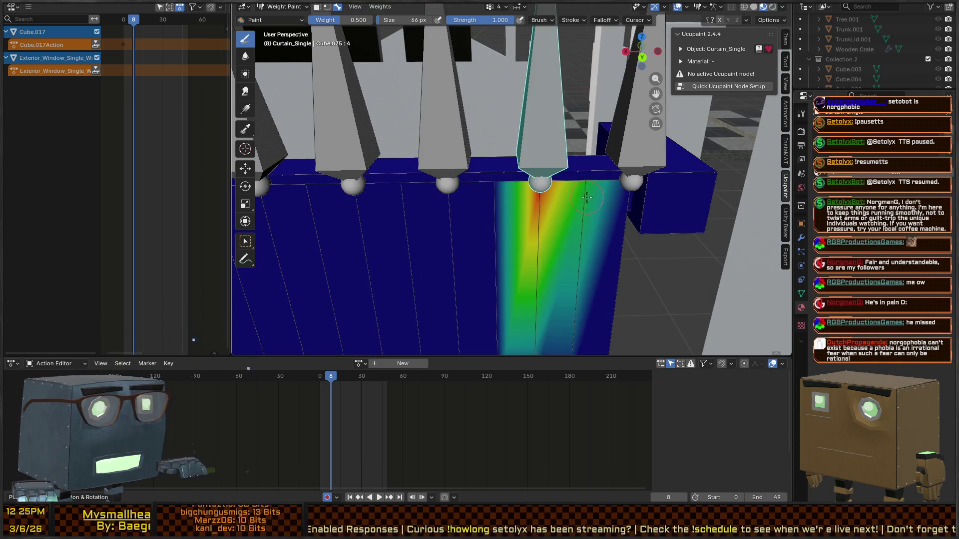
left_click_drag(493, 181, 493, 205)
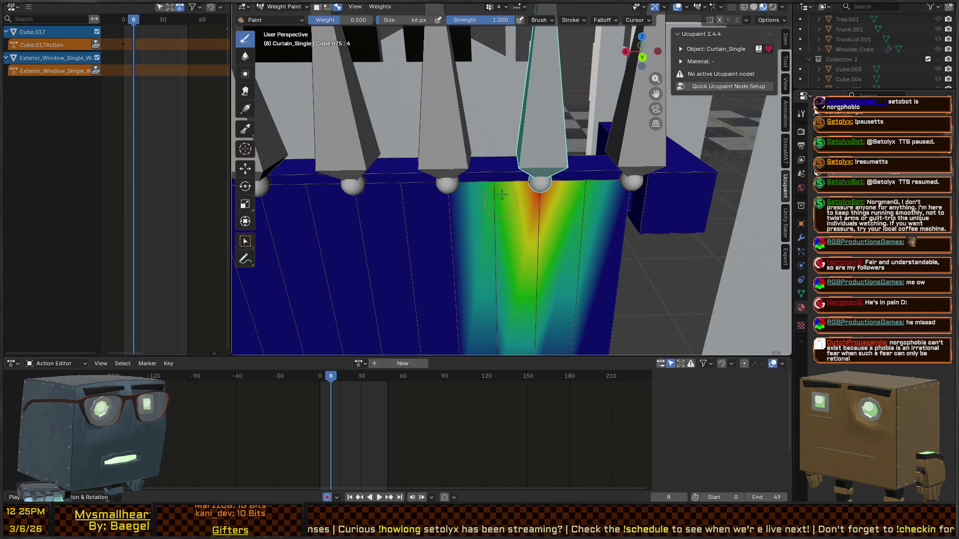
left_click(613, 138, "ctrl")
left_click_drag(583, 186, 574, 215)
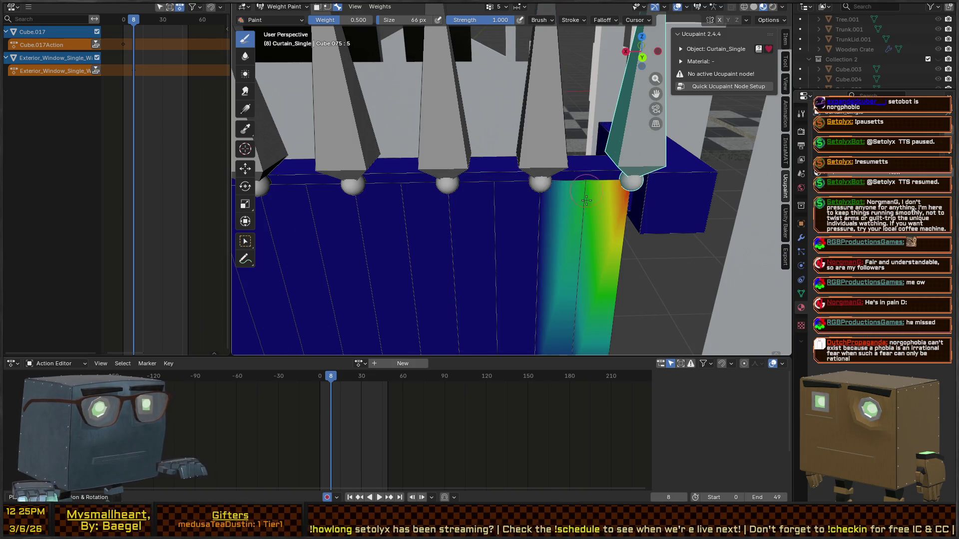
scroll(554, 227, "down", 3)
key("ctrl+Tab")
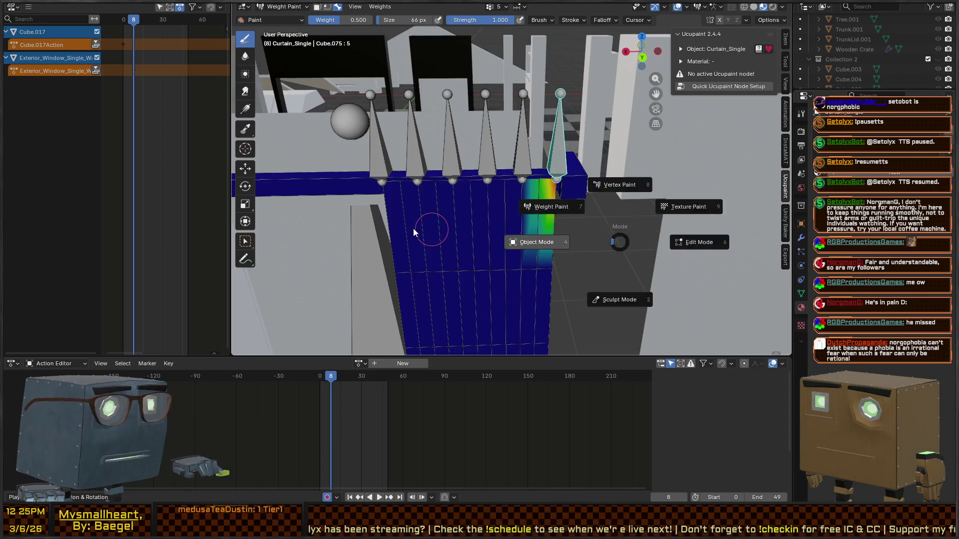
Step: Enter Pose Mode and try a Y-axis move on the leftmost bone, then cancel it
left_click(412, 228)
left_click(376, 160)
key("g")
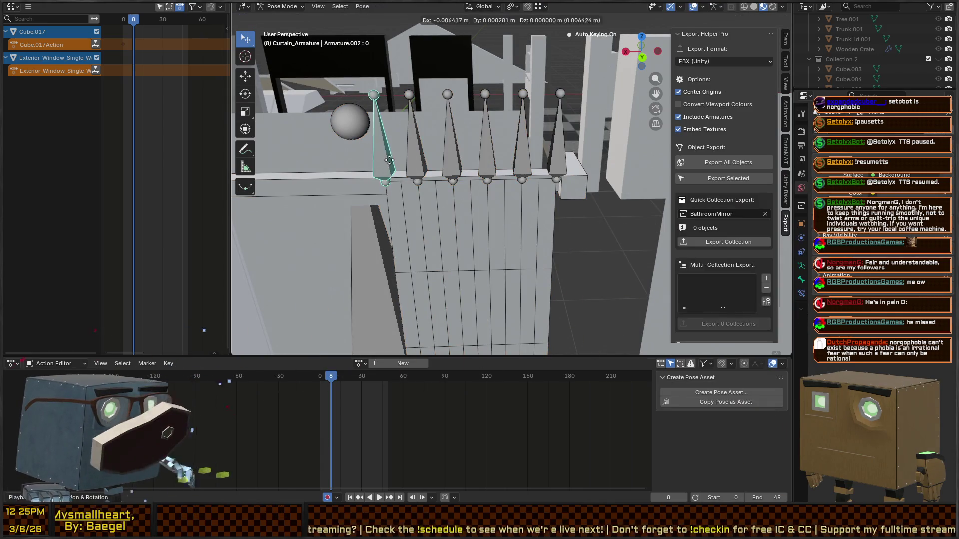
key("y")
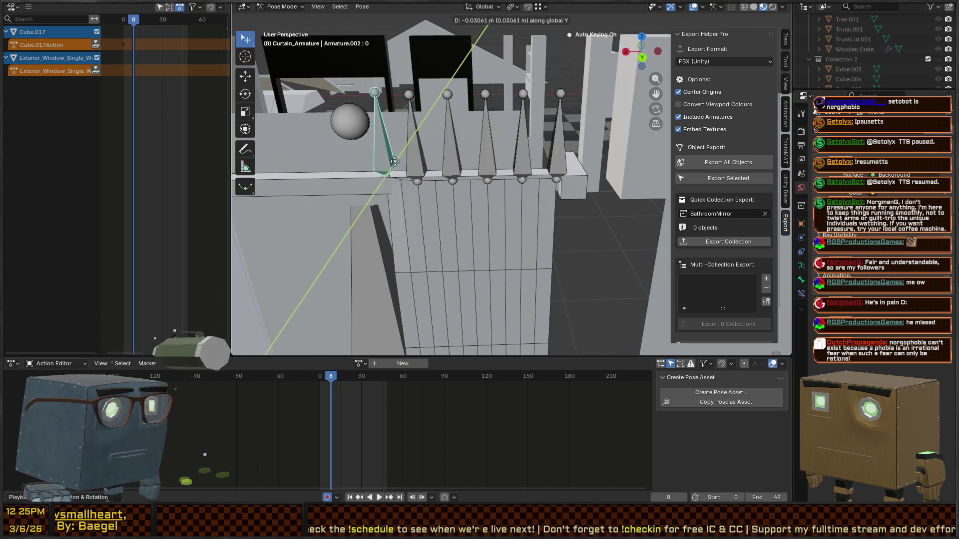
key("Escape")
mouse_move(516, 239)
left_mouse_down()
mouse_move(520, 176)
mouse_move(541, 184)
left_mouse_up()
left_click_drag(622, 127, 532, 148)
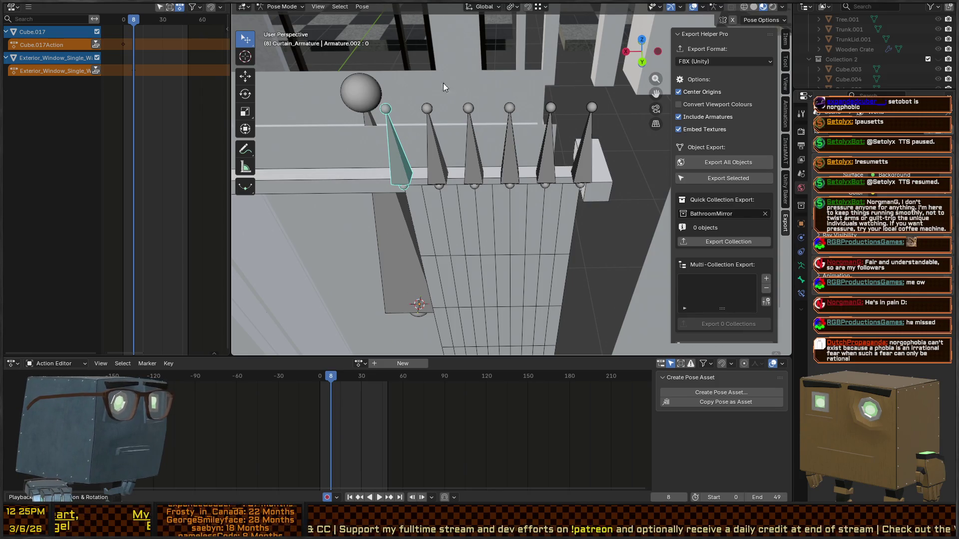
Step: Shift-select five spike bones and slide them together along X, undoing stray moves, then select all
left_click(552, 157)
left_click(502, 159, "shift")
left_click(467, 159, "shift")
left_click(434, 161, "shift")
left_click(399, 167, "shift")
key("g")
key("x")
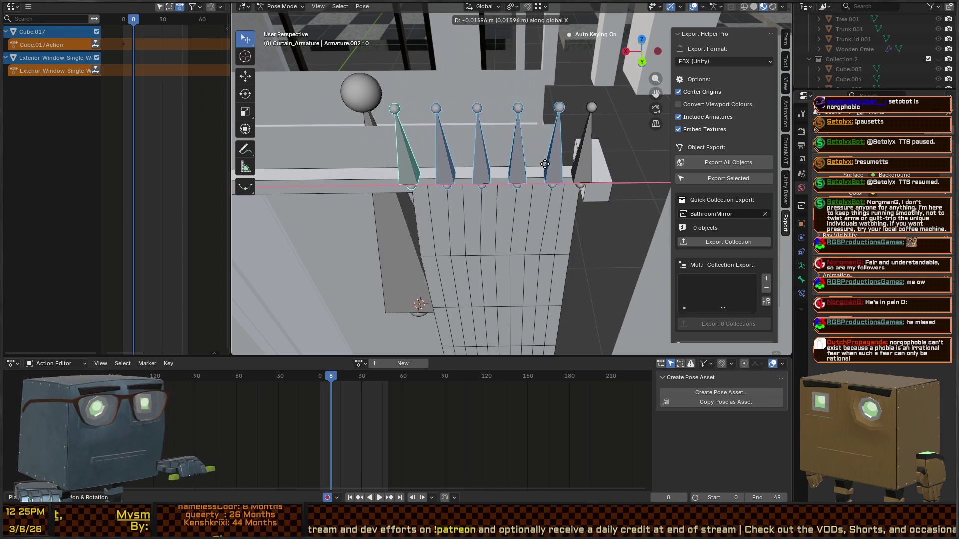
left_click(539, 174)
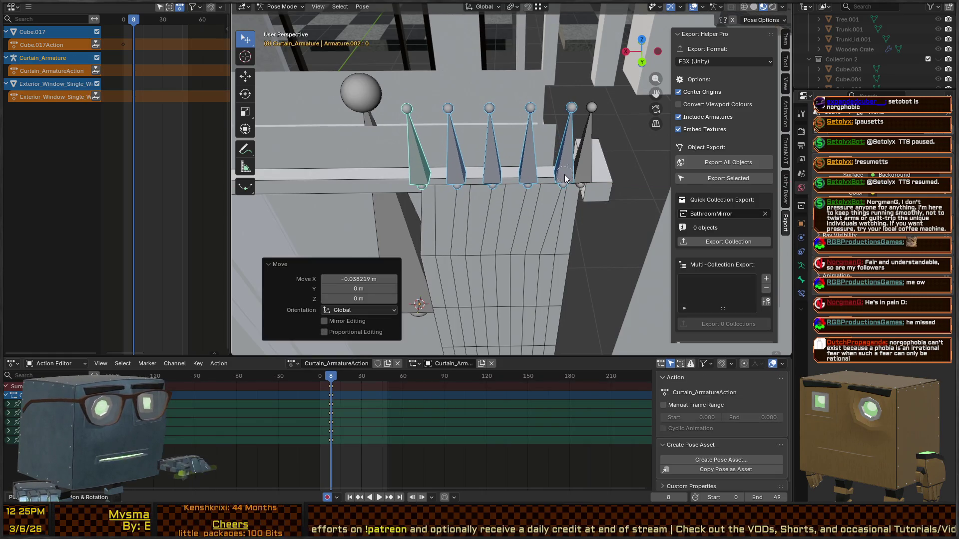
key("ctrl+z")
key("ctrl+z")
key("ctrl+z")
left_click(549, 183, "shift")
key("ctrl+z")
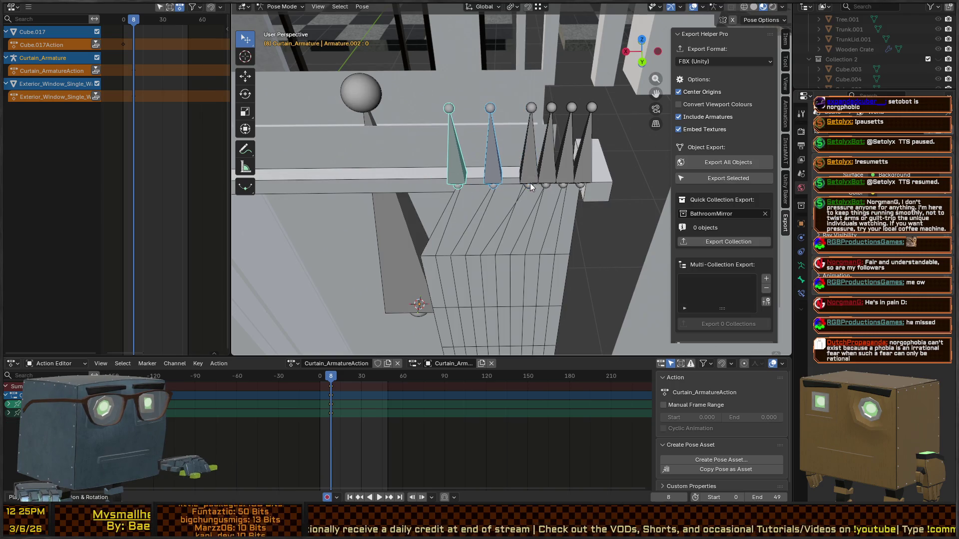
key("ctrl+z")
key("ctrl+z")
key("ctrl+z")
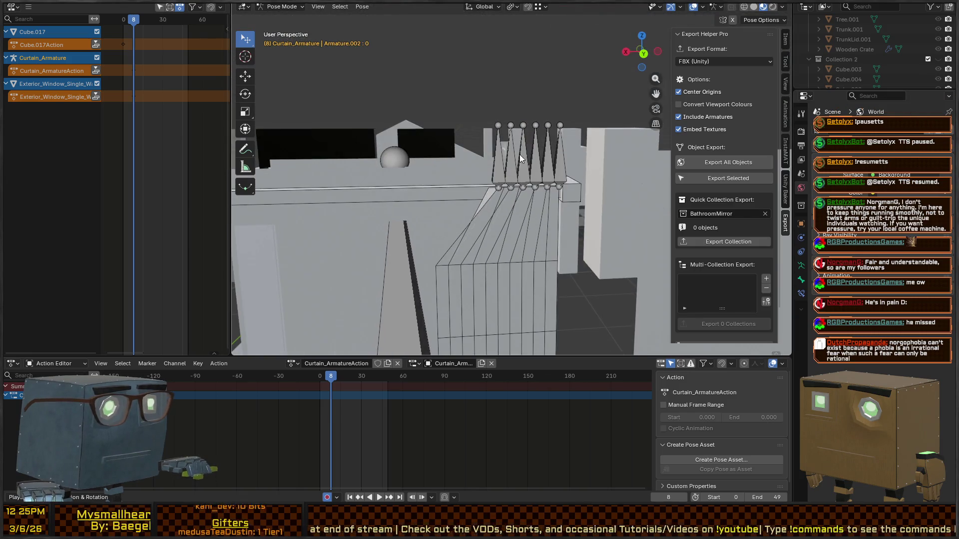
key("a")
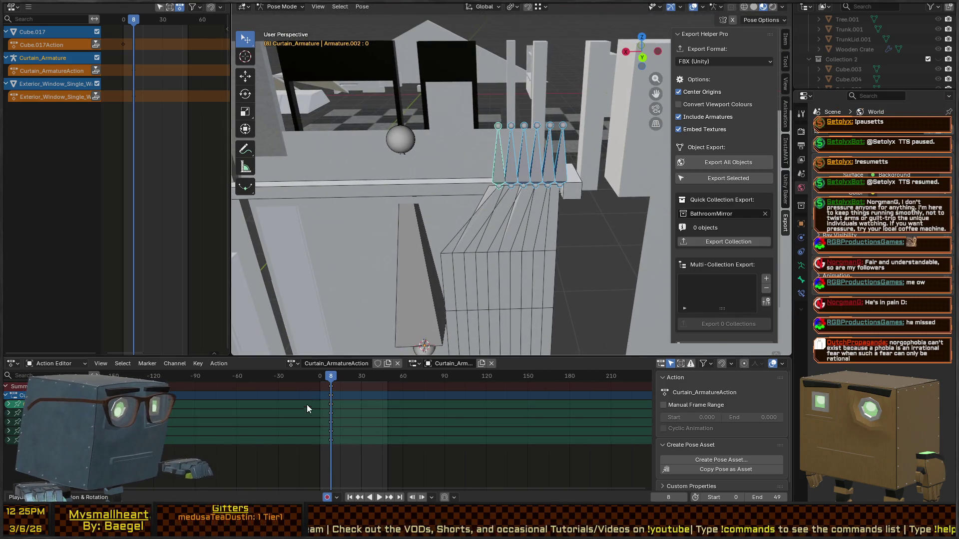
Step: Shift the curtain keyframes back to frame 0 and play the bunching animation
left_click_drag(332, 389, 321, 388)
key("shift+Left")
key("space")
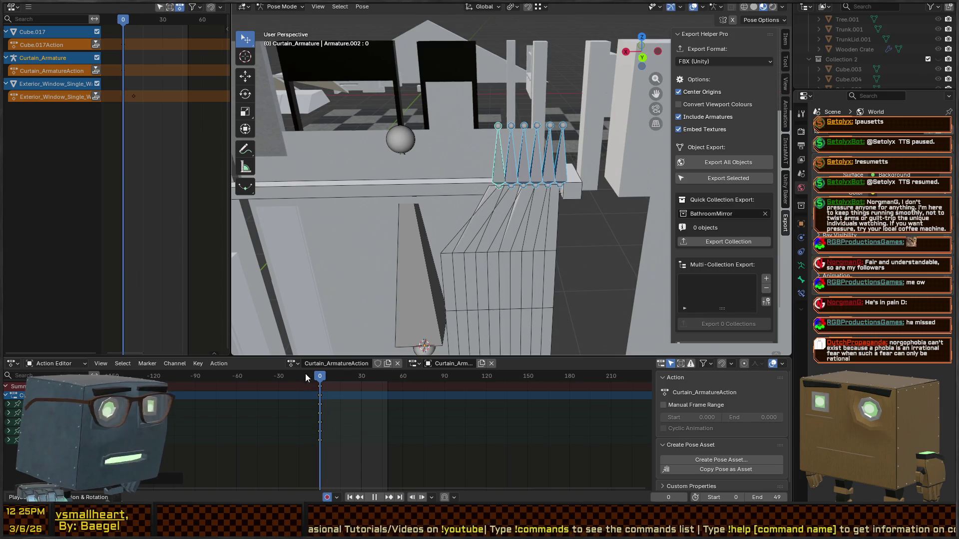
left_click_drag(453, 230, 441, 230)
Step: Name the action Curtain_Closed, briefly checking line 53 in the code editor
left_click(333, 361)
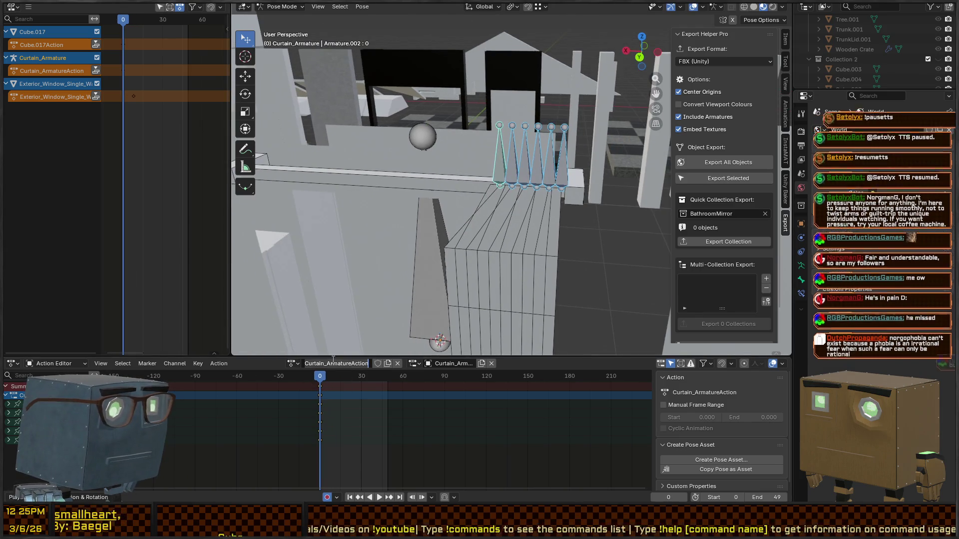
key("BackSpace")
type("Curtain_C")
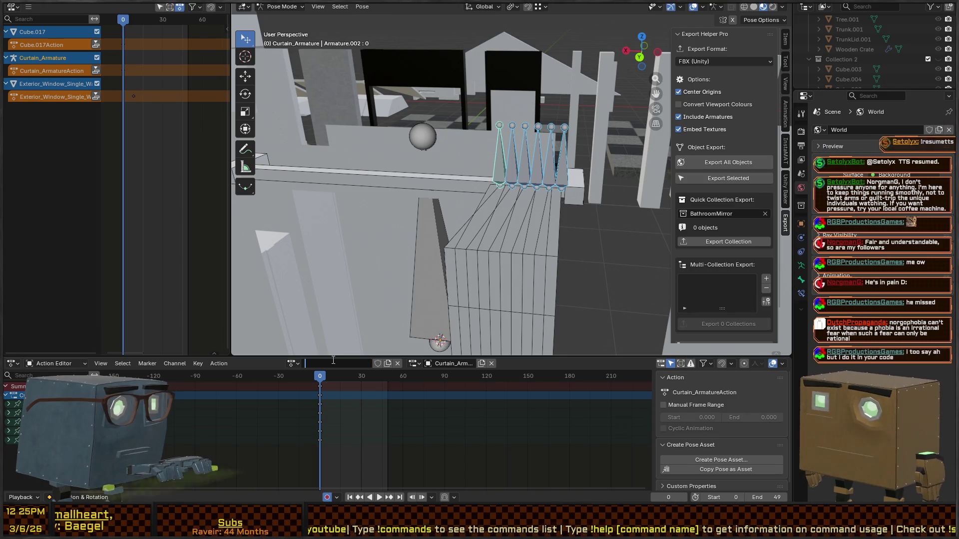
type("losed")
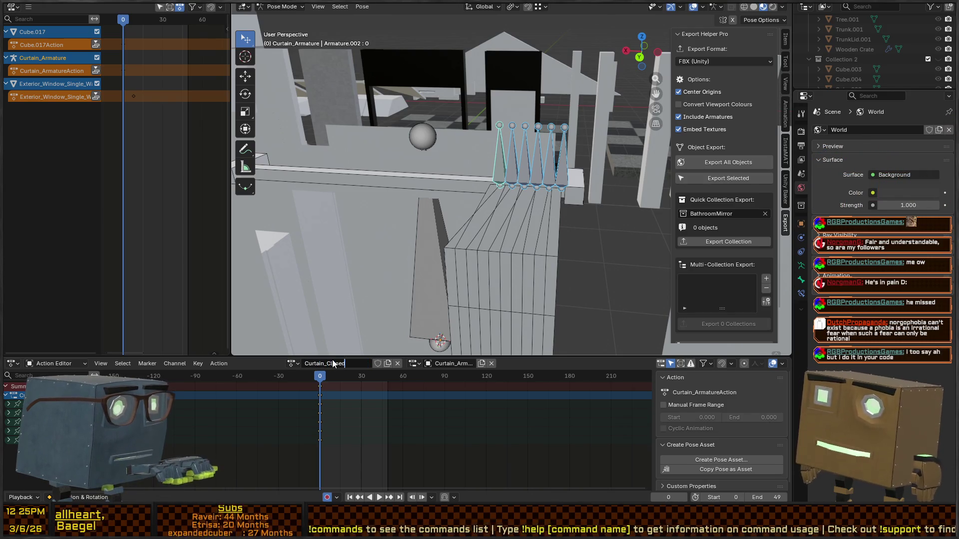
key("Return")
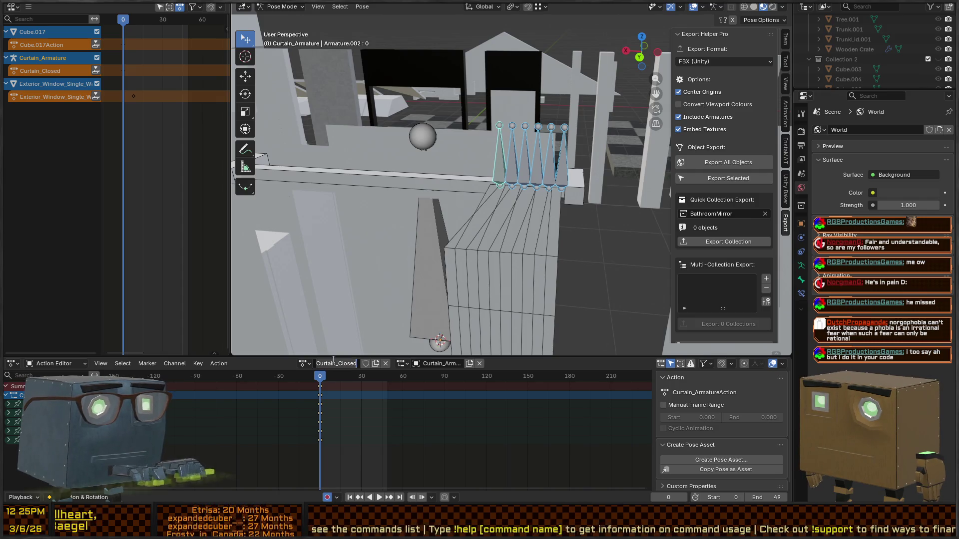
key("alt+Tab")
key("End")
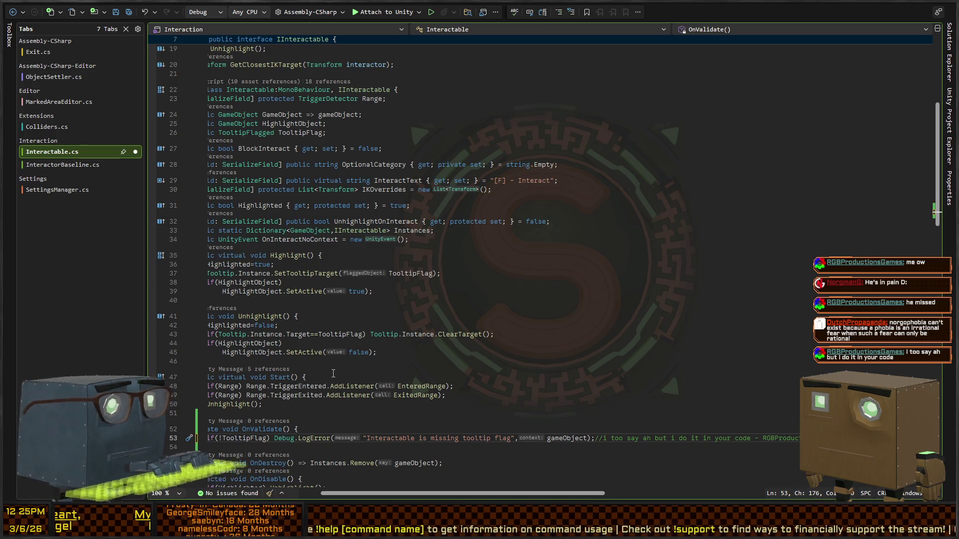
key("alt+Tab")
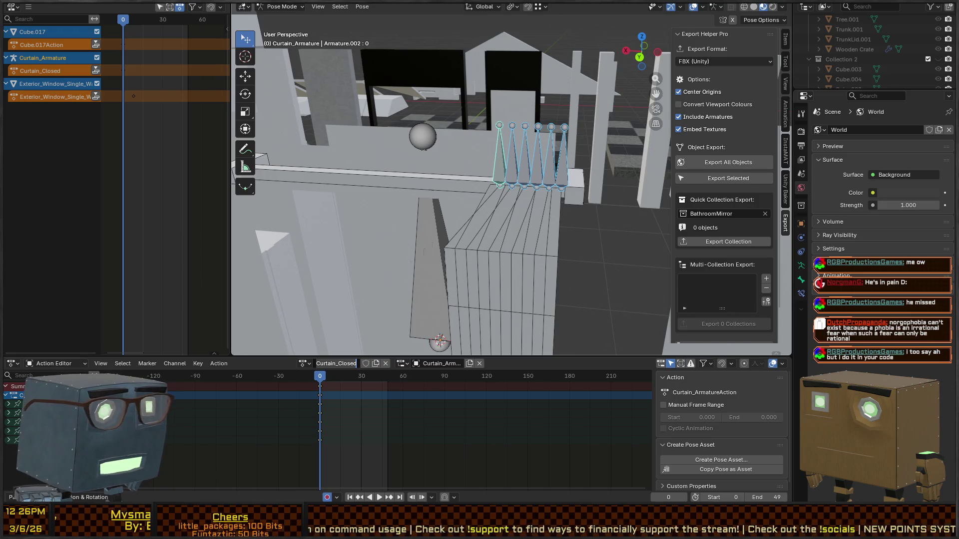
Step: Duplicate the frame-0 keyframes to frame 30 and play back the curtain animation
key("Return")
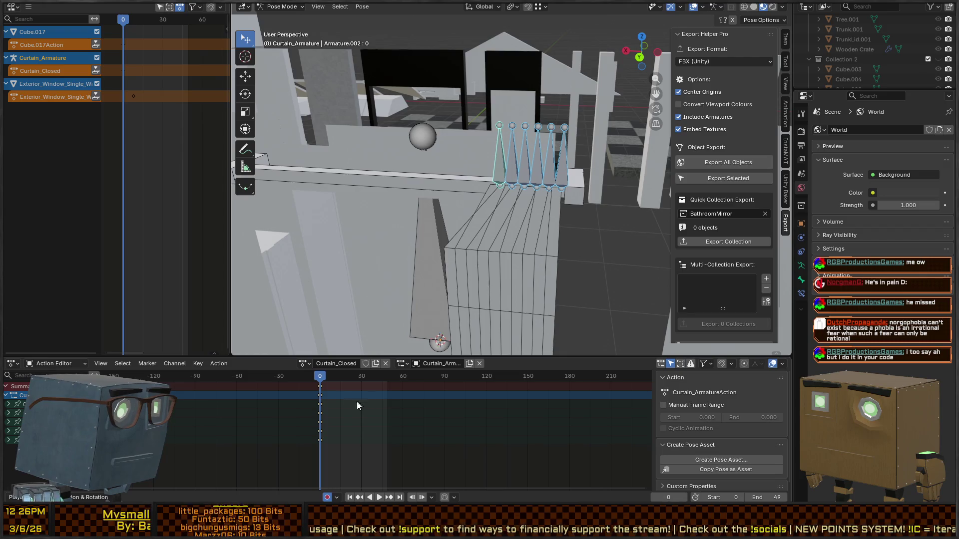
key("shift+d")
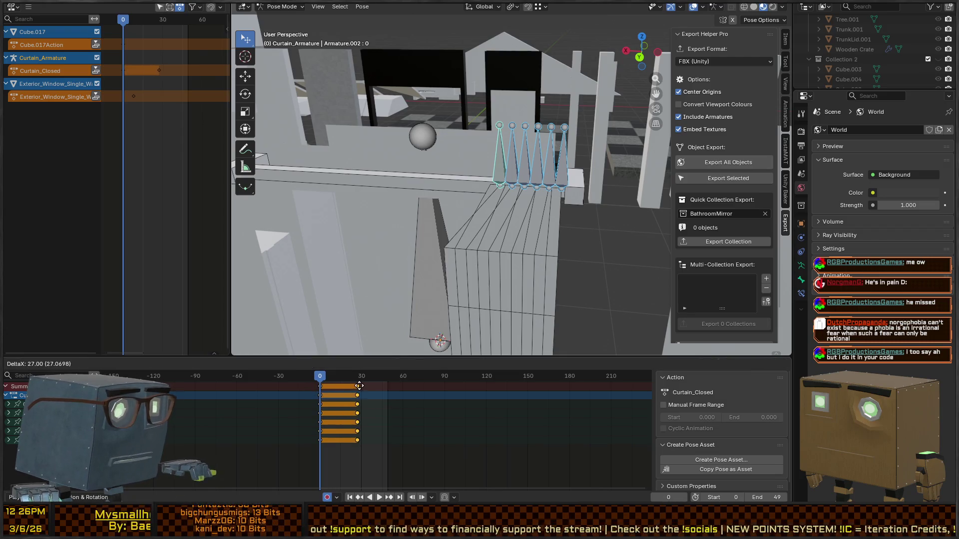
left_click(362, 384)
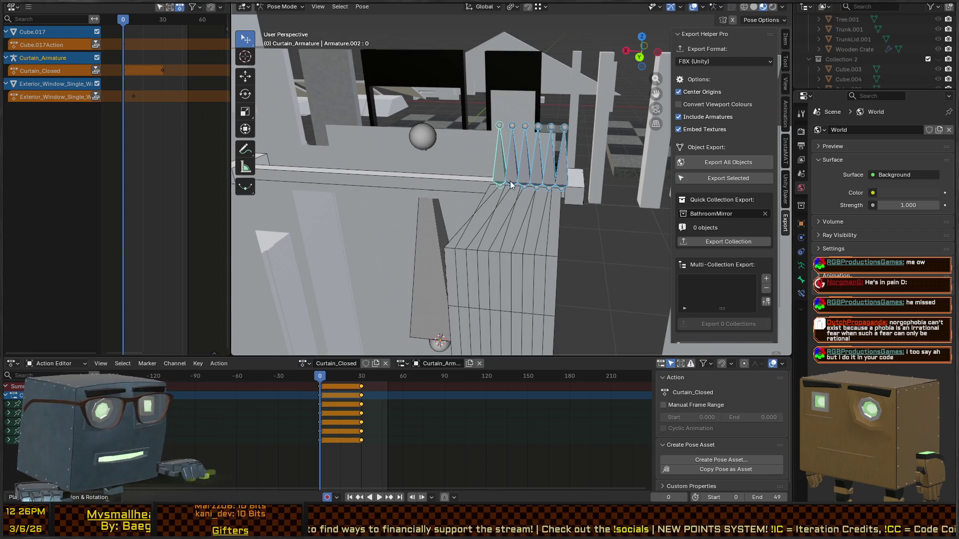
key("a")
left_click(362, 394)
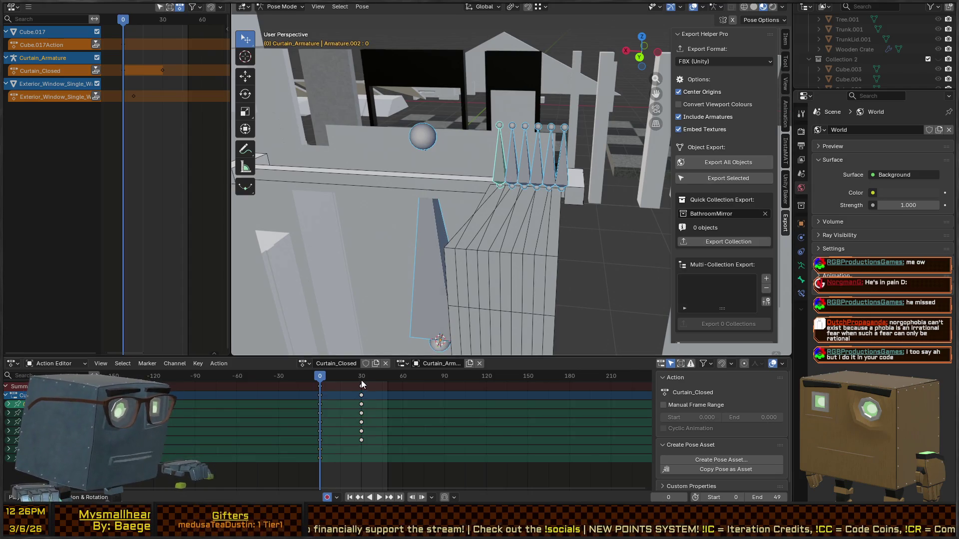
left_click(362, 381)
key("space")
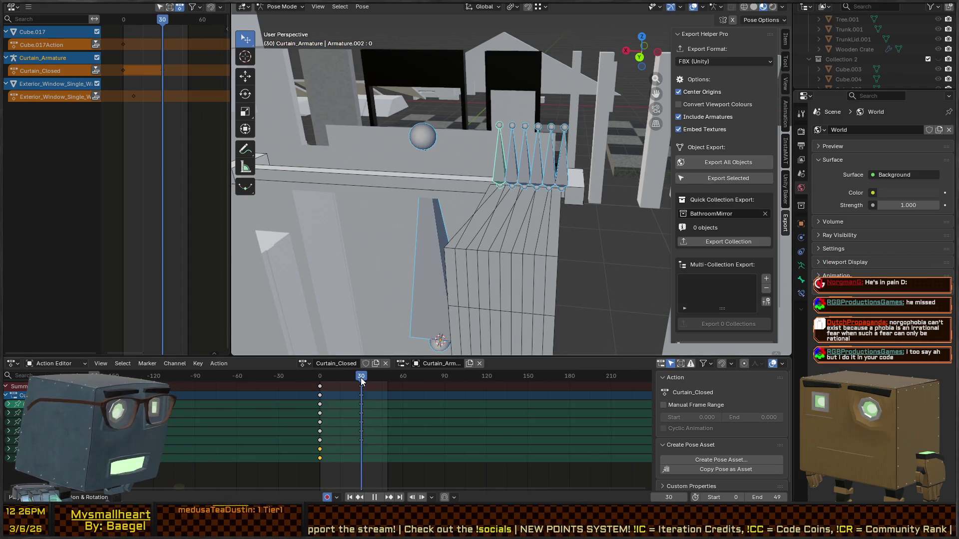
key("i")
mouse_move(468, 247)
left_mouse_down()
mouse_move(490, 226)
mouse_move(475, 262)
mouse_move(514, 197)
mouse_move(502, 223)
mouse_move(578, 238)
left_mouse_up()
Step: Key all bones at frame 30 in a new Curtain_Open action and push it down as a strip
key("ctrl+Tab")
mouse_move(514, 224)
left_mouse_down()
mouse_move(565, 207)
mouse_move(549, 218)
left_mouse_up()
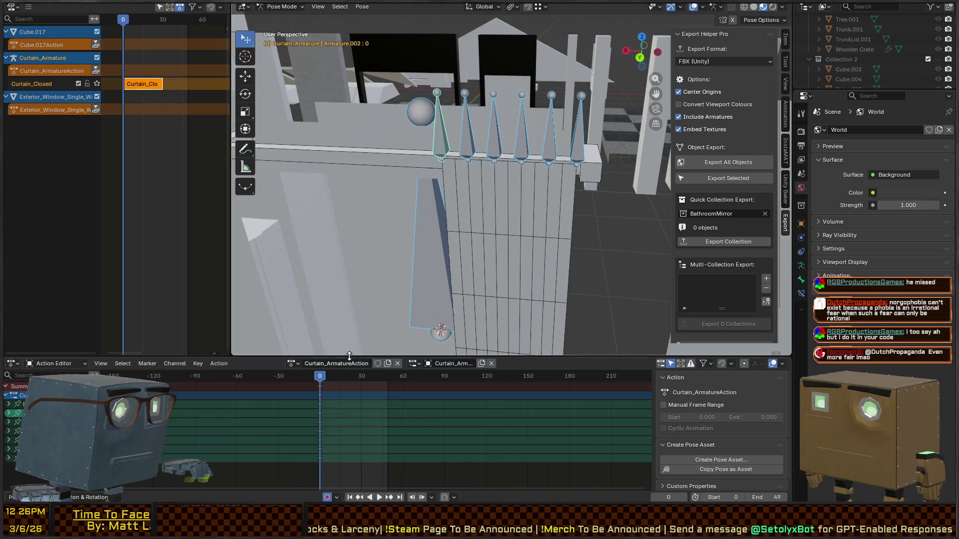
left_click_drag(337, 375, 361, 377)
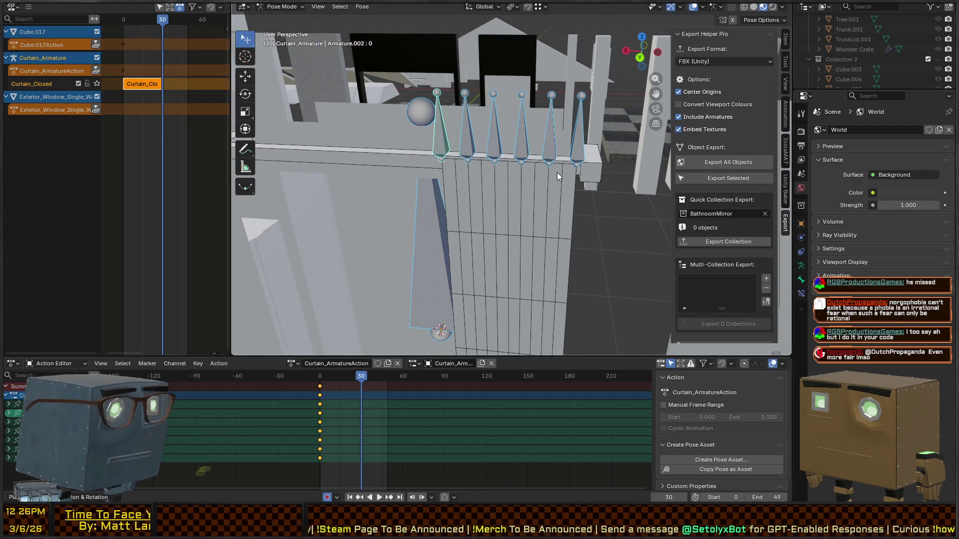
key("i")
type("Curtain_Open")
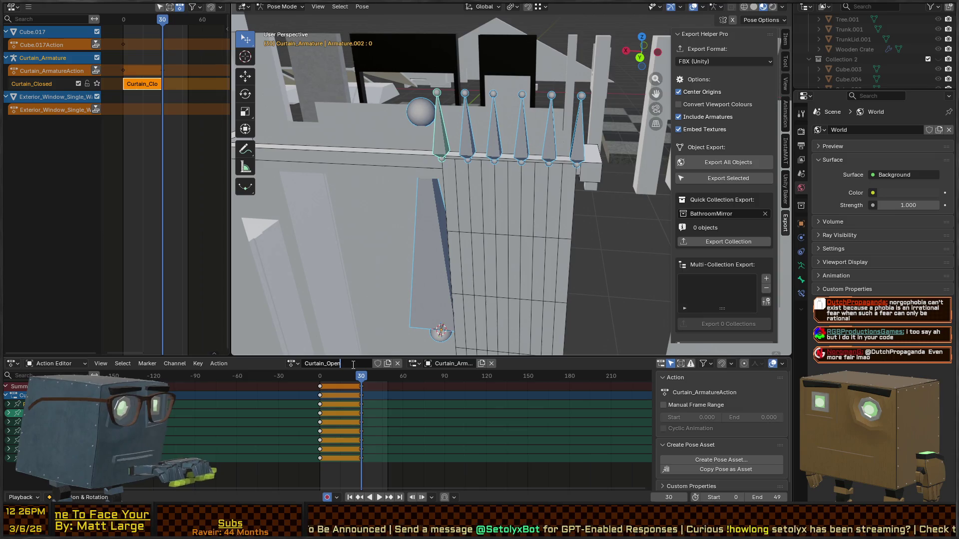
key("Return")
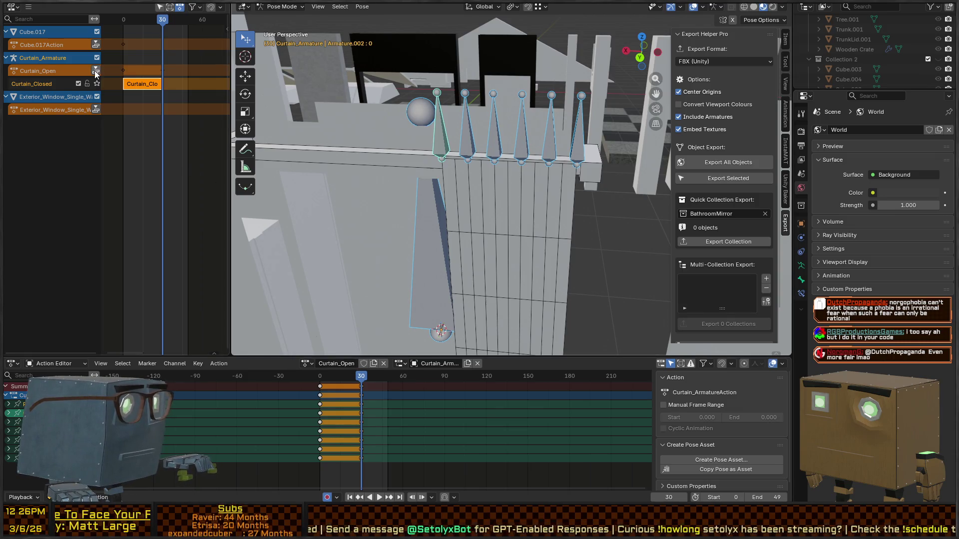
left_click(95, 70)
key("ctrl+Tab")
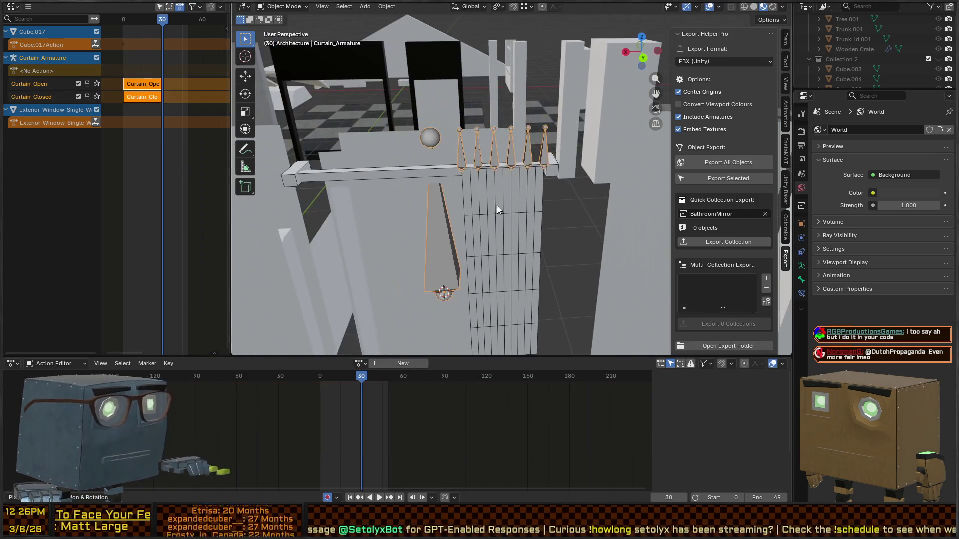
Step: Clear Curtain_Single's location with Alt+G, undo it, and switch to Unity
left_click(498, 207)
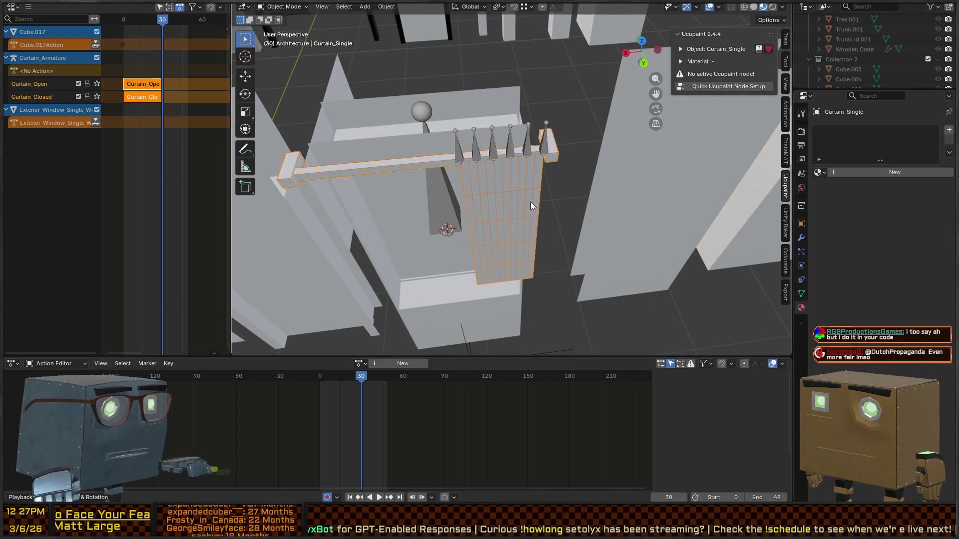
key("alt+g")
scroll(537, 223, "up", 3)
right_click(524, 183)
key("Escape")
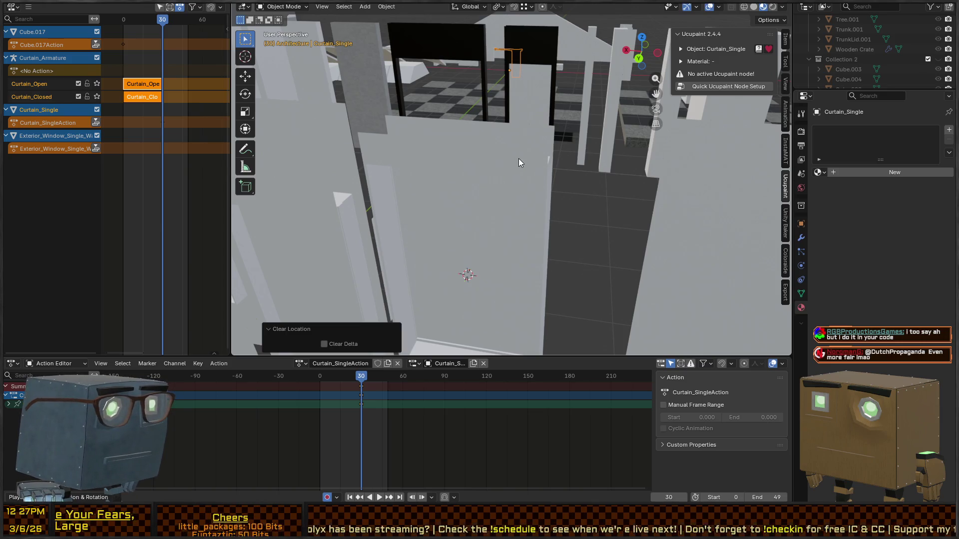
key("ctrl+z")
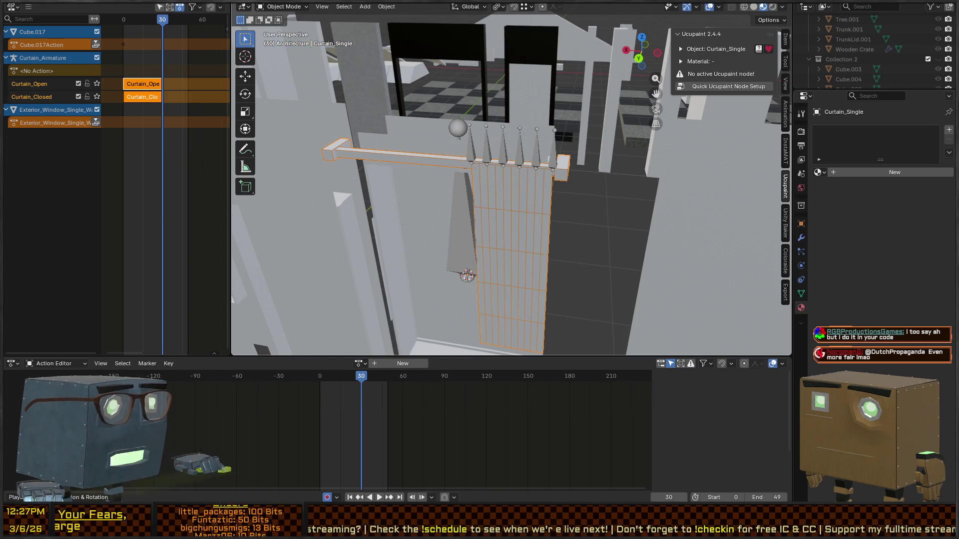
key("alt+Tab")
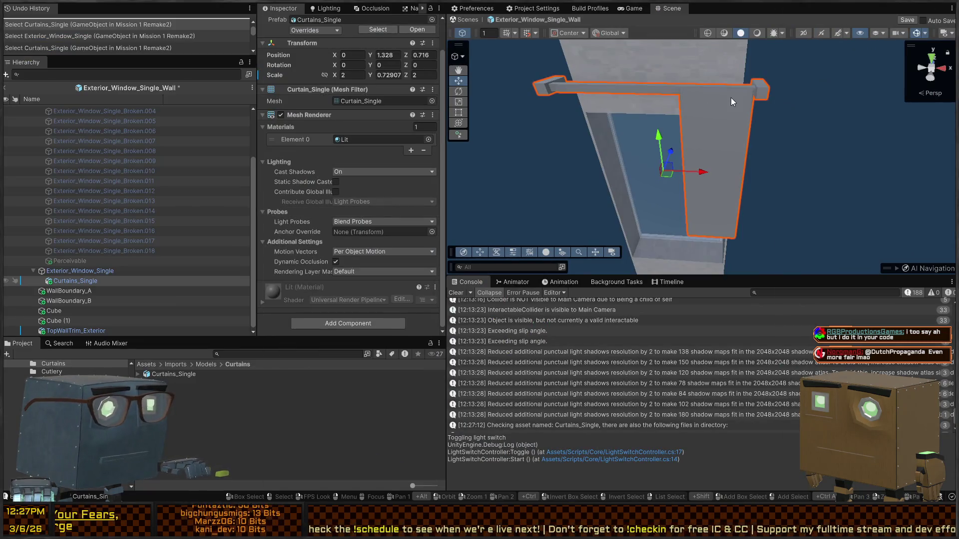
Step: Delete Curtains_Single, re-add the asset under Exterior_Window_Single, and delete it again
key("Delete")
left_click_drag(181, 364, 87, 282)
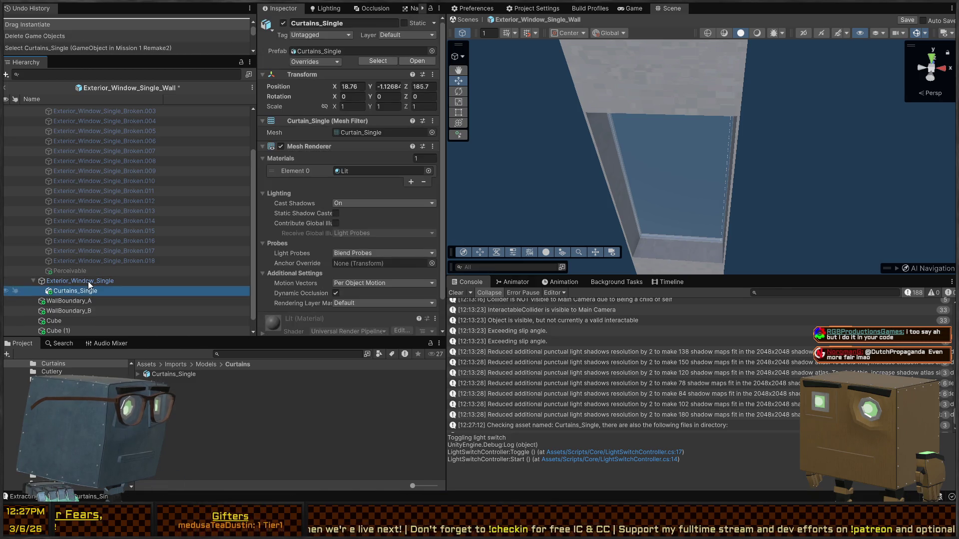
scroll(288, 233, "down", 3)
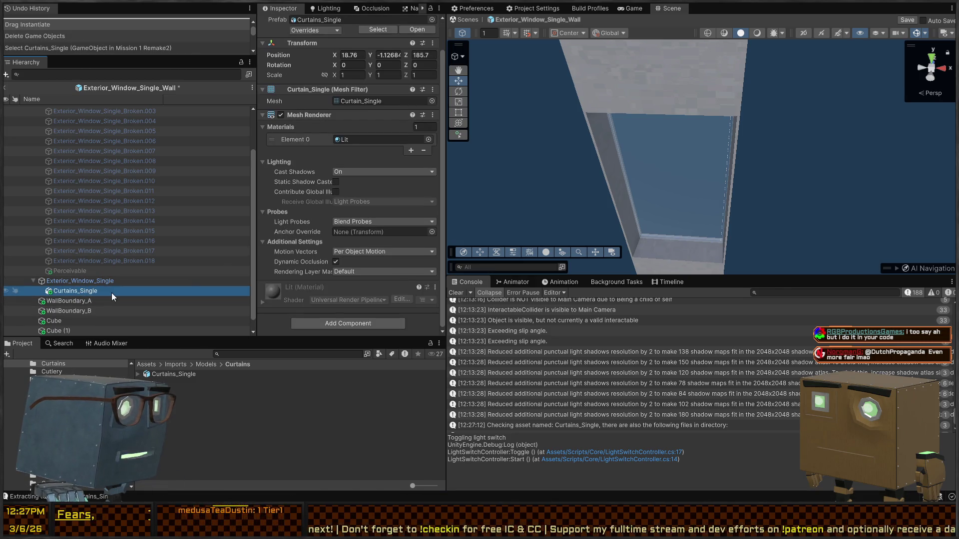
key("Delete")
Step: Inspect the Curtains_Single model asset's Animation import settings
left_click(169, 374)
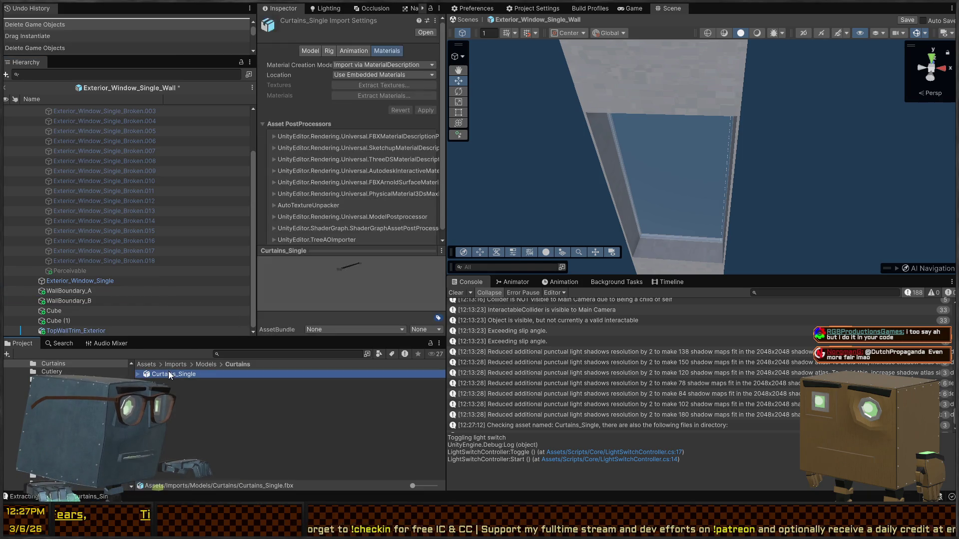
left_click(356, 51)
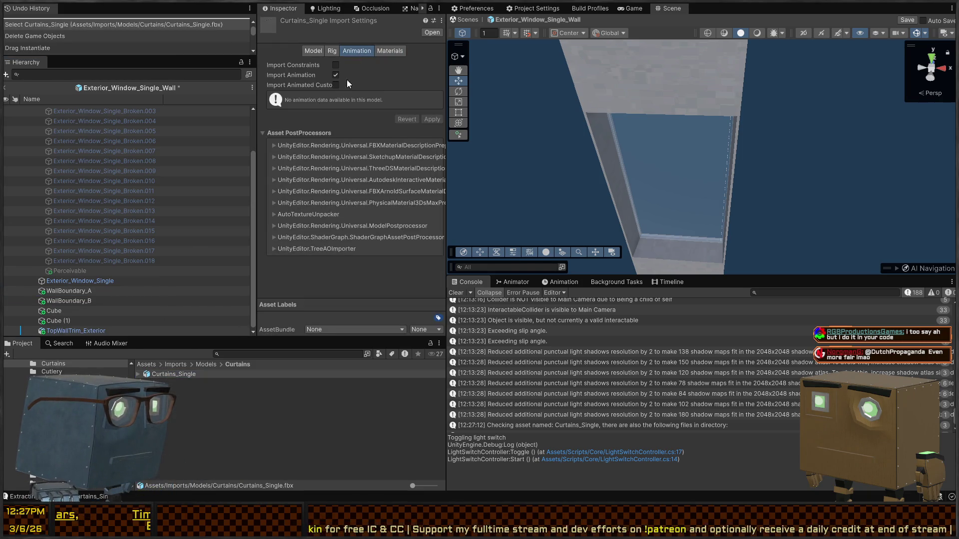
left_click(184, 375)
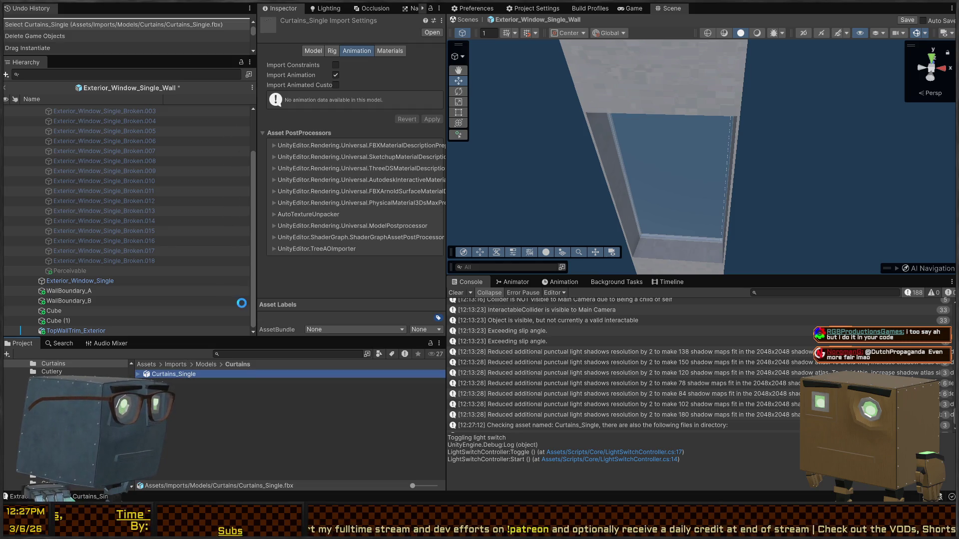
left_click(229, 424)
left_click(167, 374)
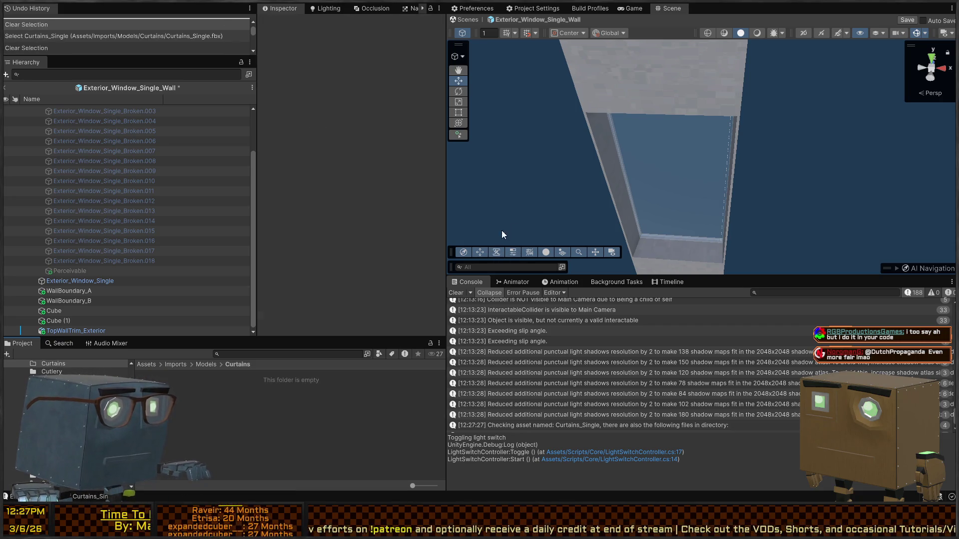
Step: Back in Blender, clear the curtain's location to the origin and frame the armature with its children
key("alt+Tab")
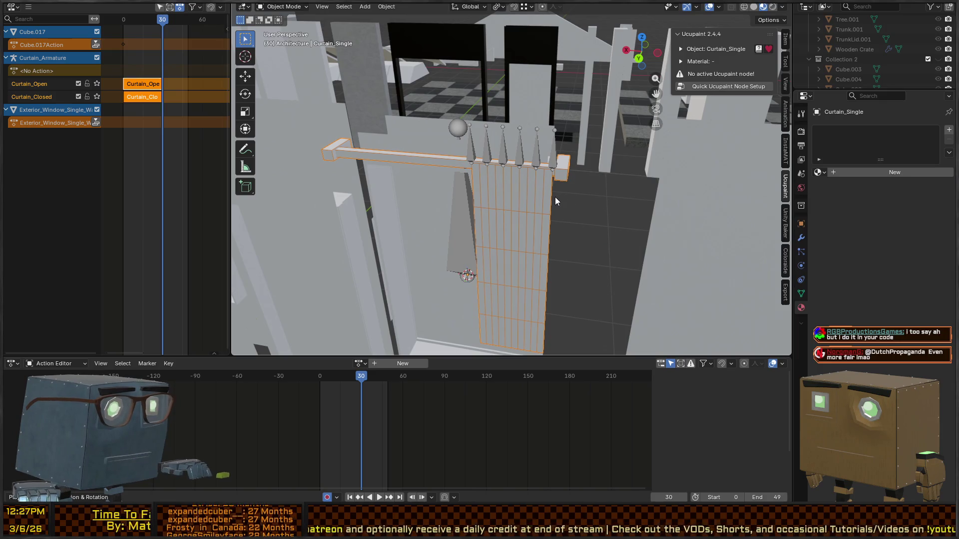
key("alt+g")
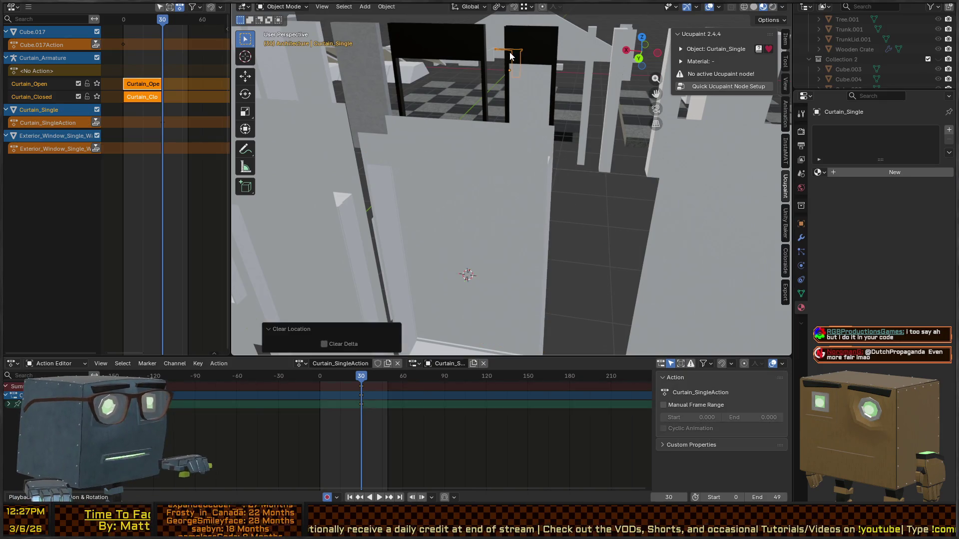
key("ctrl+z")
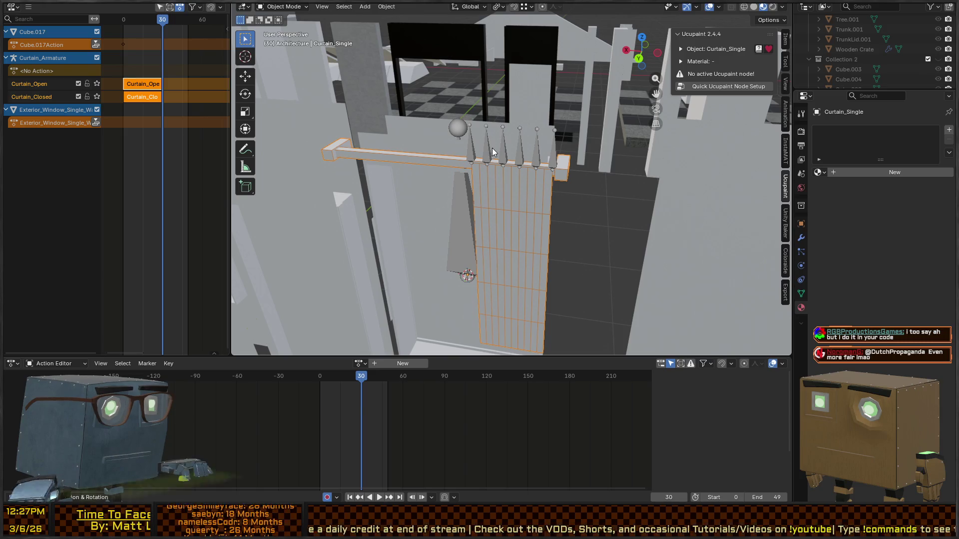
key("alt+g")
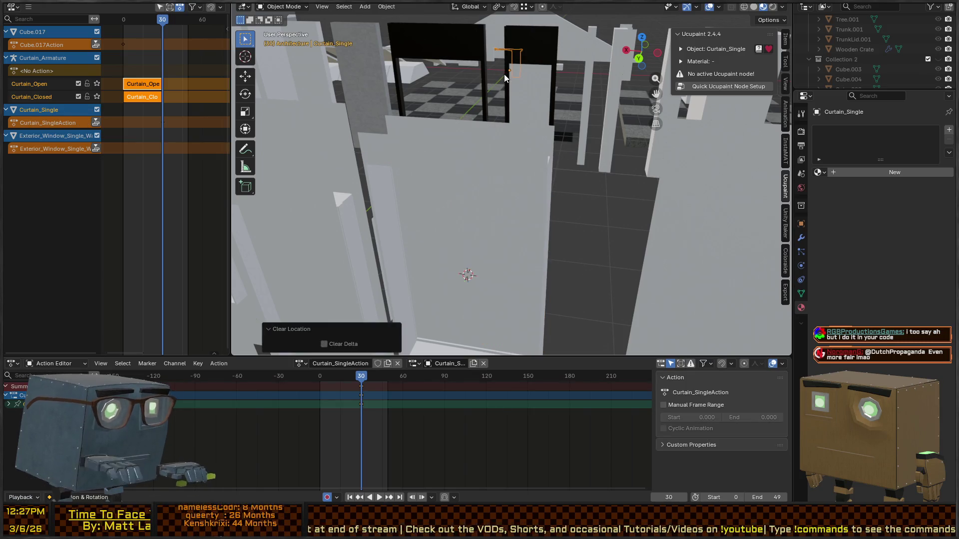
key("shift+bracketright")
scroll(507, 76, "down", 5)
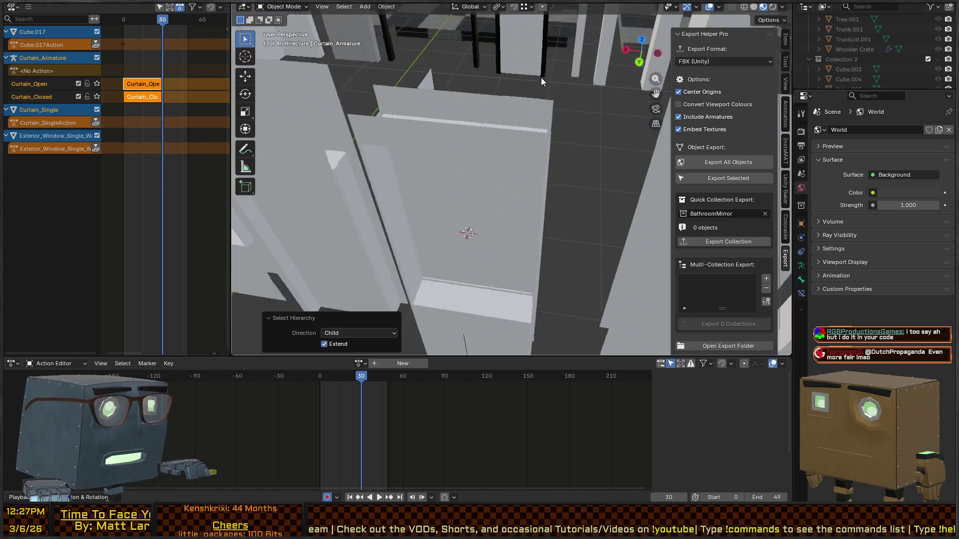
key("KP_Decimal")
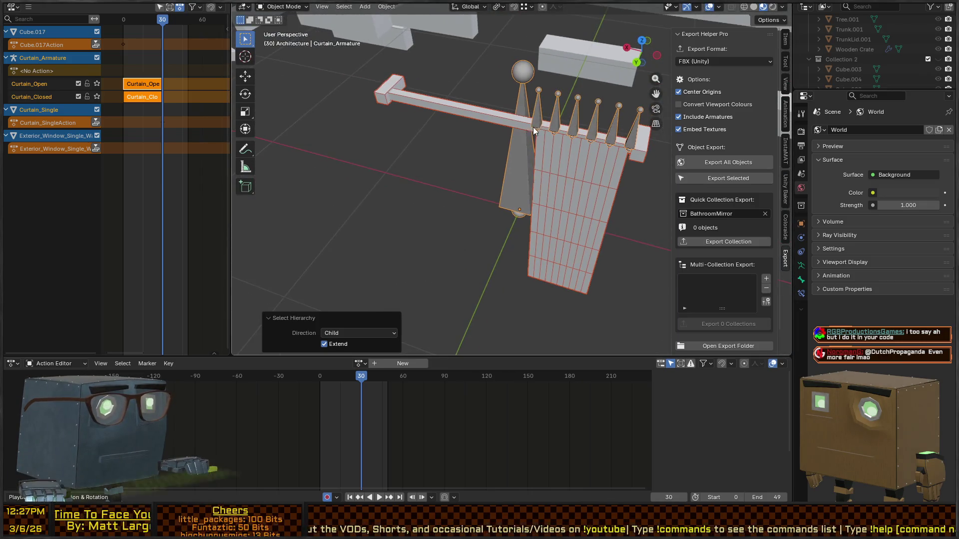
Step: Select and frame the Curtain_Single mesh, then switch to Unity for the import
left_click(566, 176)
right_click(566, 173)
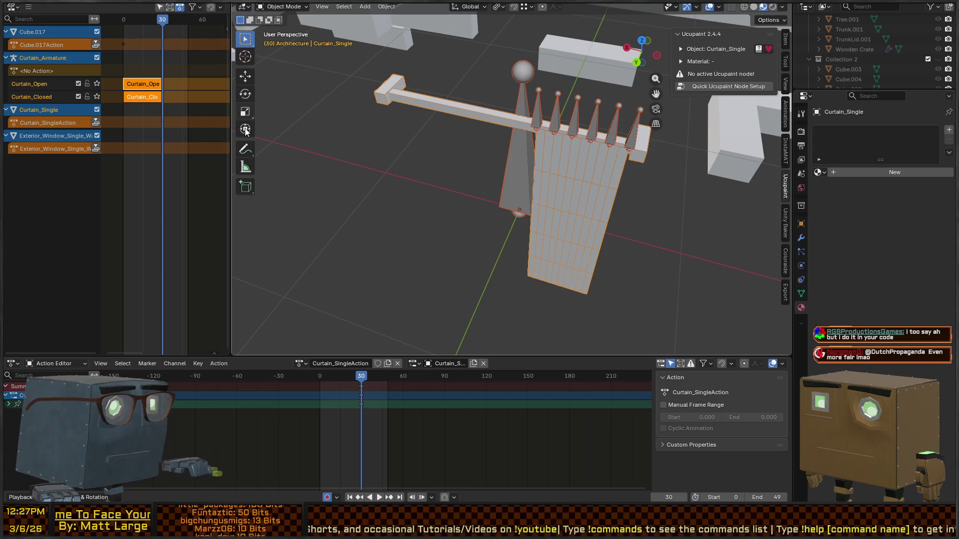
scroll(603, 189, "down", 10)
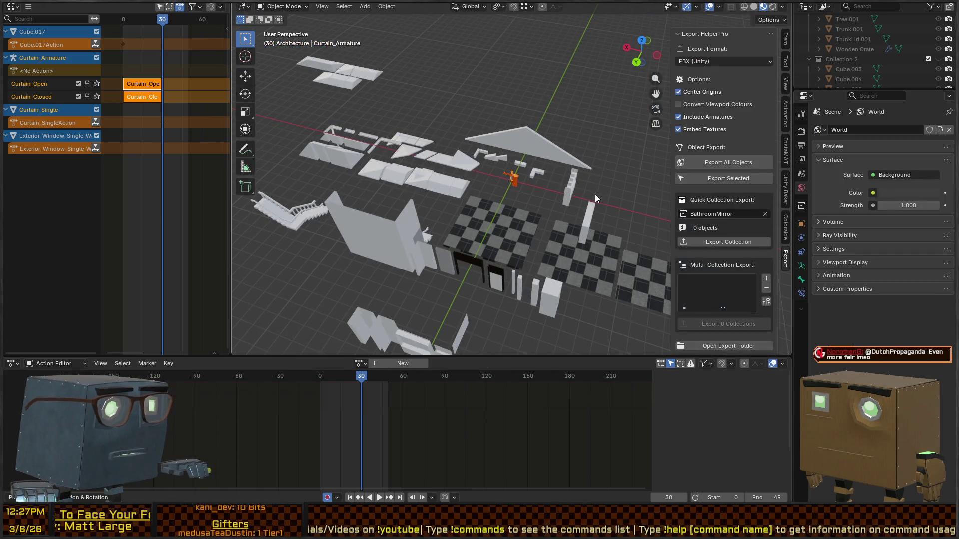
key("h")
key("KP_Decimal")
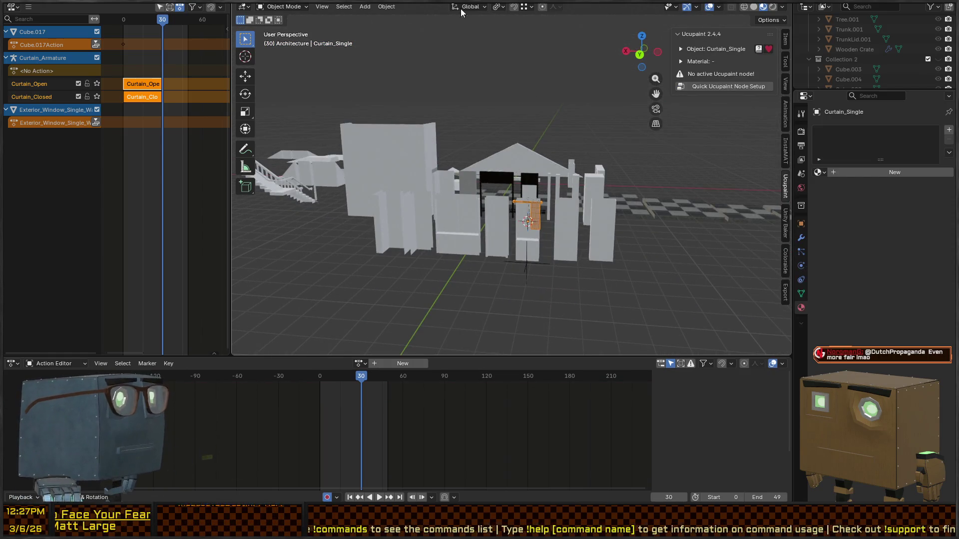
key("alt+Tab")
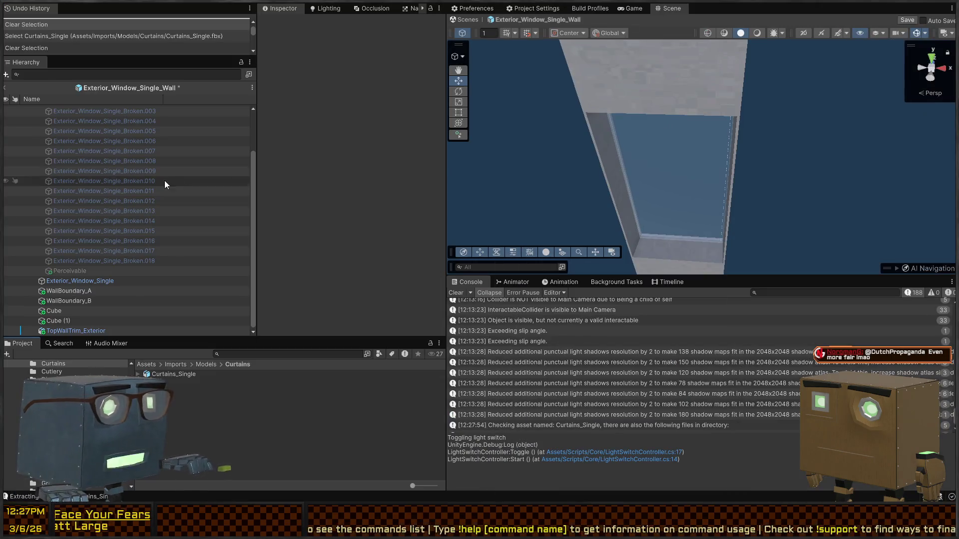
Step: Drop the Curtains_Single model under Exterior_Window_Single at position 0, 0, 0, then return to Blender
mouse_move(162, 377)
left_mouse_down()
mouse_move(85, 307)
mouse_move(85, 282)
left_mouse_up()
left_click(348, 86)
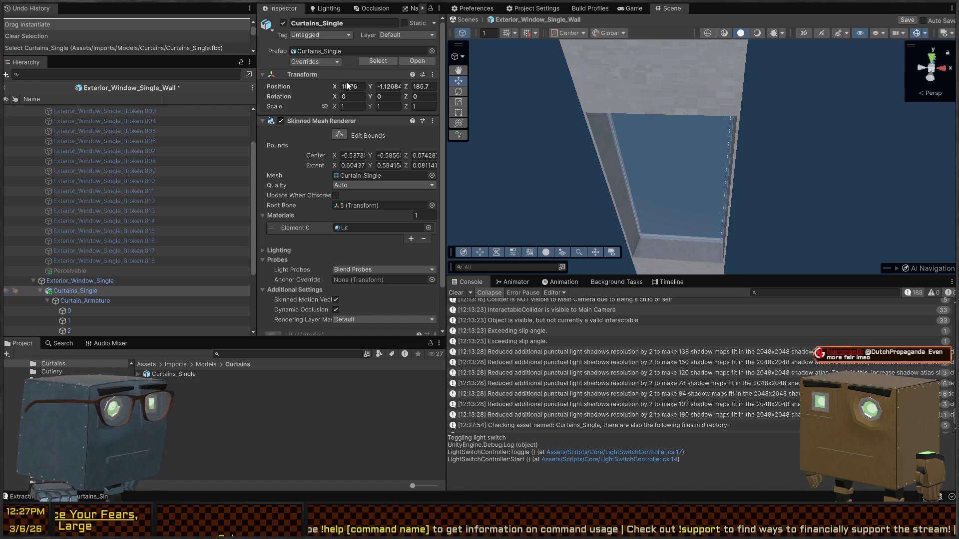
type("0")
key("Tab")
type("0")
key("Tab")
type("0")
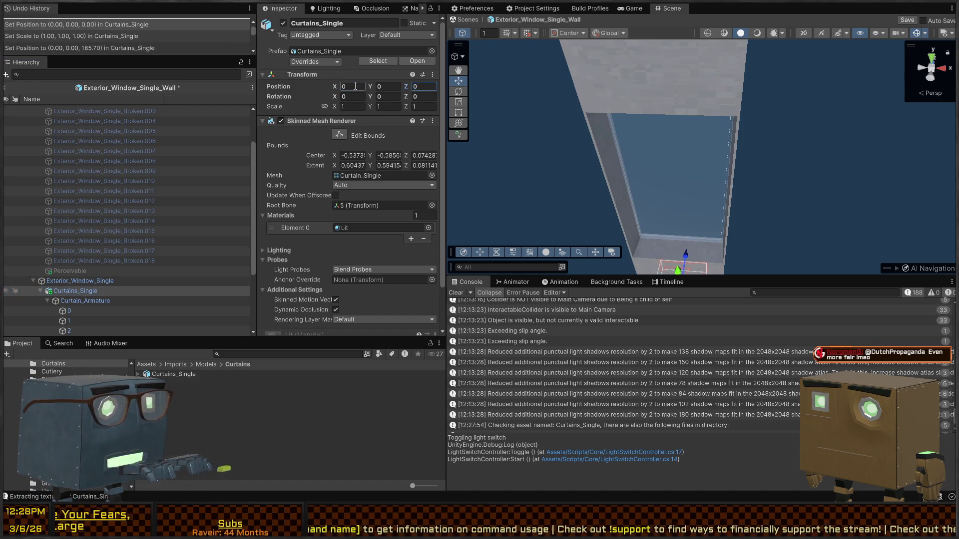
mouse_move(482, 214)
left_mouse_down()
mouse_move(604, 202)
mouse_move(591, 199)
mouse_move(649, 208)
left_mouse_up()
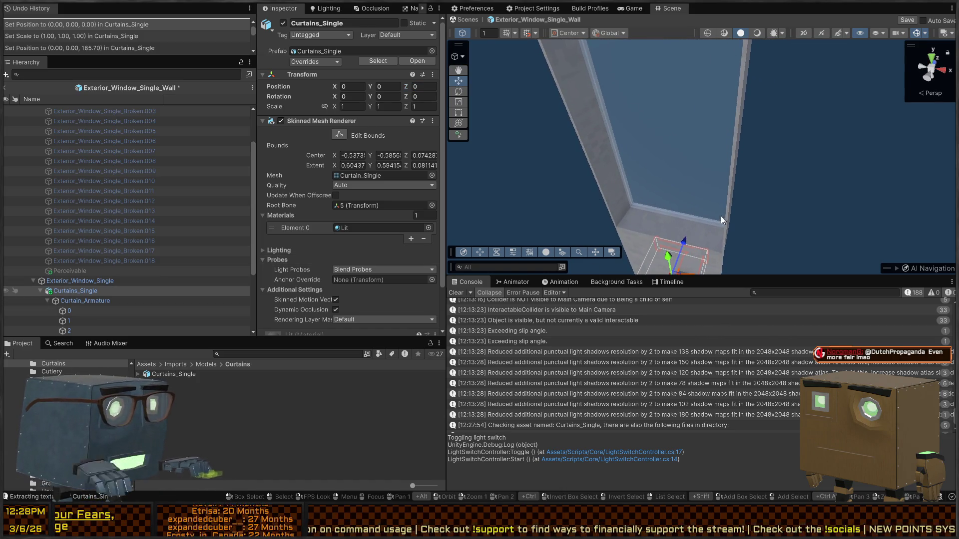
key("alt+Tab")
scroll(561, 207, "up", 3)
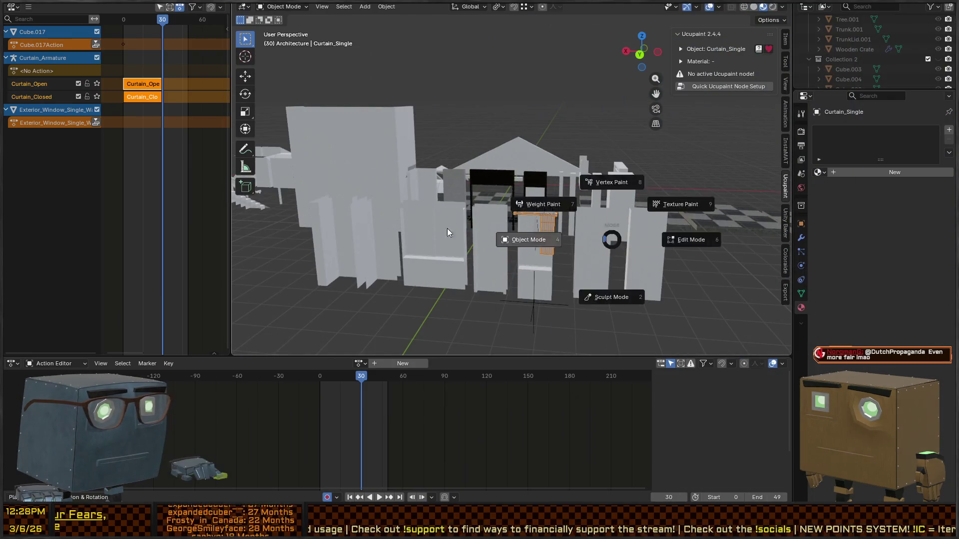
Step: Apply Curtain_Single's scale with Ctrl+A > Scale
key("ctrl+a")
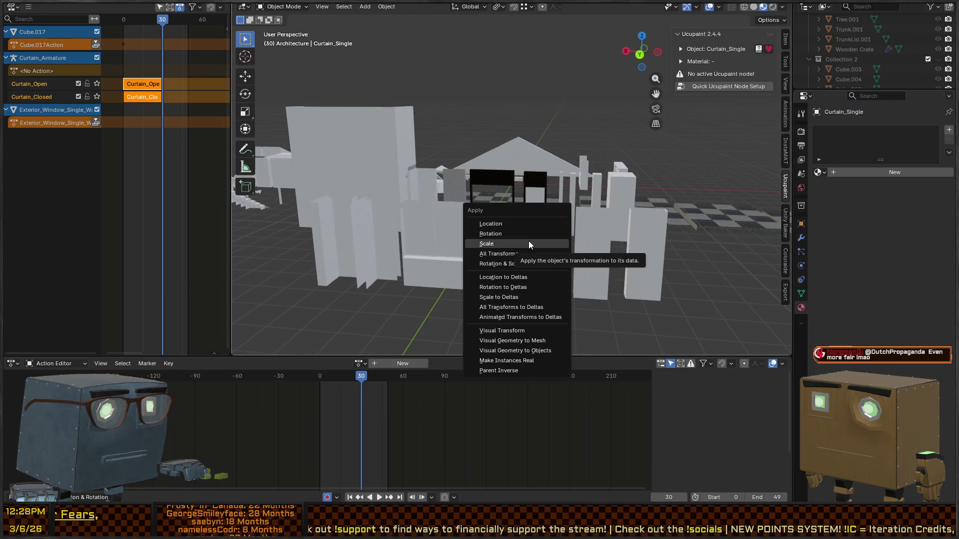
left_click(529, 241)
scroll(604, 248, "up", 5)
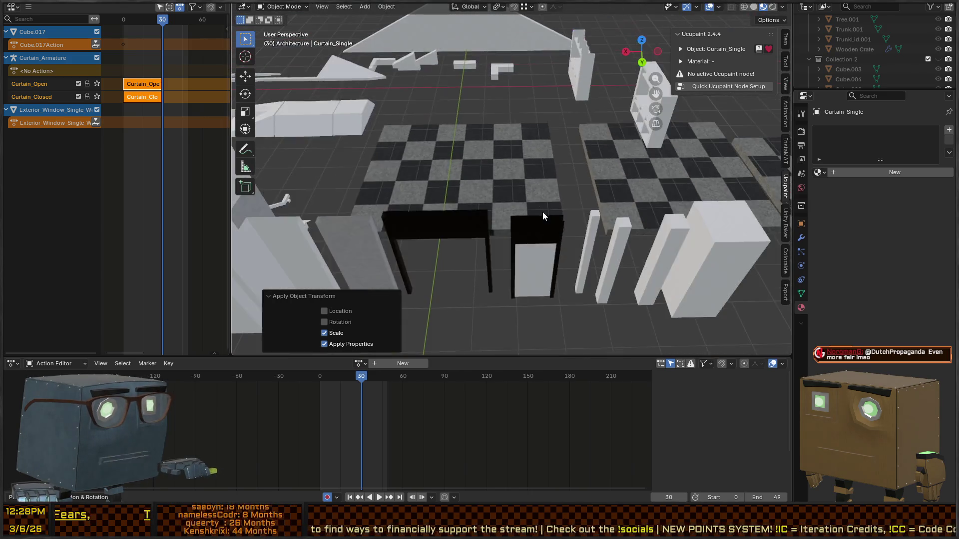
scroll(537, 202, "up", 5)
Step: Turn off automatic keyframing from the wall selection, then reselect the curtain mesh
left_click(541, 182)
scroll(619, 185, "down", 6)
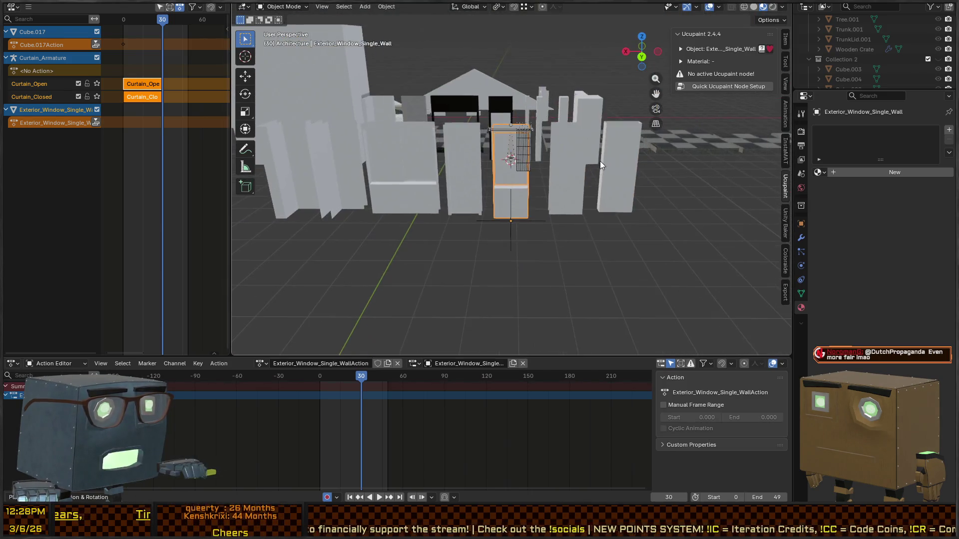
scroll(545, 157, "up", 6)
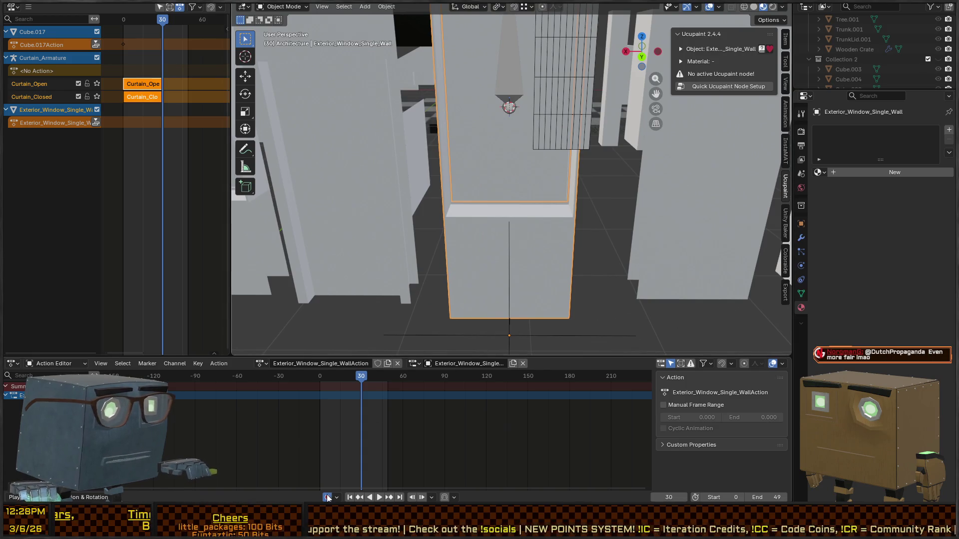
left_click(327, 497)
scroll(460, 248, "down", 5)
left_click(530, 166)
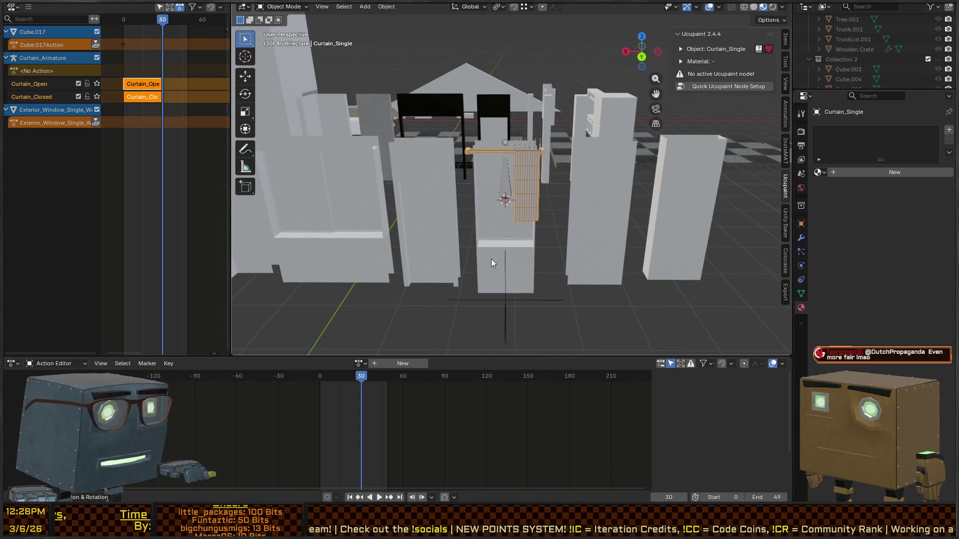
left_click(529, 265)
Step: Snap the 3D cursor to the window wall's origin
left_click(523, 180)
left_click(531, 182)
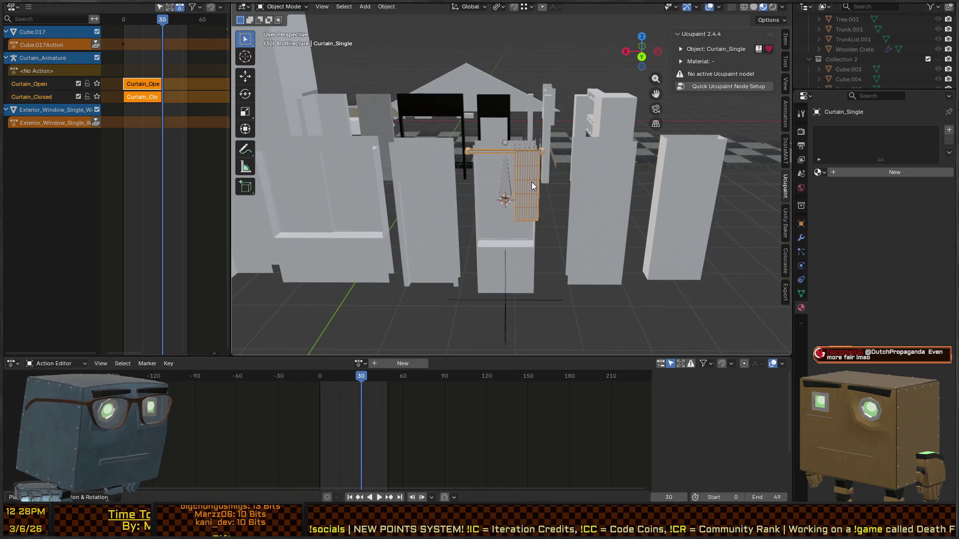
left_click(524, 264)
key("shift+s")
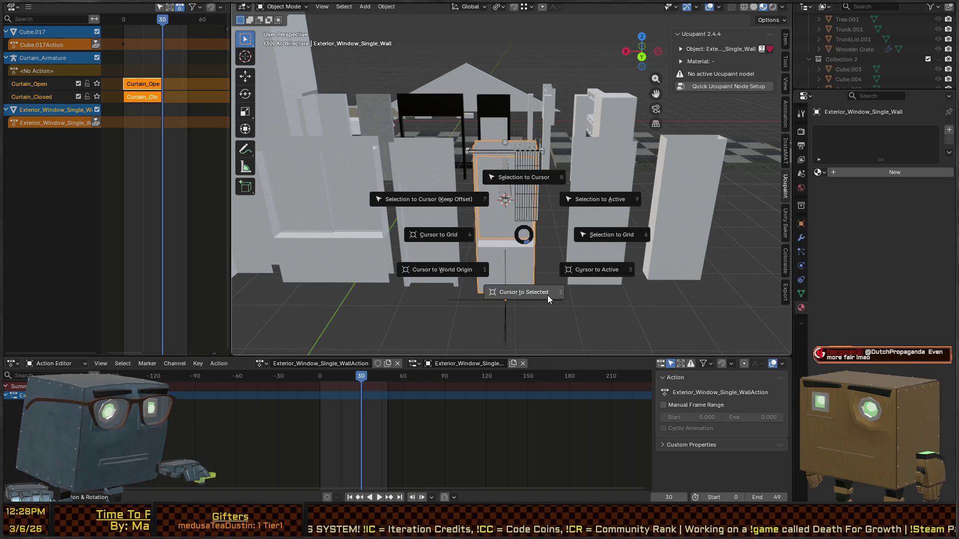
left_click(547, 295)
Step: Set the origins of Curtain_Single and Curtain_Armature to the 3D cursor
left_click(525, 220)
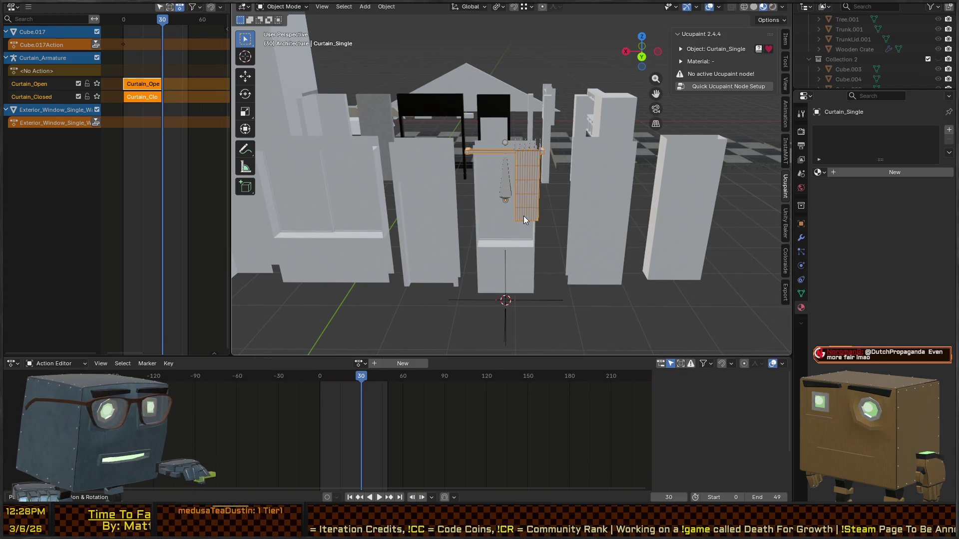
right_click(527, 213)
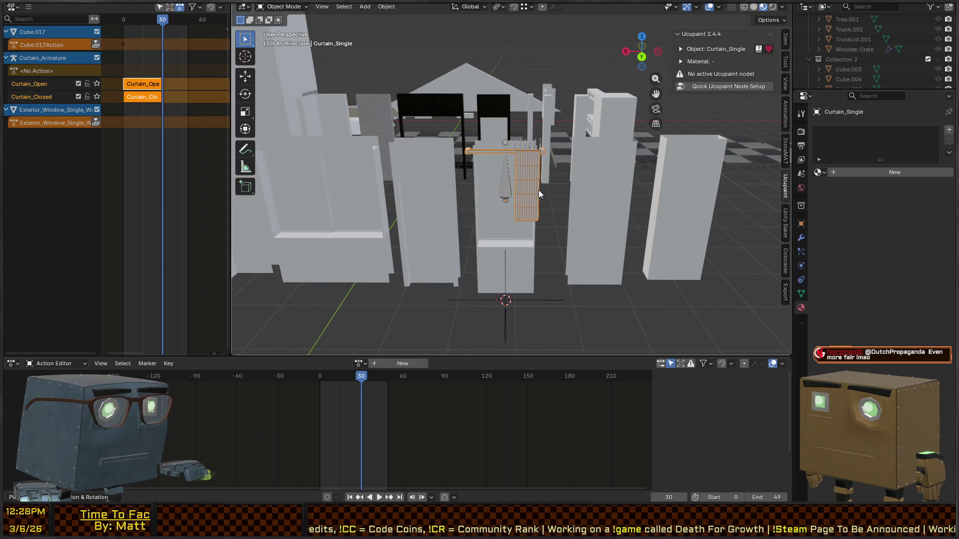
right_click(539, 190)
mouse_move(542, 233)
left_click(616, 253)
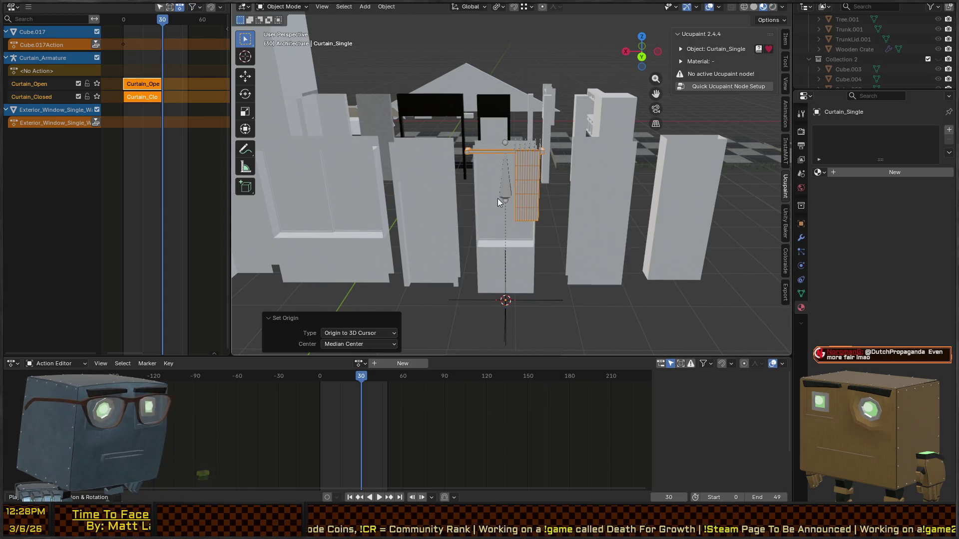
left_click(506, 187)
right_click(506, 190)
mouse_move(511, 191)
left_click(589, 211)
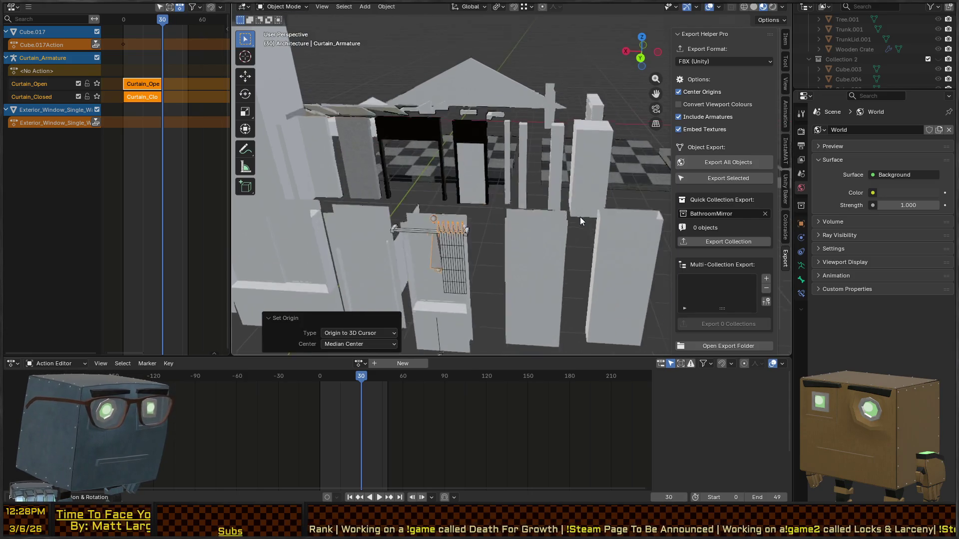
Step: Check the Curtain_Closed strip in Pose Mode at frame 3, then return to Object Mode
key("ctrl+Tab")
left_click_drag(360, 379, 324, 380)
key("Tab")
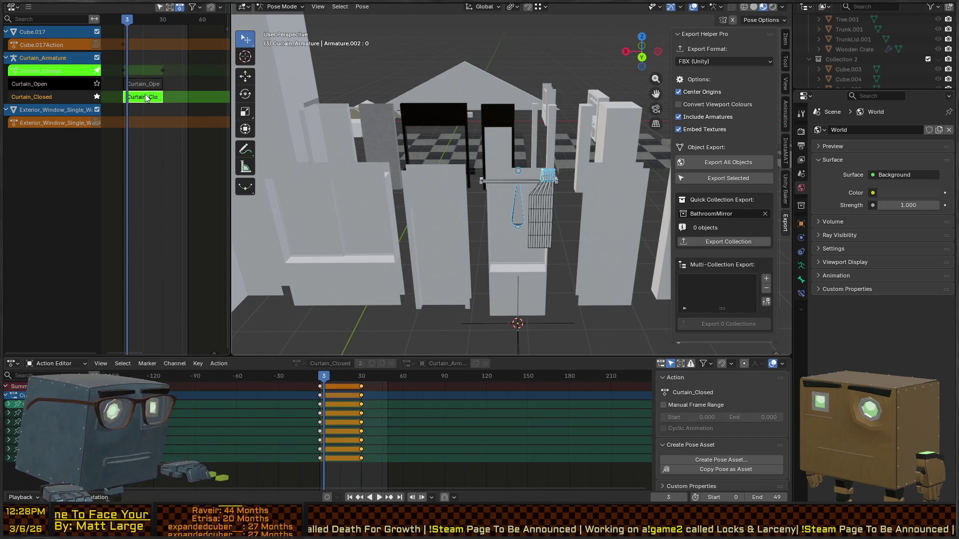
key("Tab")
scroll(535, 247, "up", 3)
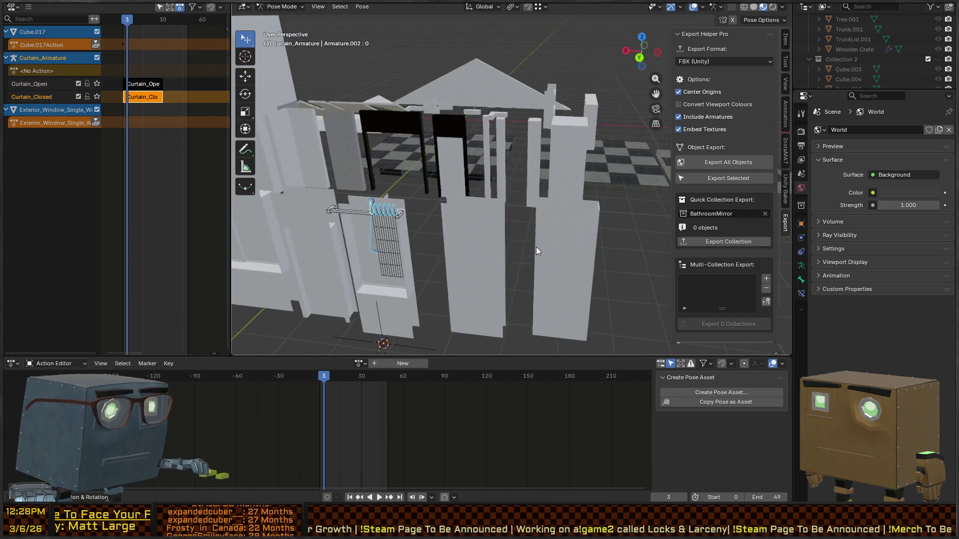
key("ctrl+Tab")
Step: Clear Curtain_Single's location to the world origin with Alt+G, then switch to Unity
left_click(553, 142)
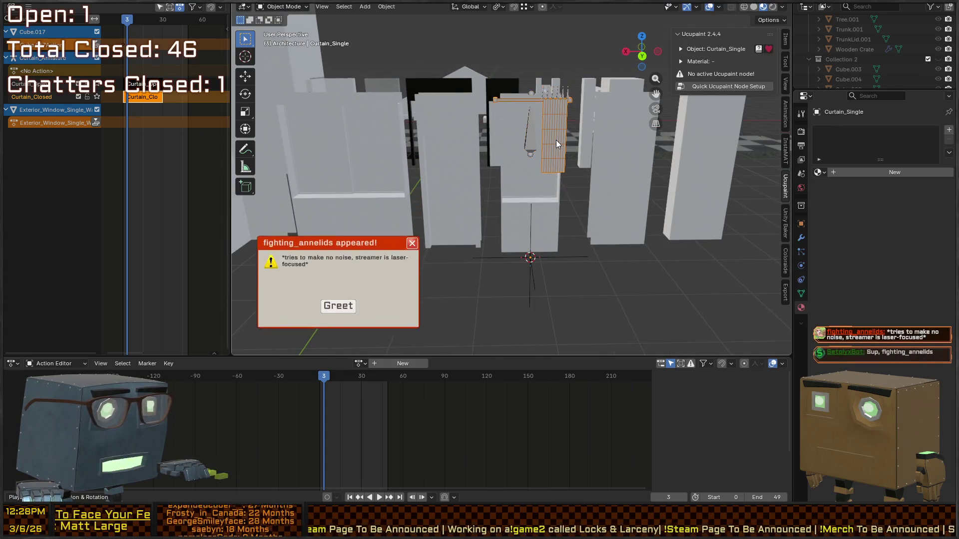
key("alt+g")
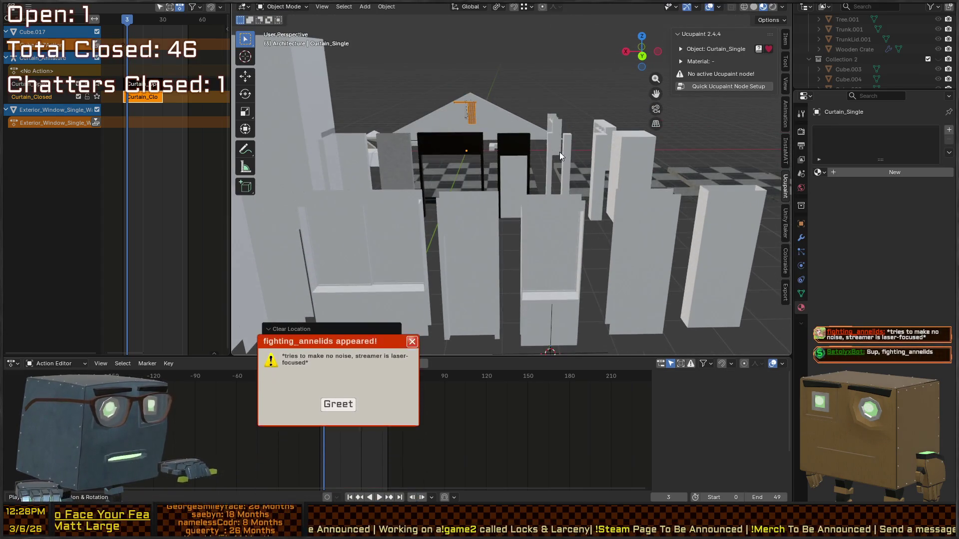
key("shift+bracketright")
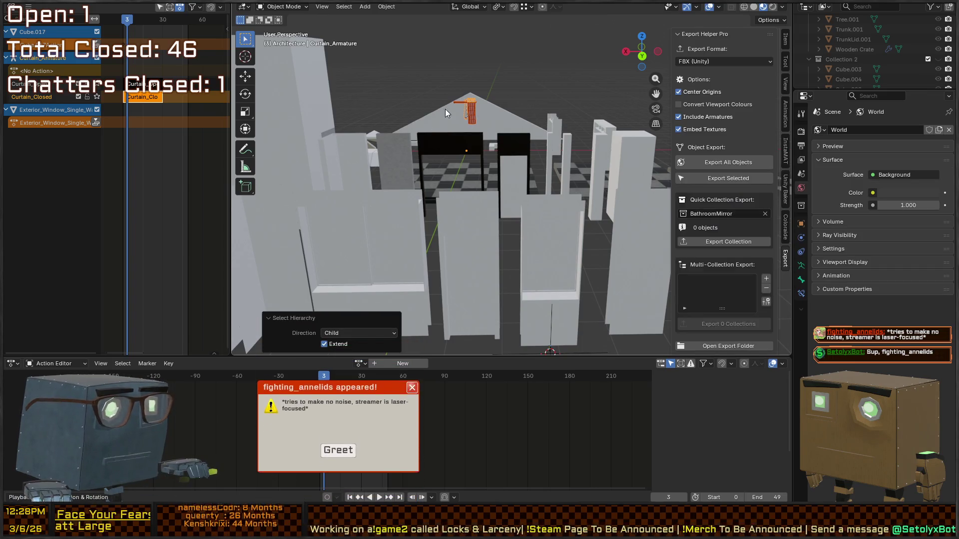
left_click(475, 109)
key("q")
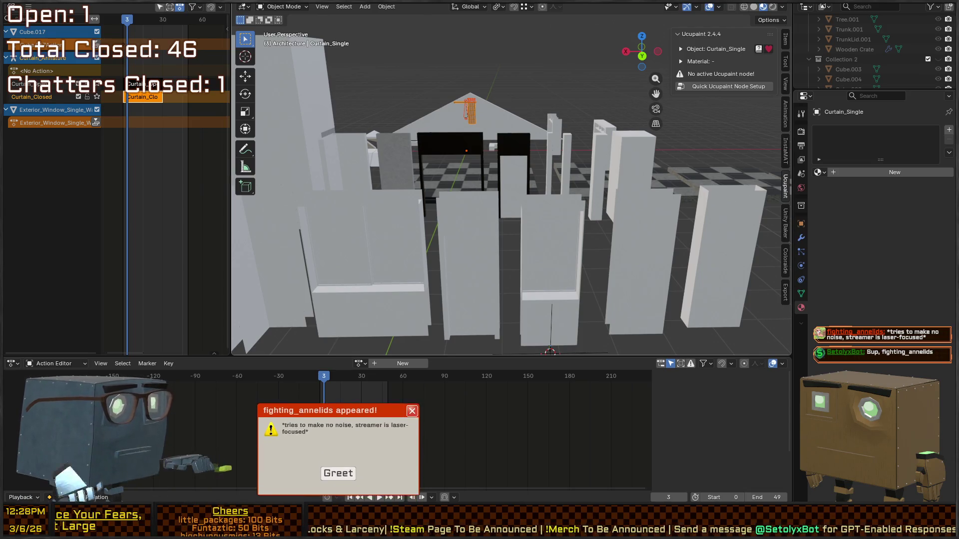
key("alt+Tab")
left_click_drag(732, 196, 649, 165)
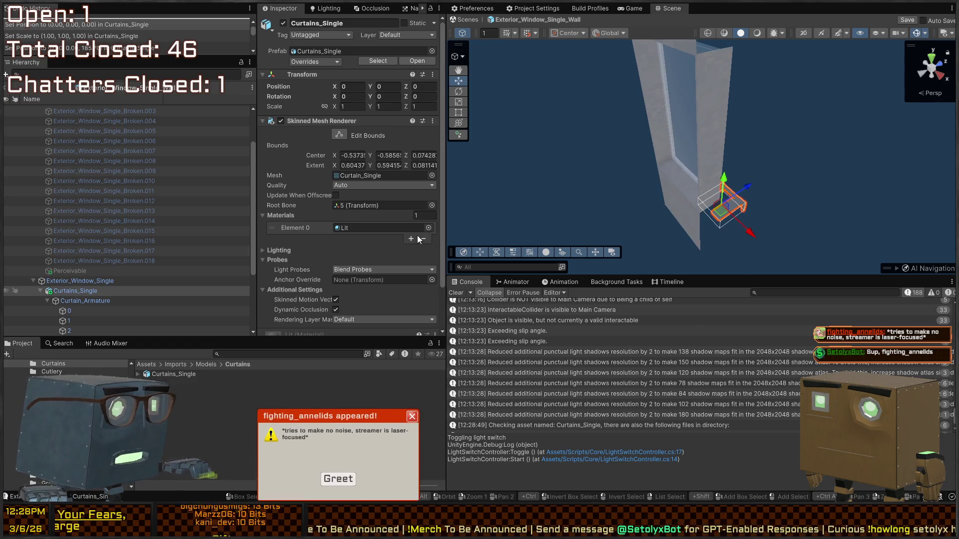
Step: Try placing, moving and rotating an extra curtain copy in the scene, undoing the changes
mouse_move(174, 375)
left_mouse_down()
mouse_move(521, 176)
mouse_move(563, 191)
left_mouse_up()
key("ctrl+z")
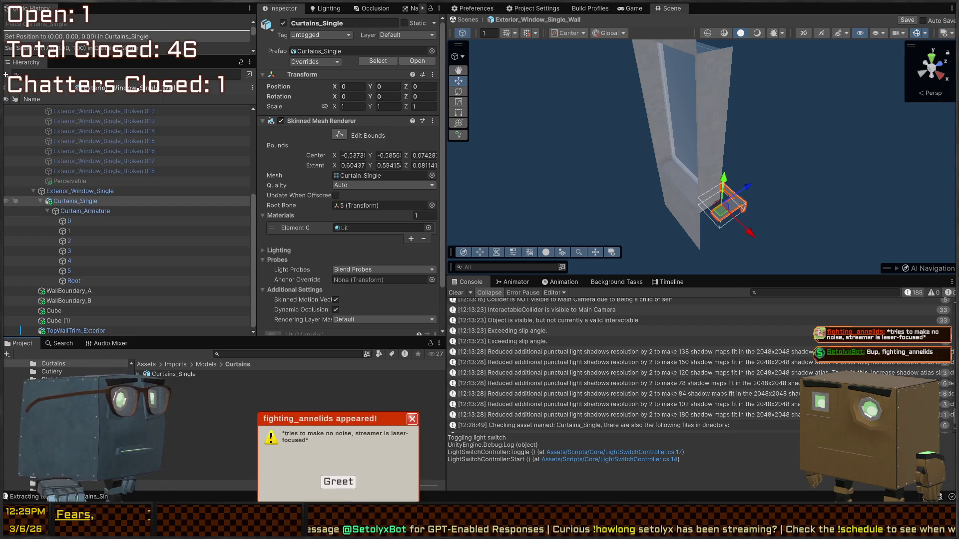
left_click(340, 481)
mouse_move(699, 100)
left_mouse_down()
mouse_move(709, 90)
mouse_move(681, 43)
mouse_move(665, 75)
left_mouse_up()
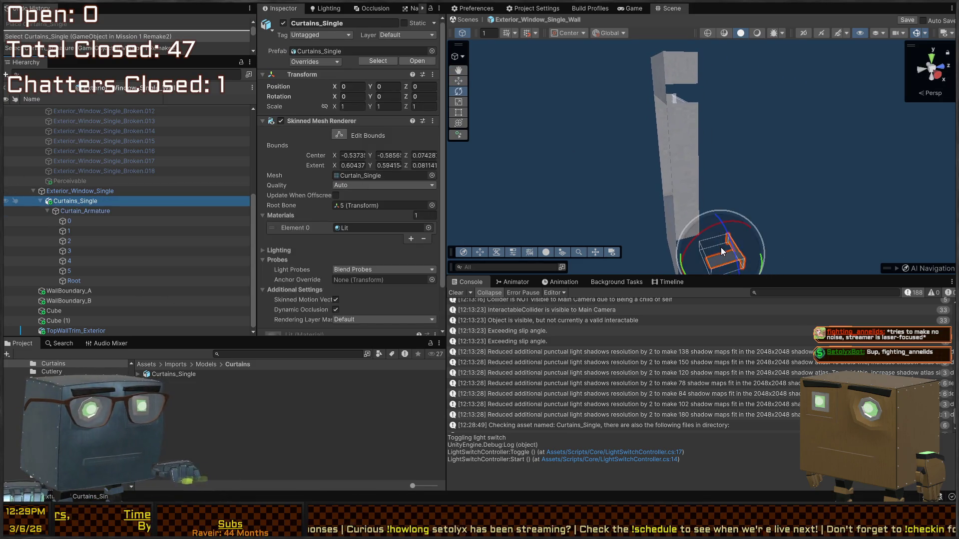
mouse_move(719, 253)
left_mouse_down()
mouse_move(603, 70)
mouse_move(768, 175)
mouse_move(684, 173)
left_mouse_up()
key("e")
left_click_drag(668, 132, 773, 152)
key("f")
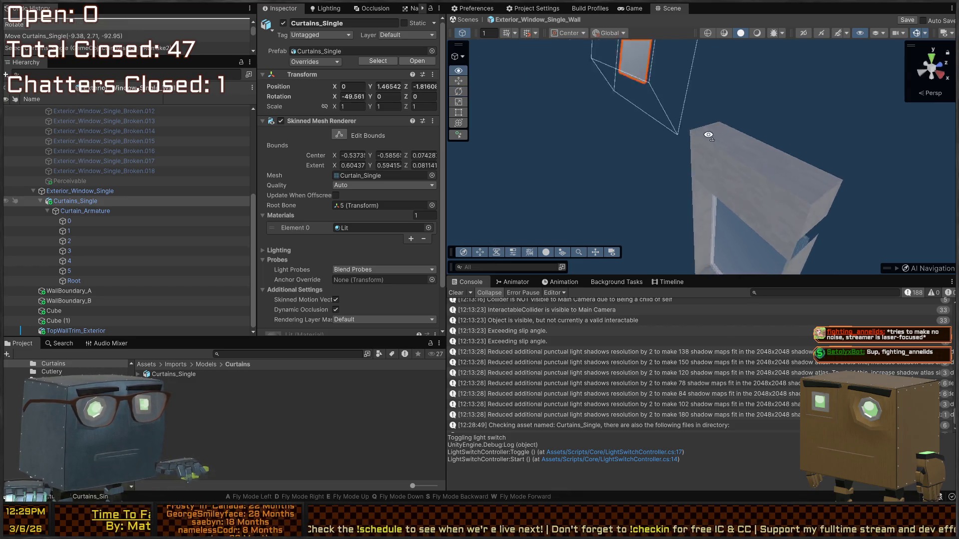
key("ctrl+z")
Step: Move Curtains_Single out to the scene root and rotate it to -90 on X
mouse_move(80, 191)
left_mouse_down()
mouse_move(77, 204)
mouse_move(59, 188)
left_mouse_up()
mouse_move(720, 168)
left_mouse_down()
mouse_move(645, 222)
mouse_move(636, 131)
mouse_move(730, 131)
left_mouse_up()
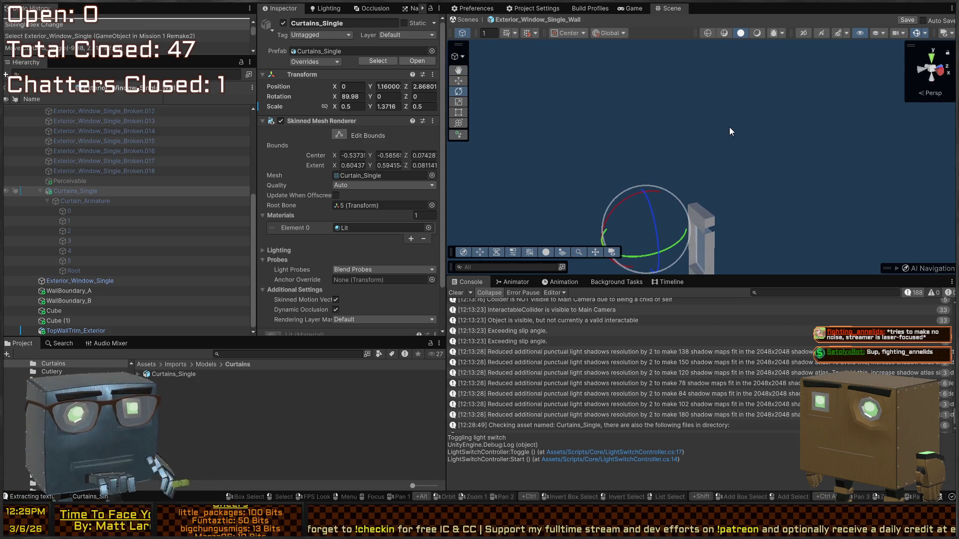
left_click_drag(671, 156, 642, 193)
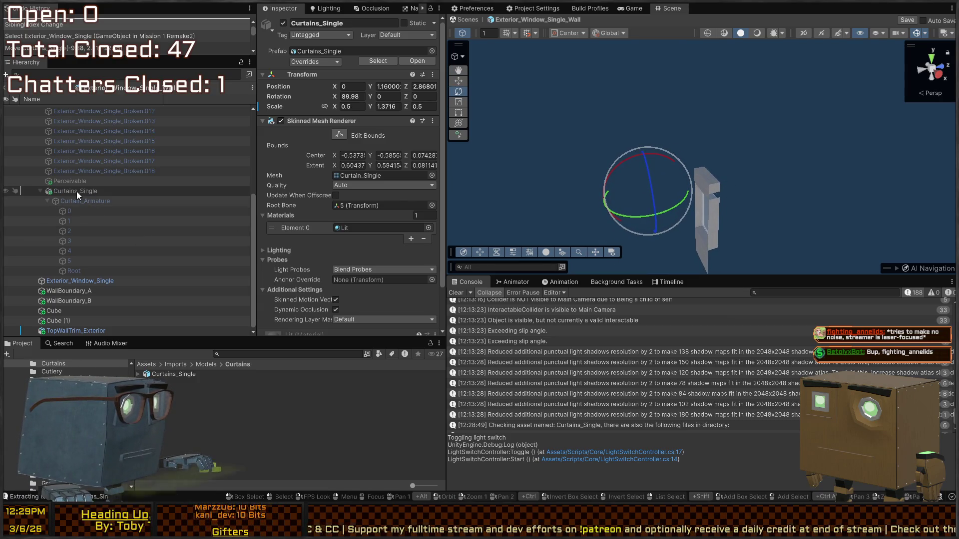
left_click(77, 191)
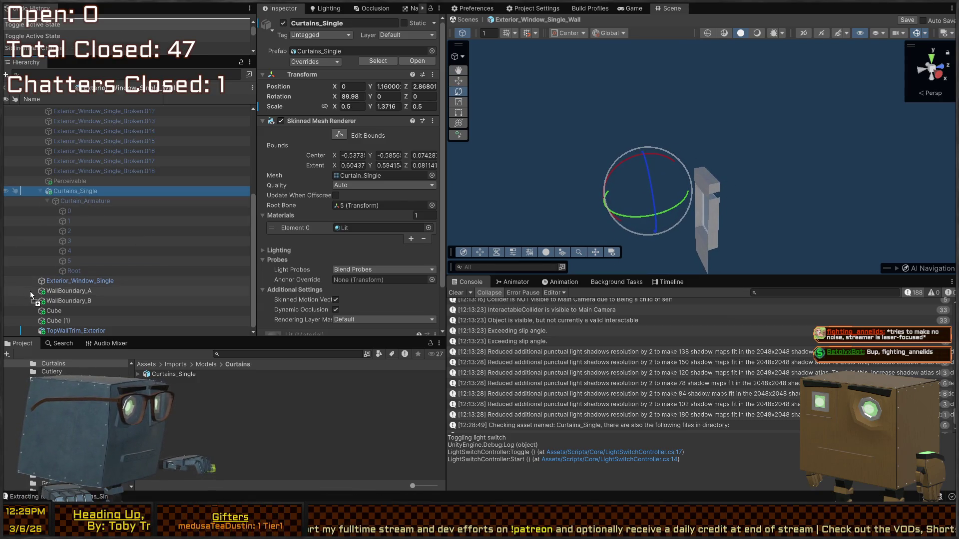
left_click_drag(31, 295, 33, 290)
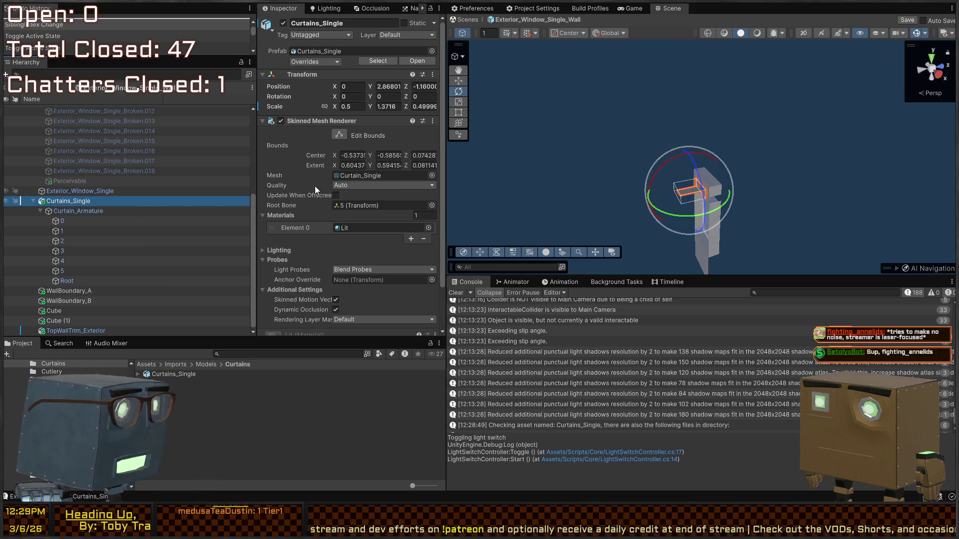
left_click_drag(650, 189, 616, 287)
type("90")
key("Return")
key("w")
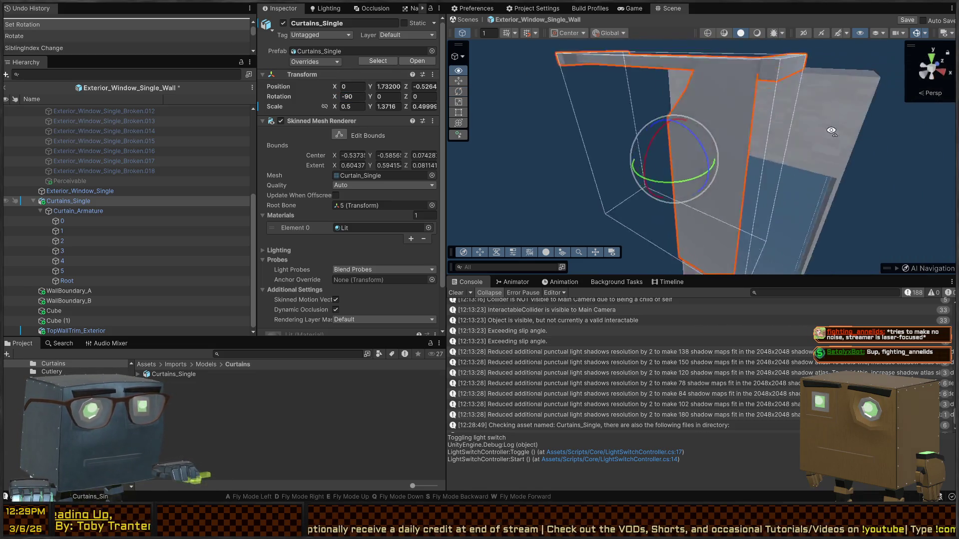
key("s")
Step: Create an empty parent GameObject above Curtains_Single with Ctrl+Shift+G
left_click(71, 203)
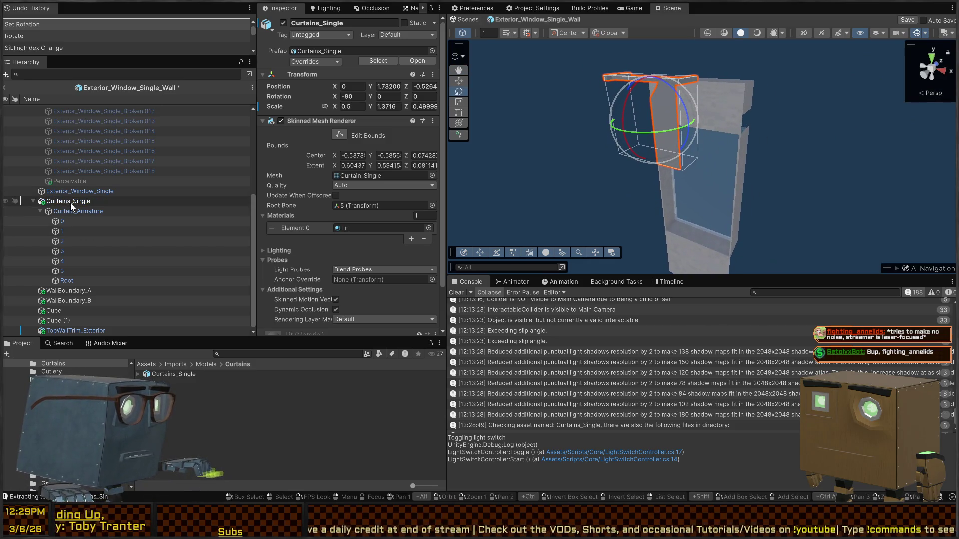
left_click(70, 203)
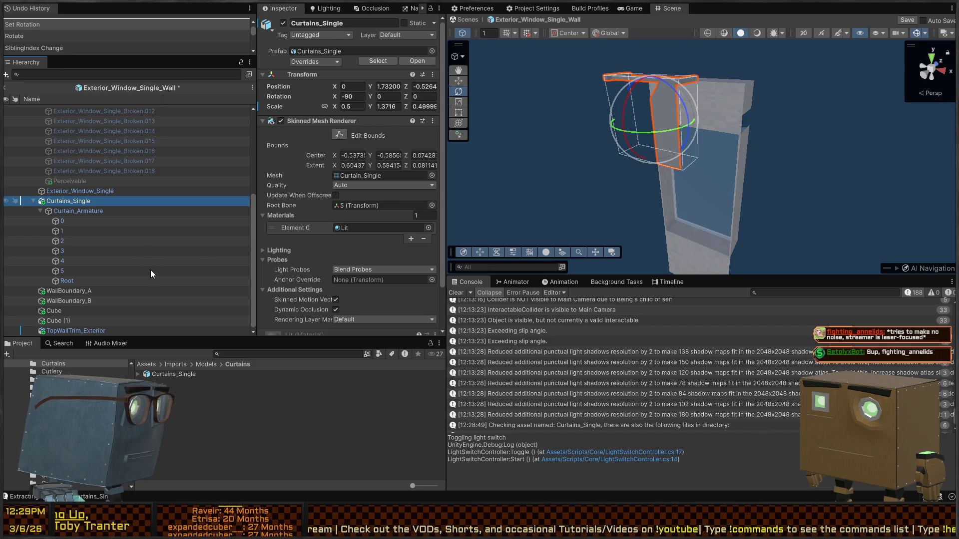
key("ctrl+shift+g")
left_click(71, 211)
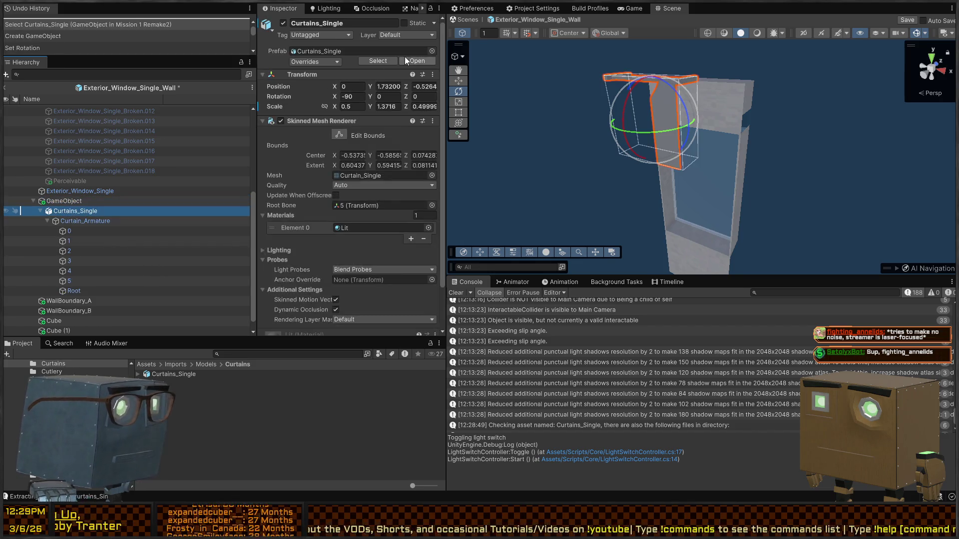
Step: Set Curtains_Single's position Y and Z to 0 and its scale to 1, 1, 1
type("0")
key("Tab")
type("0")
key("Tab")
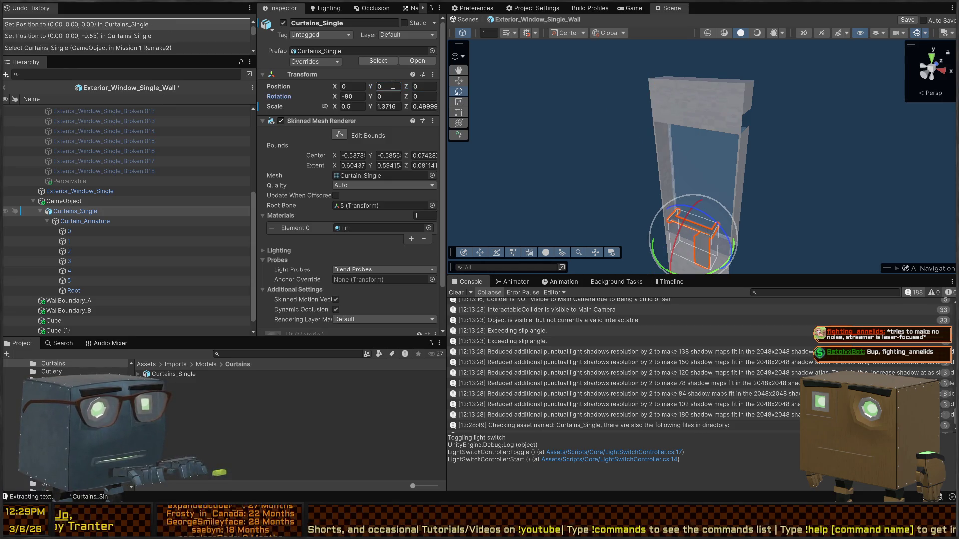
left_click(356, 106)
type("1")
key("Tab")
type("1")
key("Tab")
type("1")
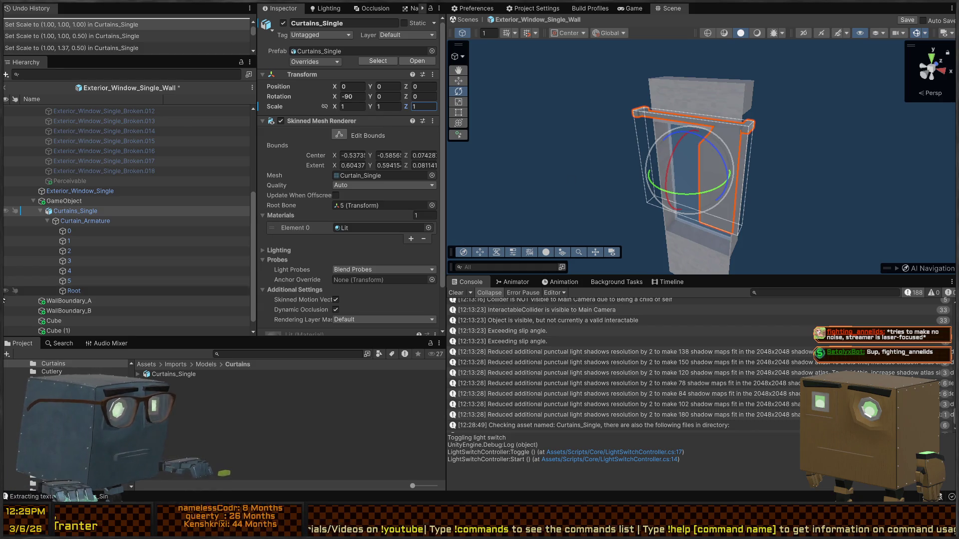
Step: Nest the parent GameObject under Exterior_Window_Single and raise it to Y 0.101
left_click(65, 201)
left_click_drag(757, 162, 656, 163)
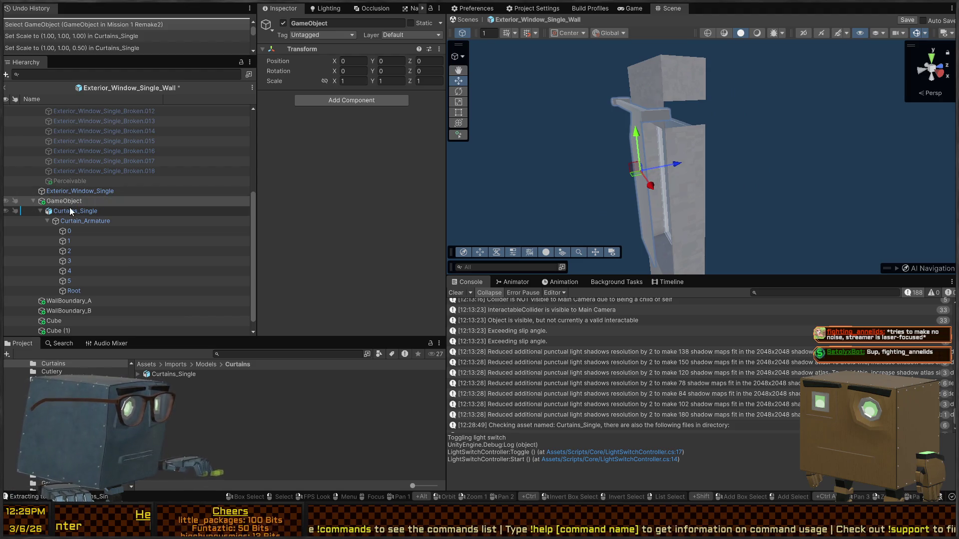
mouse_move(64, 202)
left_mouse_down()
mouse_move(80, 185)
mouse_move(75, 192)
left_mouse_up()
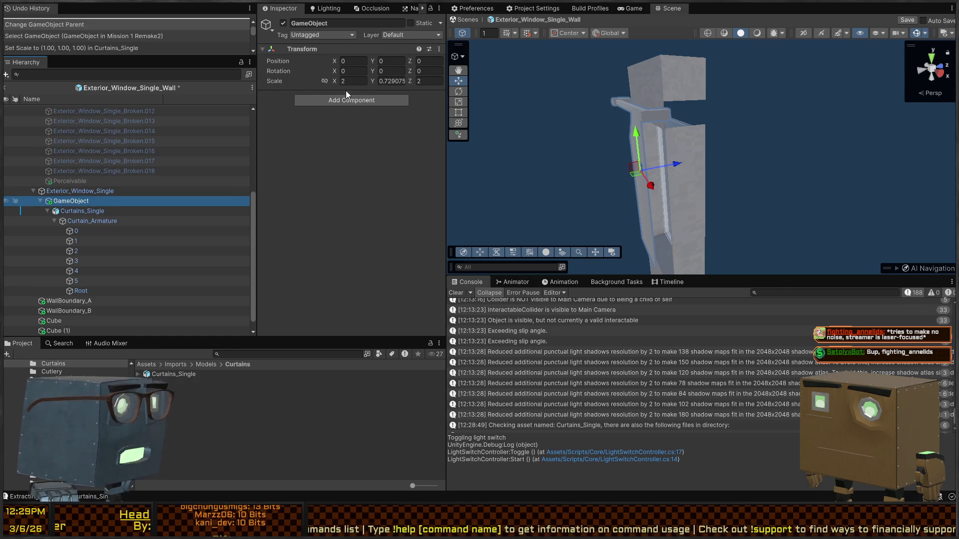
mouse_move(689, 172)
left_mouse_down()
mouse_move(814, 162)
mouse_move(698, 175)
left_mouse_up()
left_click(88, 191)
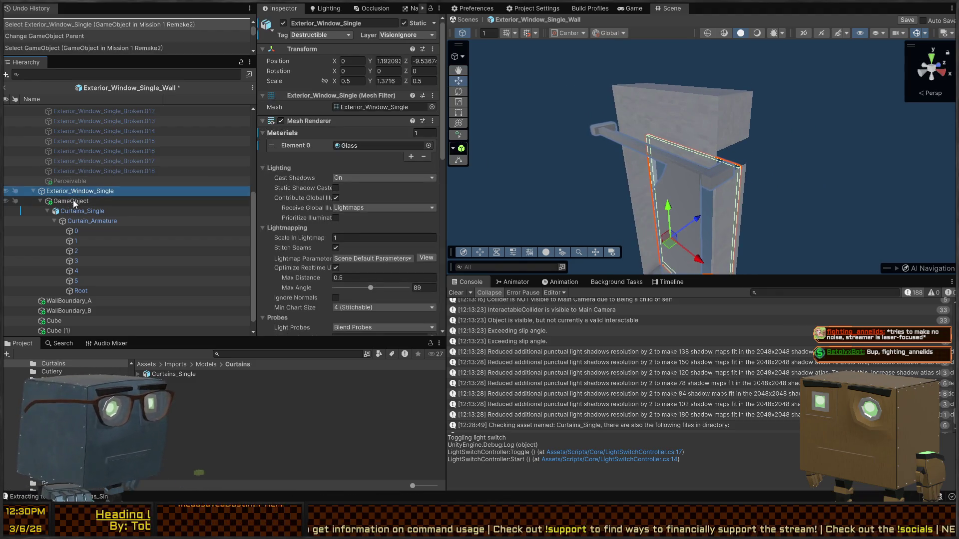
left_click(70, 201)
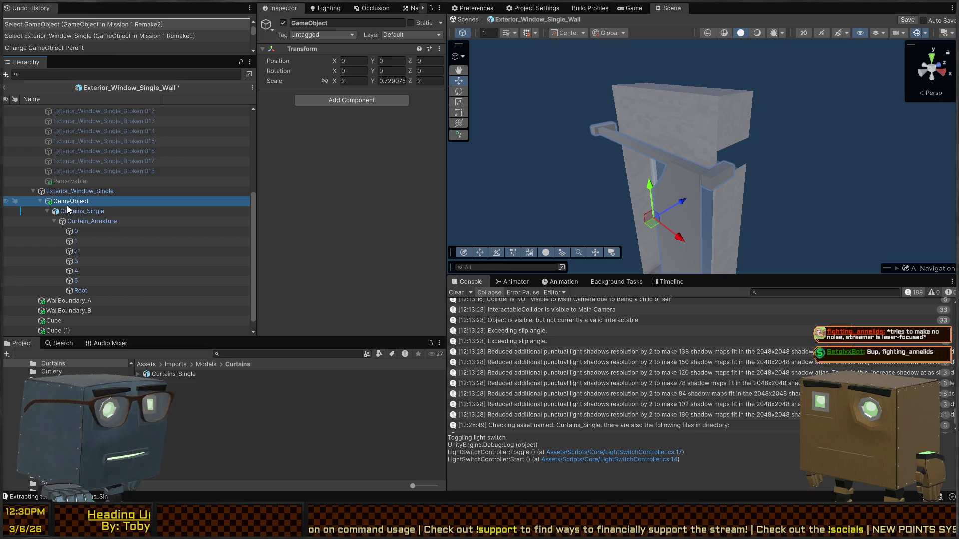
left_click_drag(644, 189, 644, 169)
left_click_drag(686, 131, 665, 142)
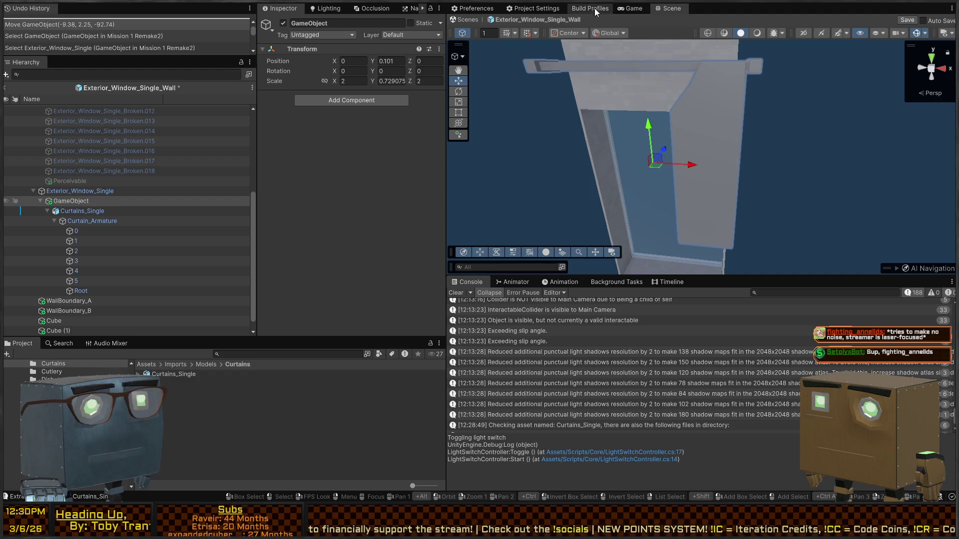
key("alt+Tab")
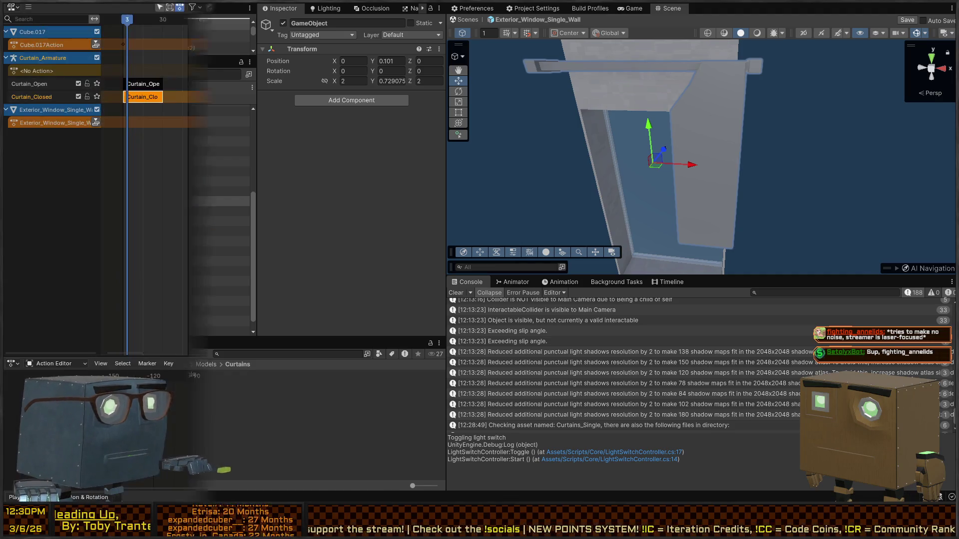
Step: Select the rod and its end finials in Edit Mode and separate them into a new object
key("KP_Decimal")
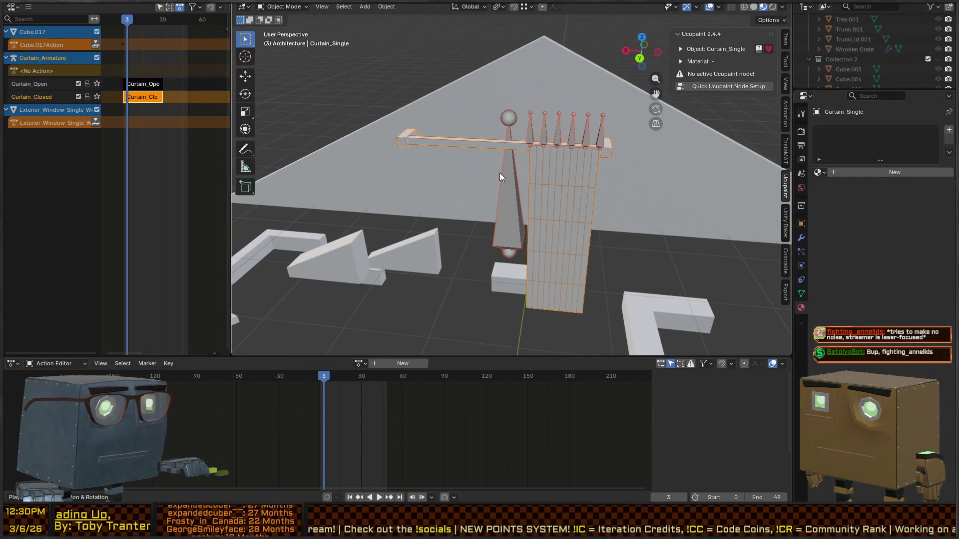
left_click(505, 149)
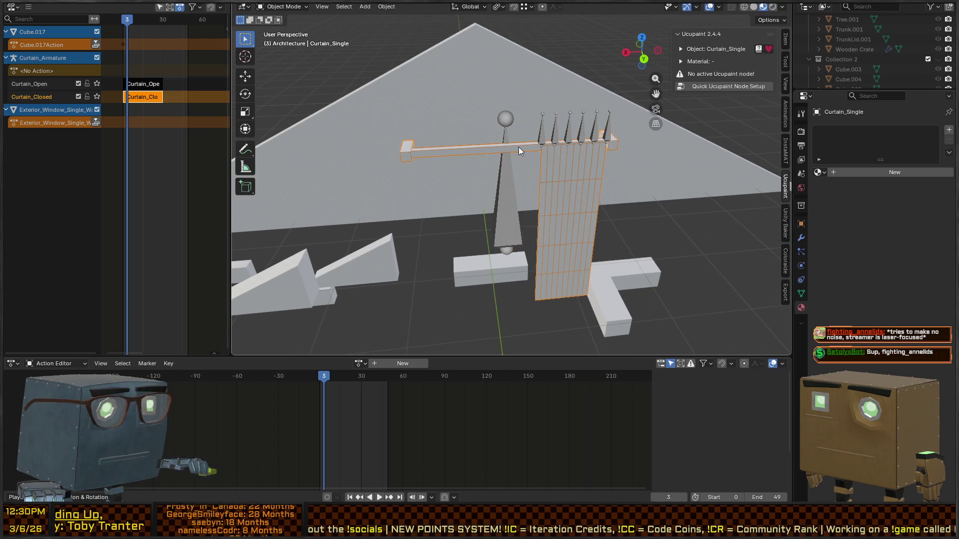
key("Tab")
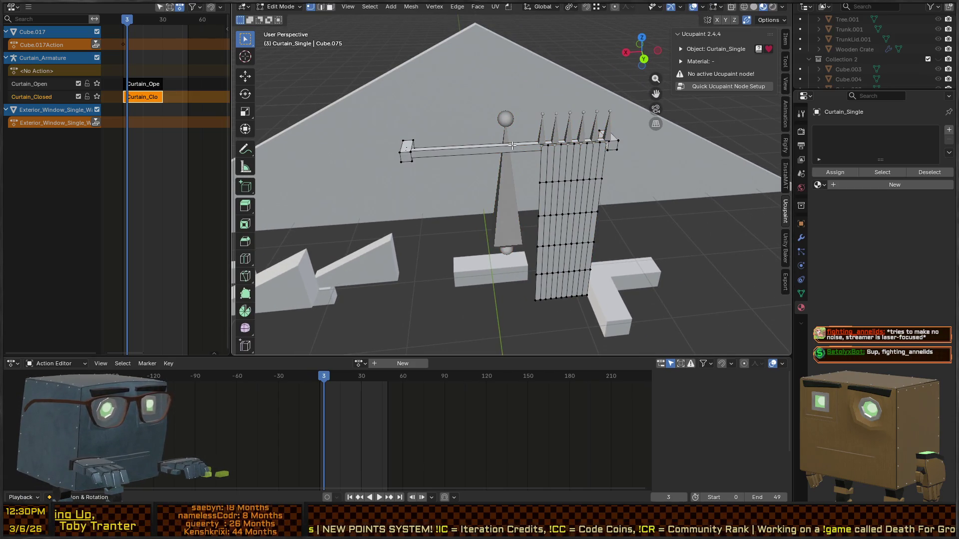
key("l")
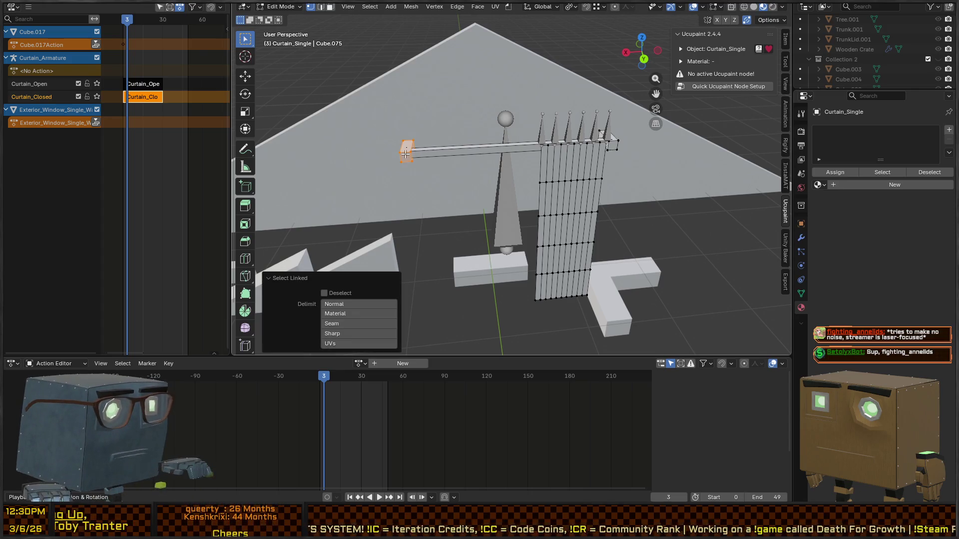
key("l")
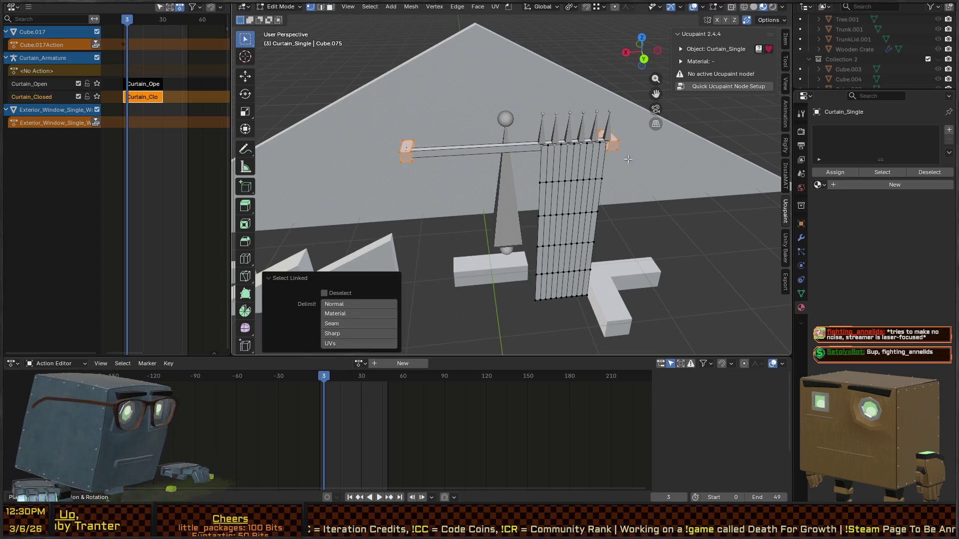
key("shift+z")
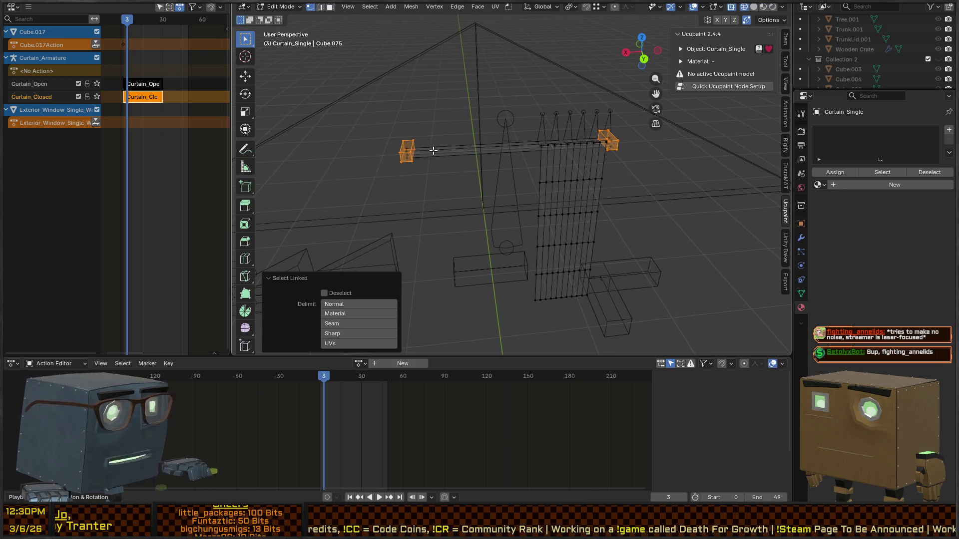
key("3")
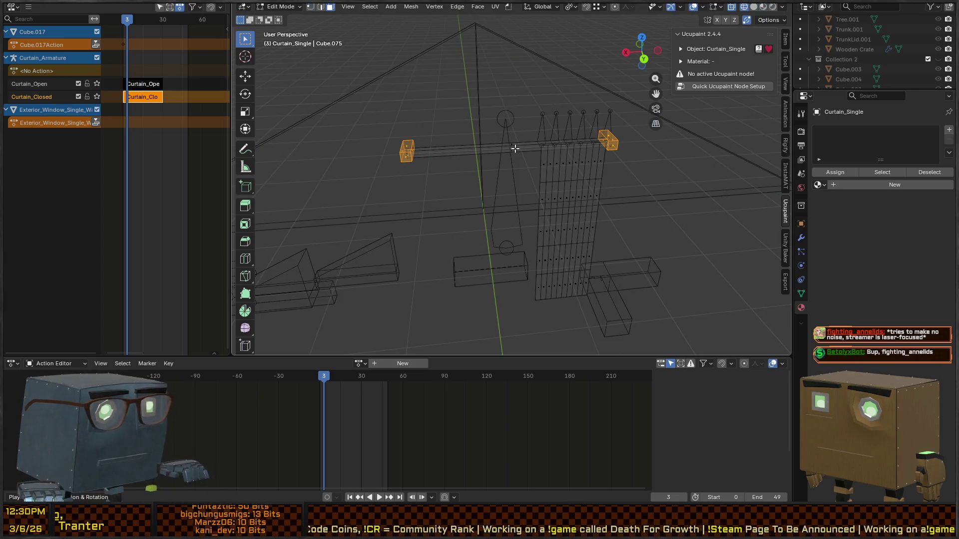
key("l")
key("shift+z")
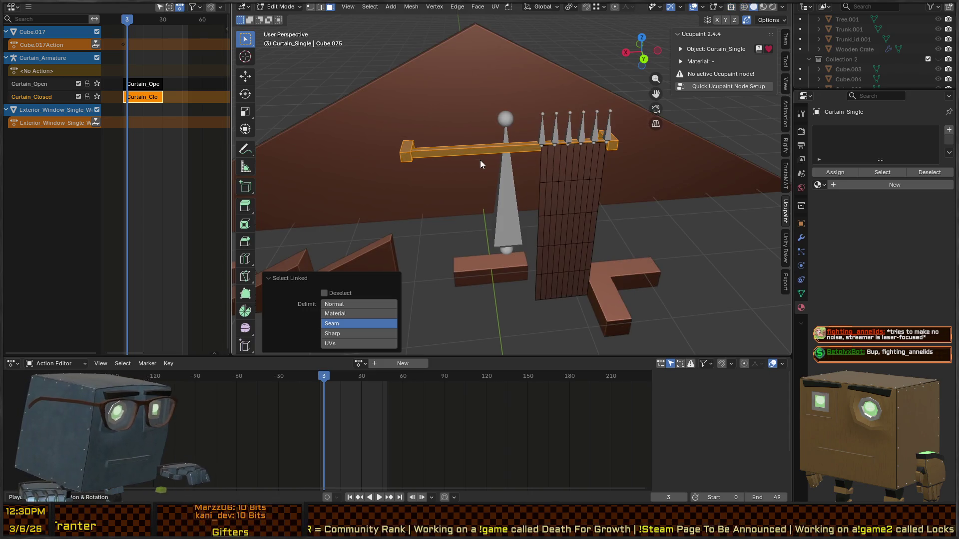
key("p")
left_click(481, 160)
key("Tab")
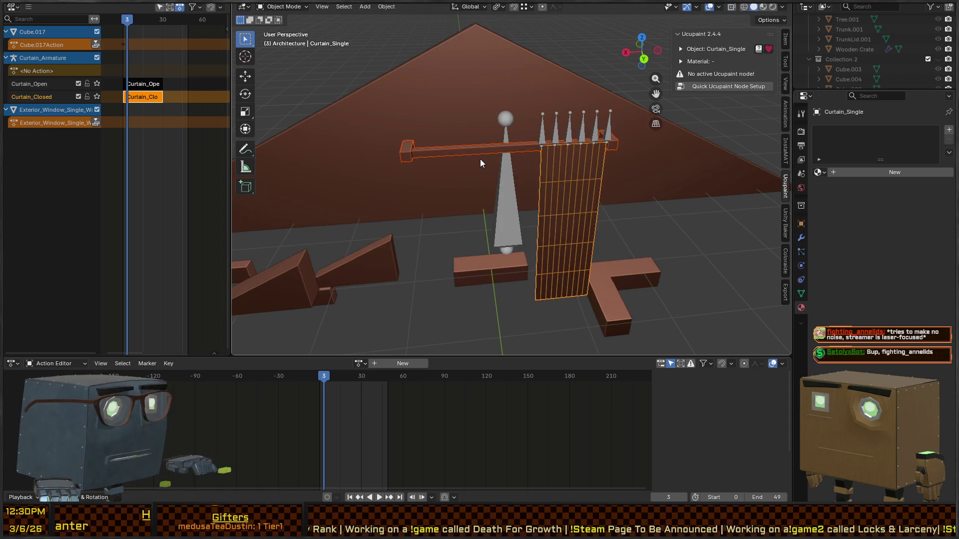
Step: Rename the separated rod object to Curtain_Single_Rod
left_click(477, 156)
key("F2")
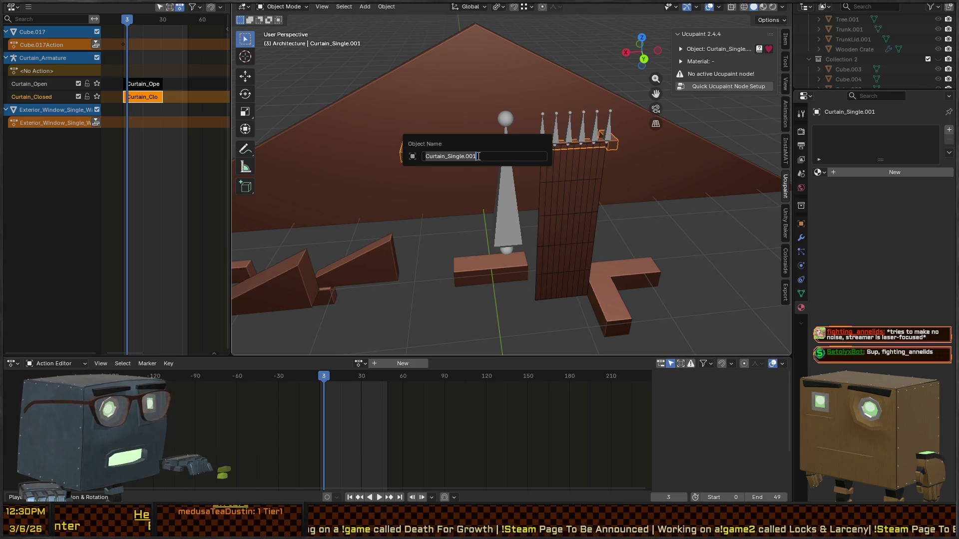
key("End")
key("BackSpace")
key("BackSpace")
key("BackSpace")
key("BackSpace")
type("Rod")
key("Return")
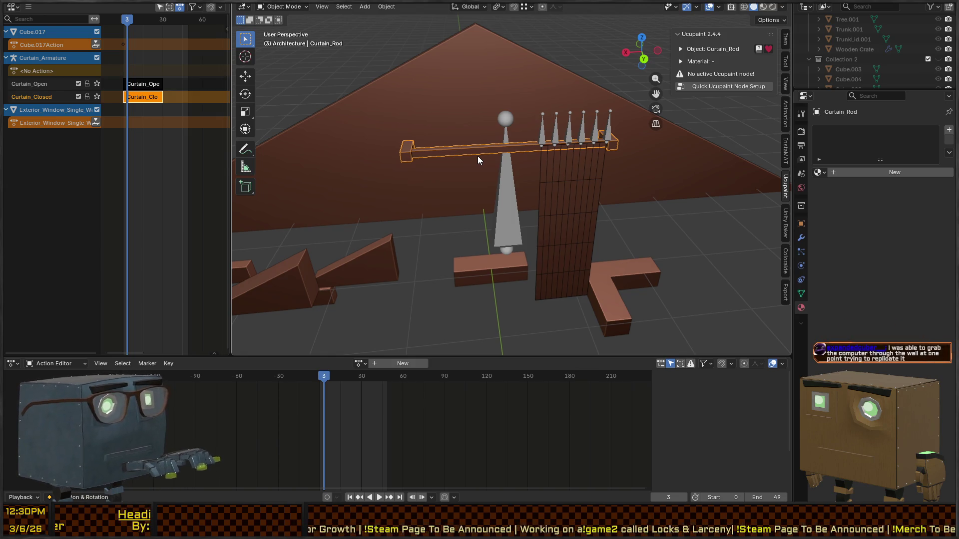
key("F2")
key("End")
key("BackSpace")
key("BackSpace")
type("Singl")
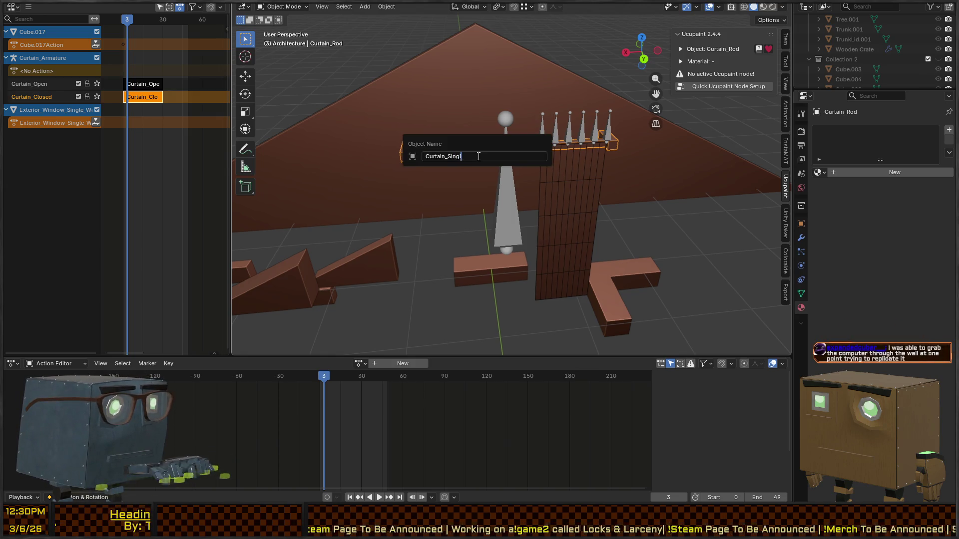
key("Return")
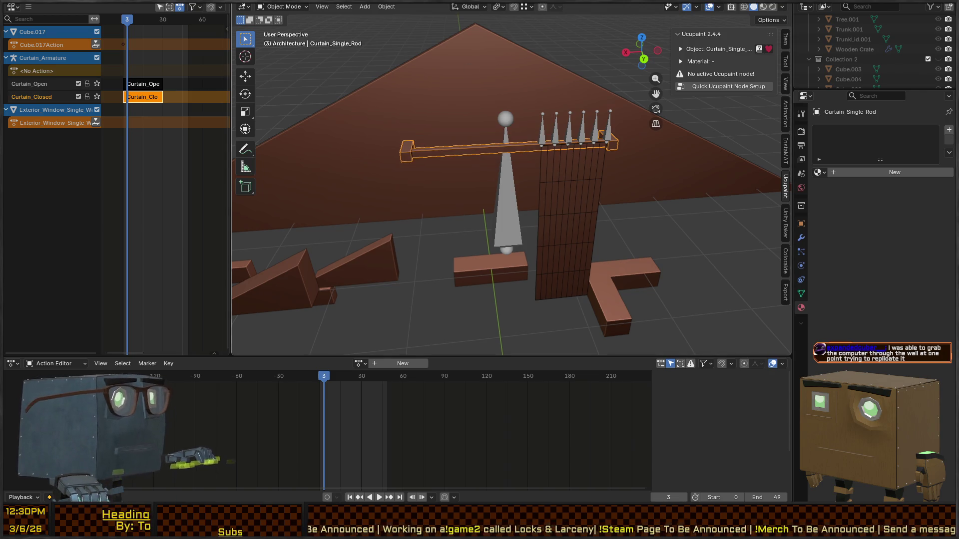
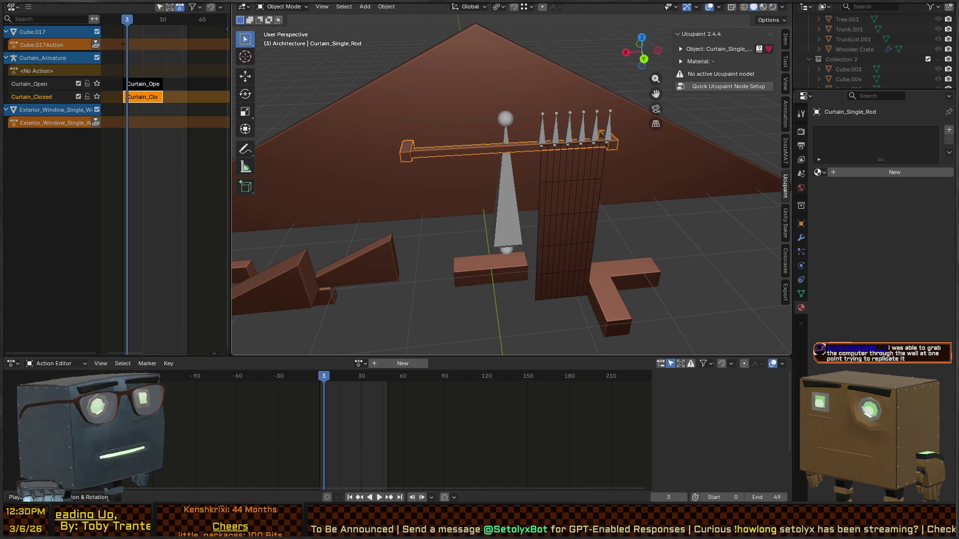
Step: Apply Shade Smooth to the curtain rod, undoing an accidental conversion first
right_click(594, 188)
left_click(671, 188)
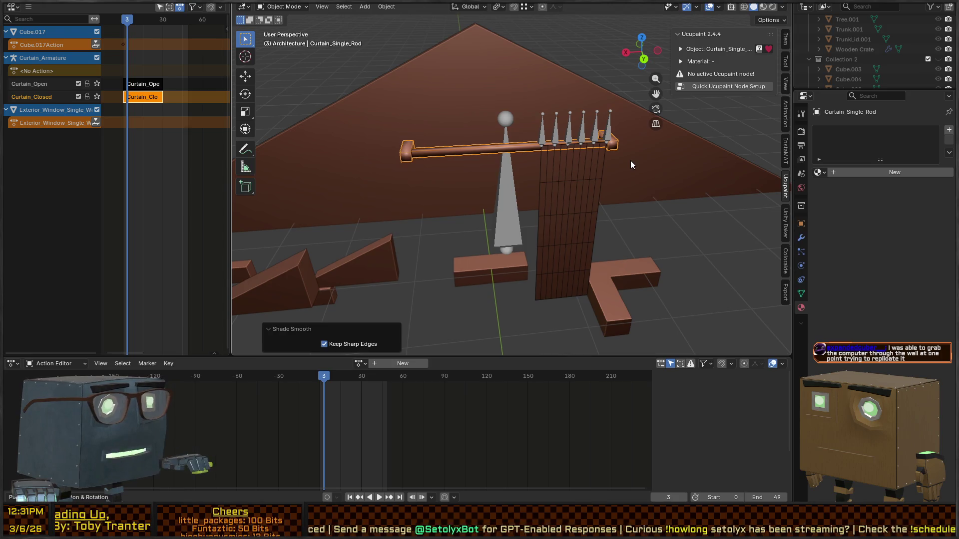
key("ctrl+z")
right_click(500, 151)
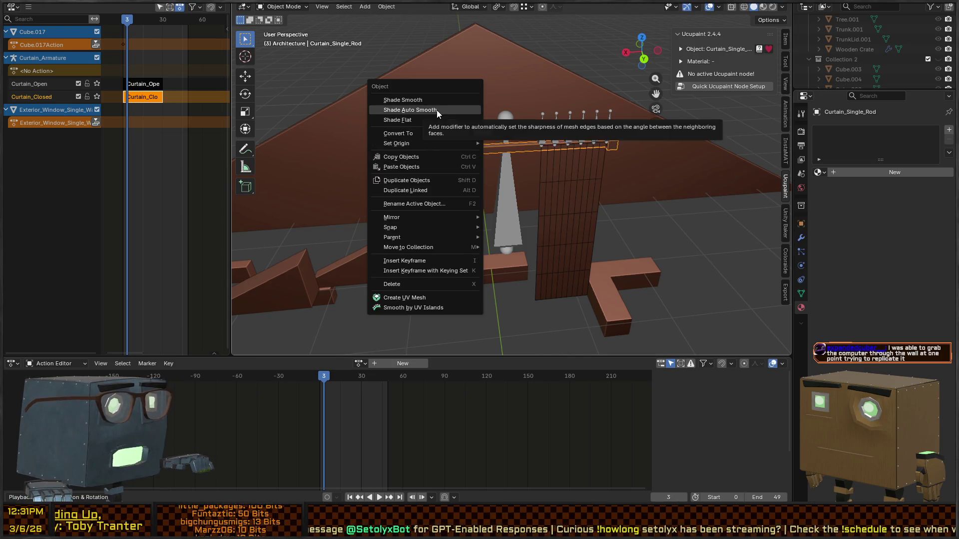
left_click(440, 97)
Step: Inspect the curtain mesh, armature and rod from several angles, then switch to Unity
mouse_move(514, 133)
left_mouse_down()
mouse_move(597, 171)
mouse_move(583, 150)
mouse_move(590, 165)
mouse_move(607, 134)
mouse_move(594, 172)
mouse_move(630, 170)
left_mouse_up()
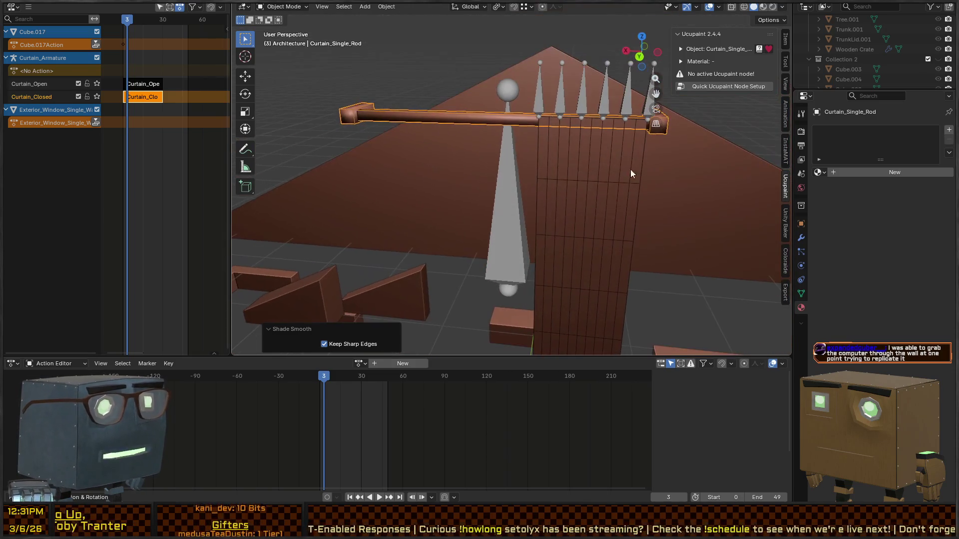
key("ctrl+Tab")
key("Escape")
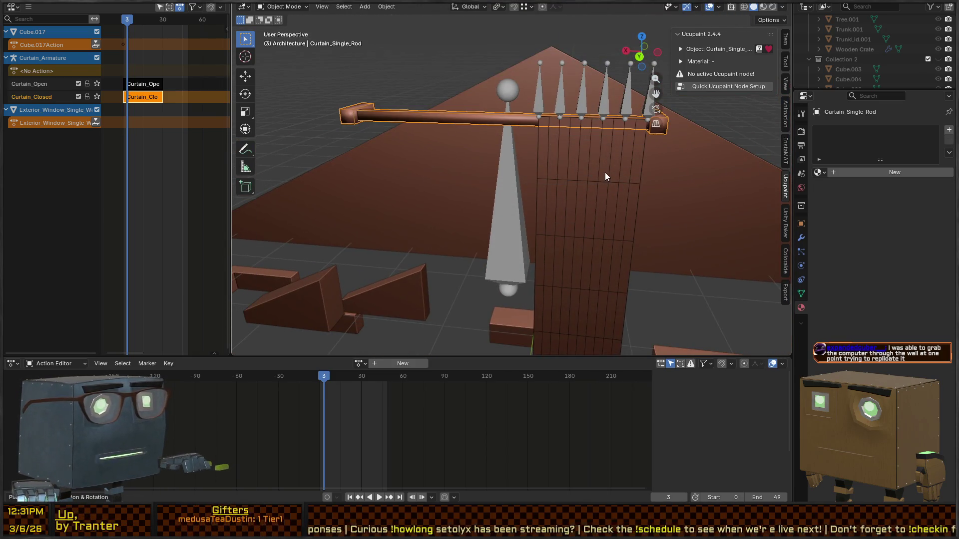
left_click(583, 151)
mouse_move(545, 169)
left_mouse_down()
mouse_move(592, 173)
mouse_move(583, 175)
mouse_move(586, 162)
mouse_move(561, 181)
mouse_move(571, 214)
mouse_move(573, 202)
left_mouse_up()
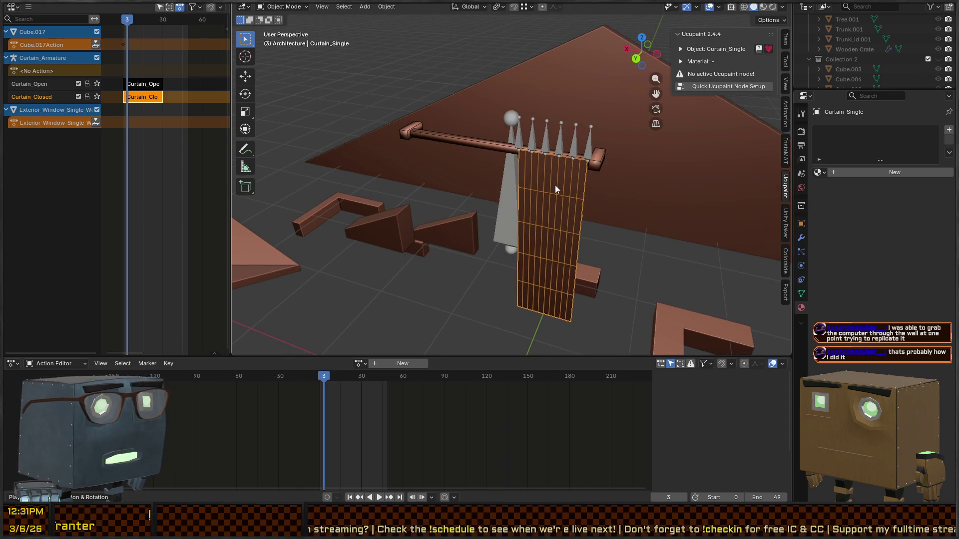
mouse_move(577, 160)
left_mouse_down()
mouse_move(597, 149)
mouse_move(576, 139)
mouse_move(622, 153)
mouse_move(588, 158)
left_mouse_up()
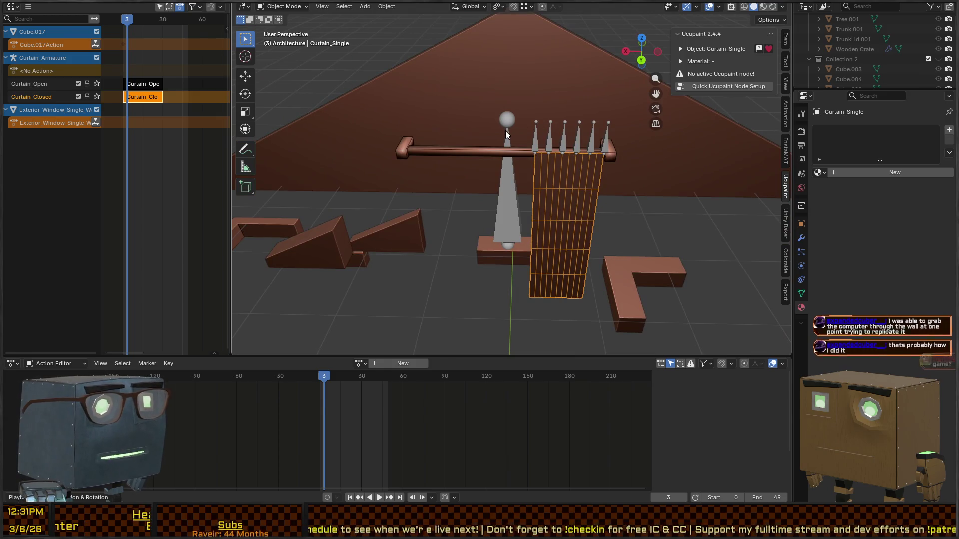
left_click(506, 131)
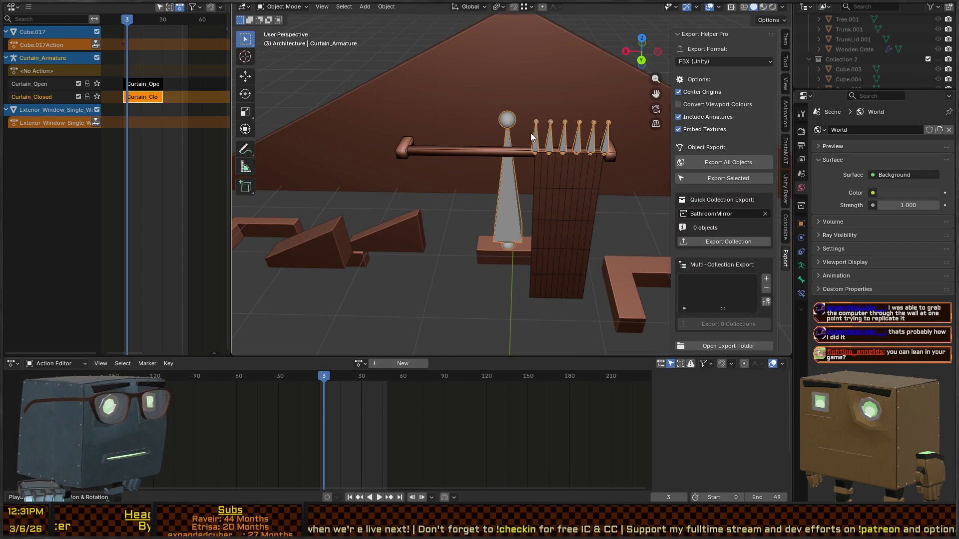
left_click(534, 153)
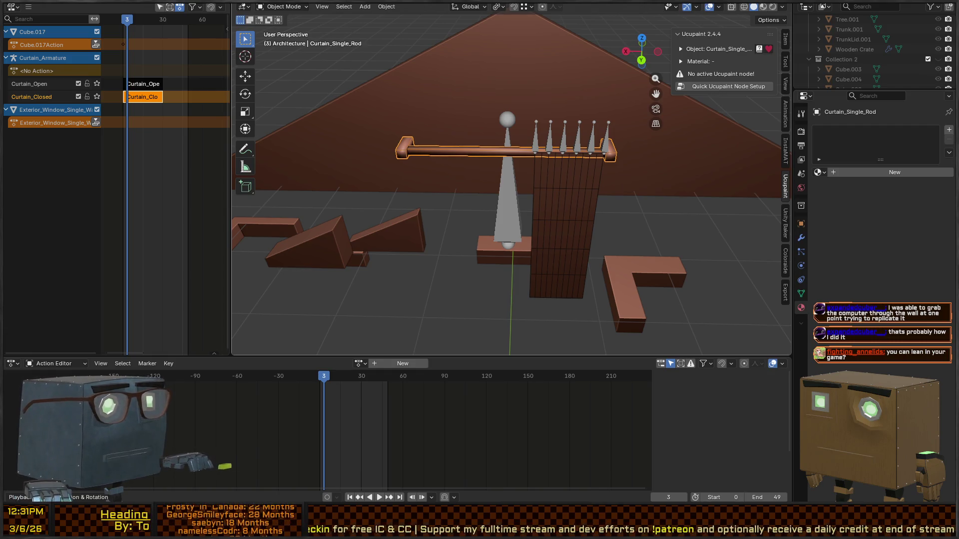
key("alt+Tab")
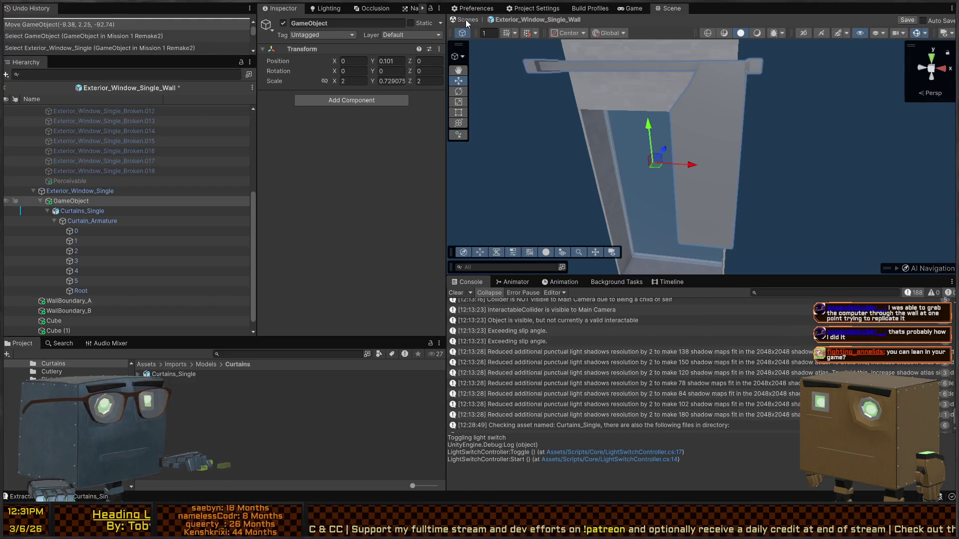
Step: Exit prefab mode, start Play mode and maximize the running Game view
left_click(467, 19)
left_click(642, 143)
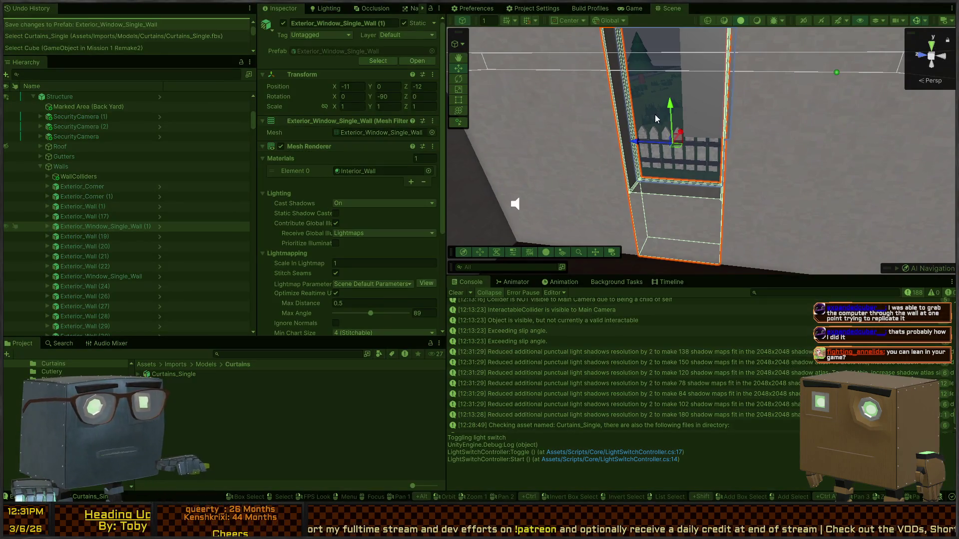
key("ctrl+p")
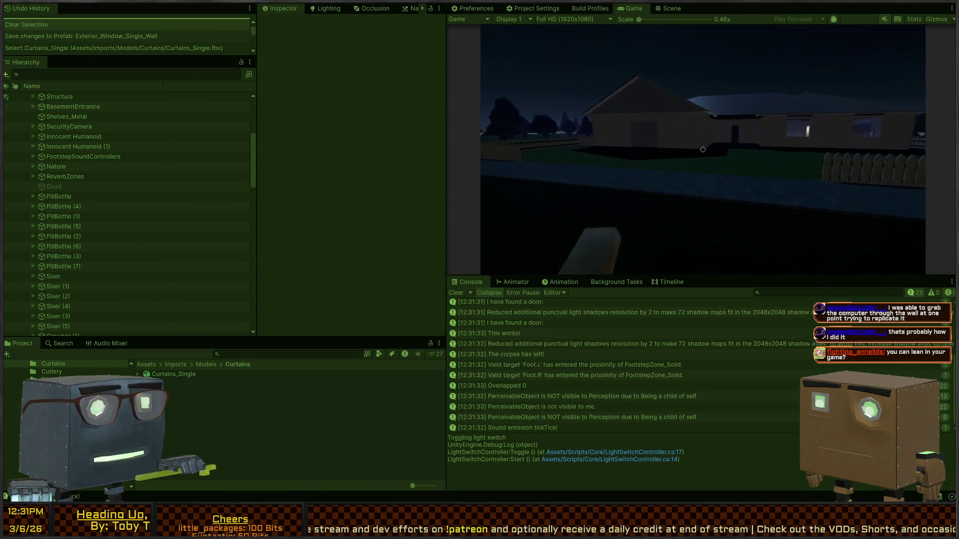
key("ctrl+p")
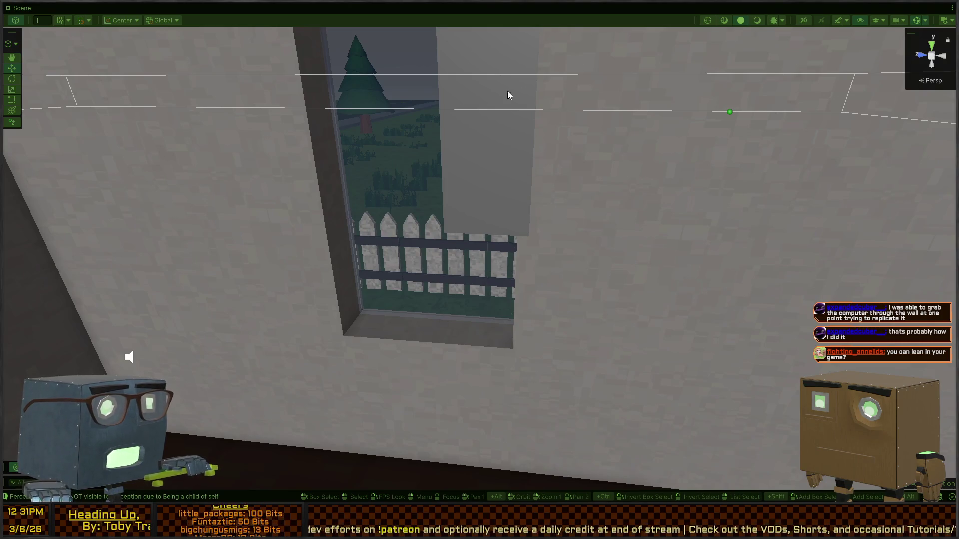
key("shift+space")
left_click(639, 10)
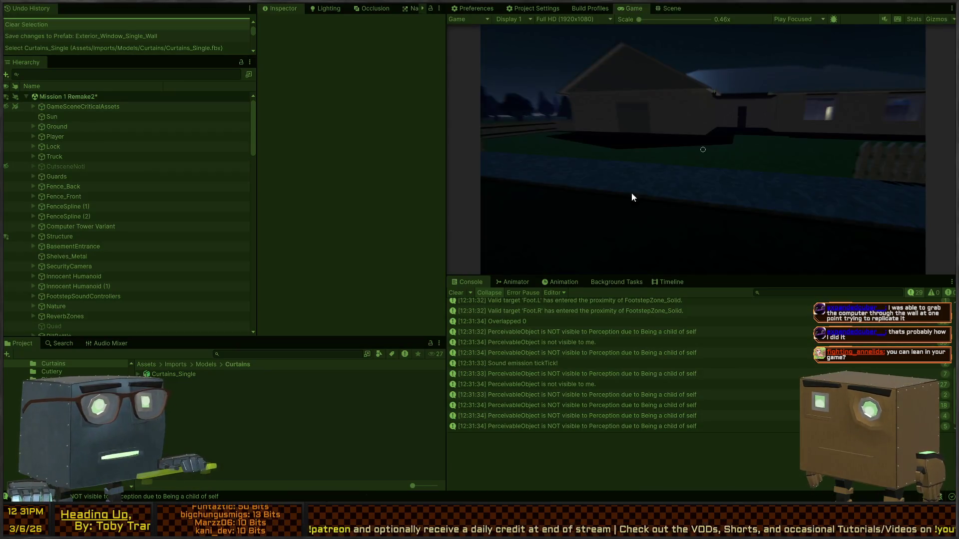
key("shift+space")
key("shift+space")
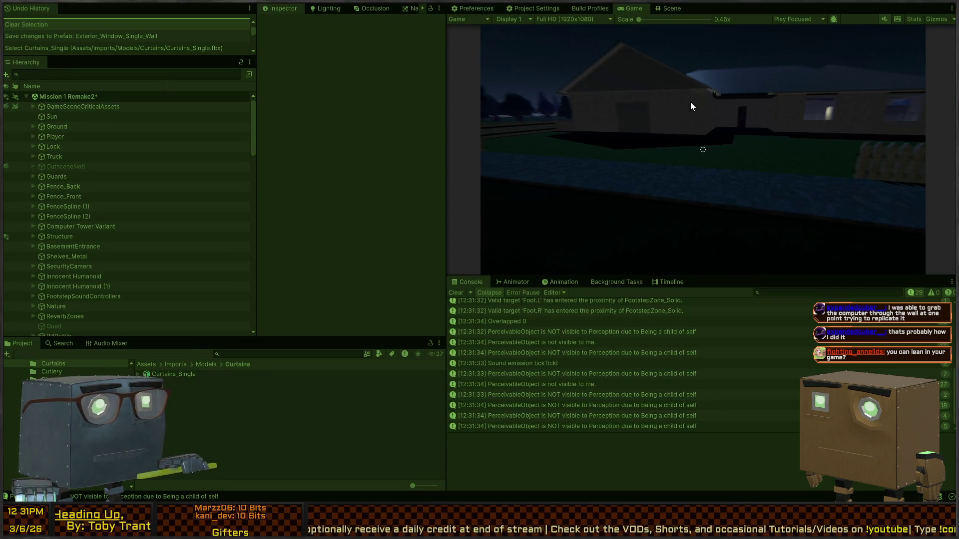
key("shift+space")
Step: Walk the player up to the house wall and along its side, then restore the editor layout
left_click(527, 132)
key("w")
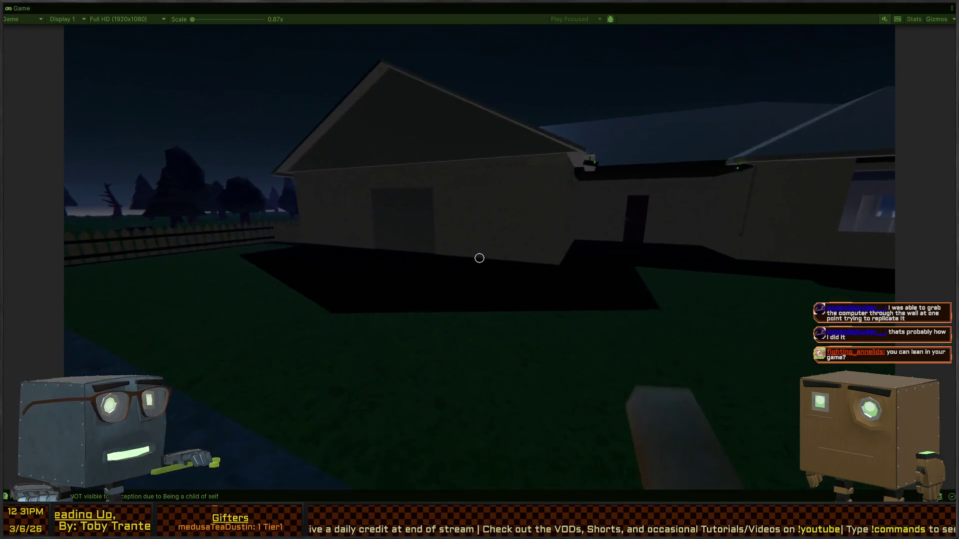
key("w")
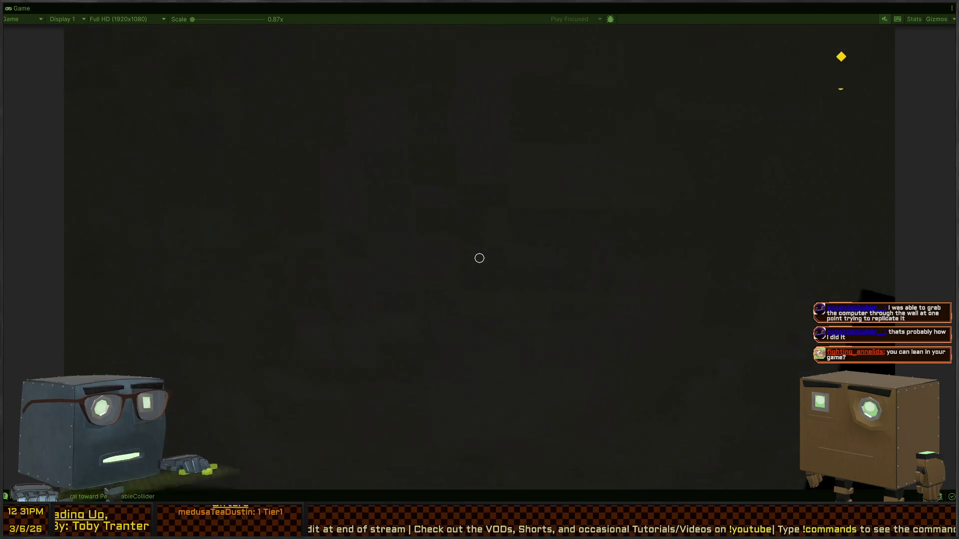
key("s")
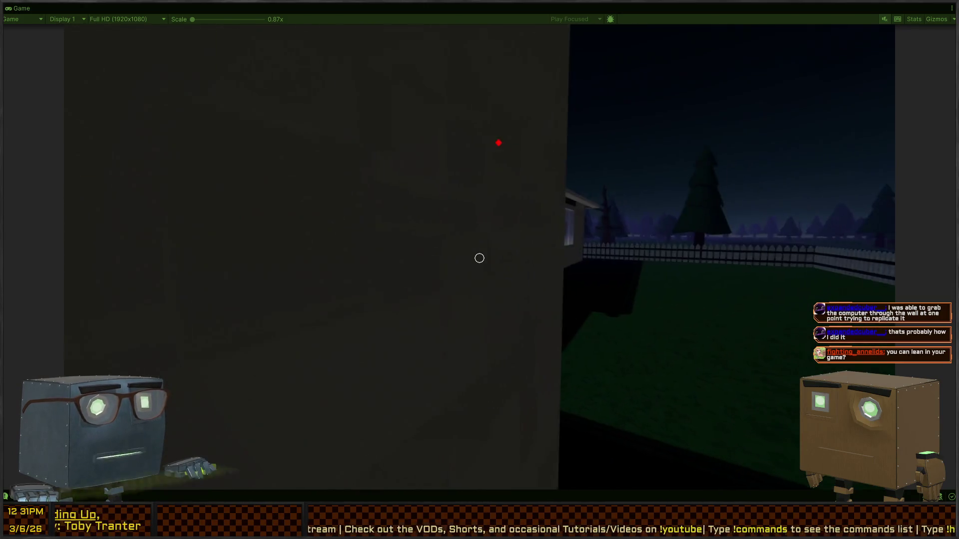
key("w")
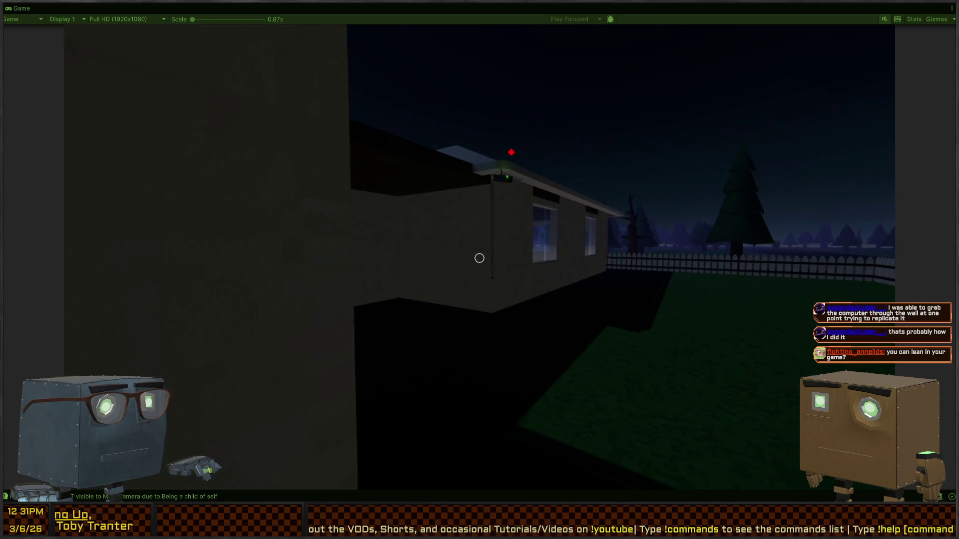
key("Escape")
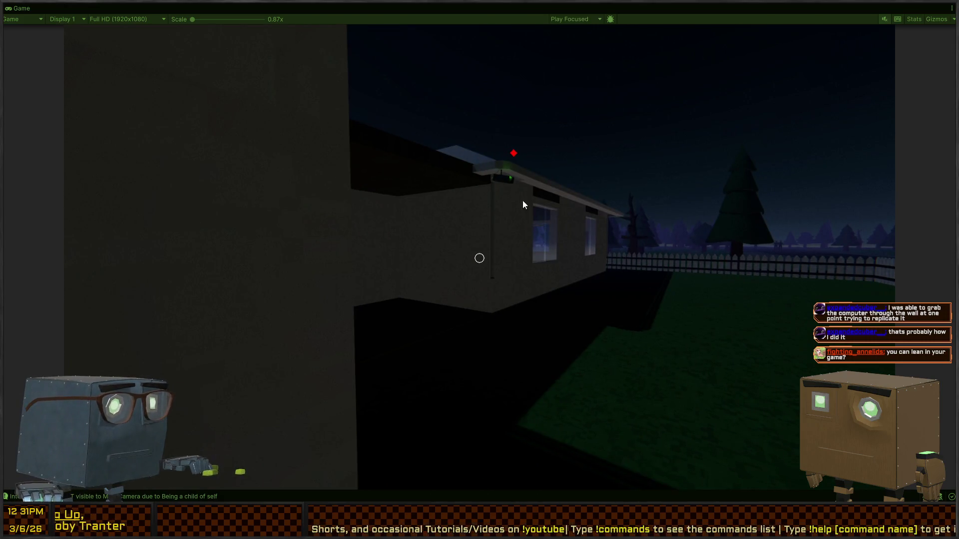
key("shift+space")
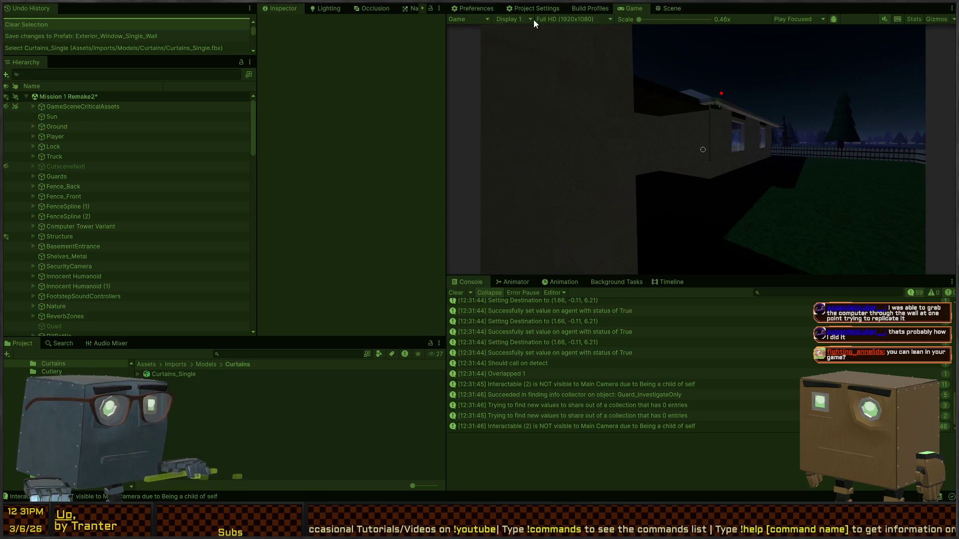
left_click(664, 7)
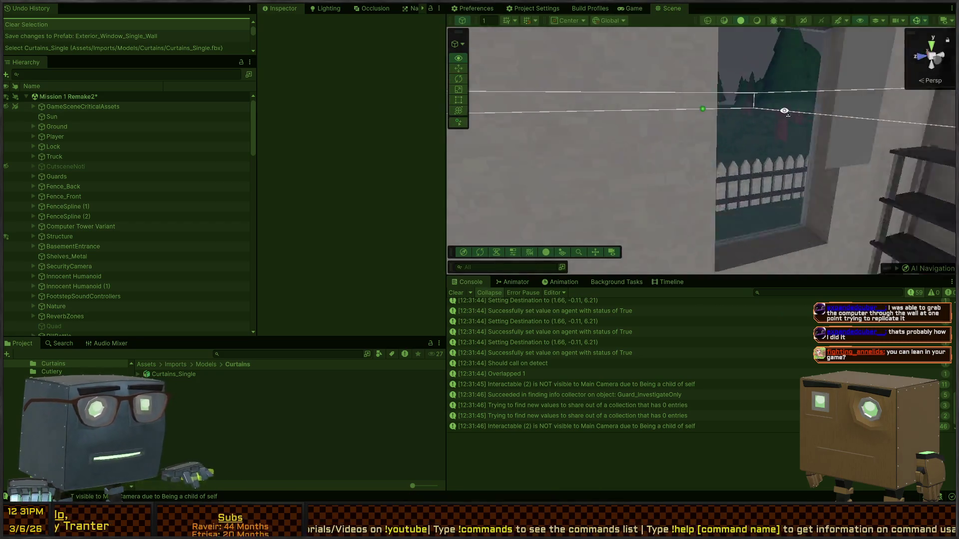
Step: Fly the Scene camera down to the guard and dock the Scene view beside Game
mouse_move(445, 107)
left_mouse_down()
mouse_move(266, 115)
mouse_move(727, 138)
mouse_move(700, 141)
left_mouse_up()
left_click_drag(672, 8, 263, 11)
left_click(666, 118)
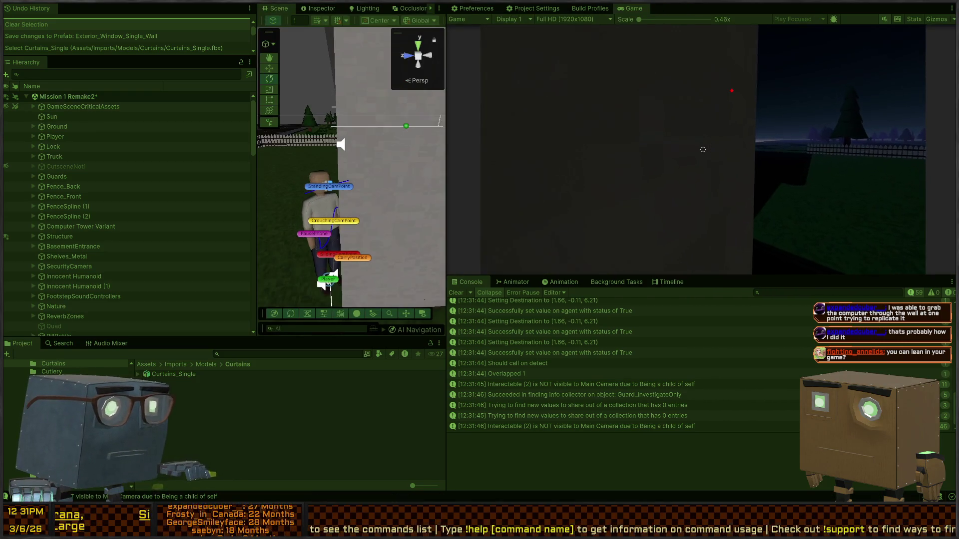
Step: Sneak the player left along the house wall until caught, then retry the mission
key("a")
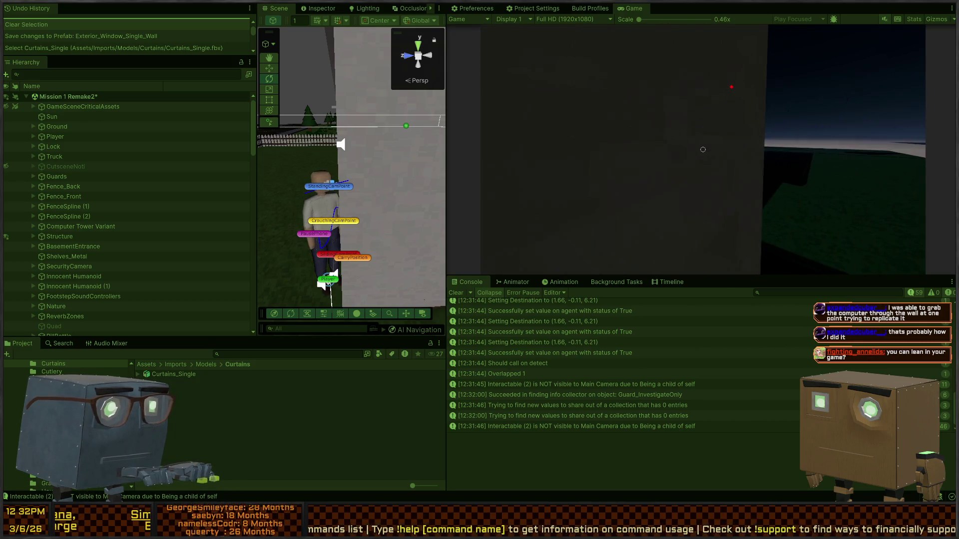
key("a")
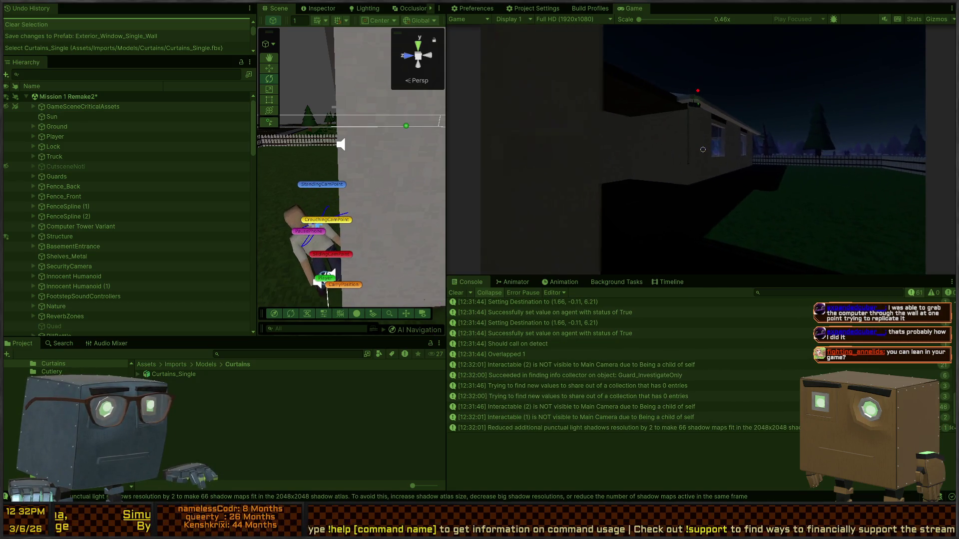
key("a")
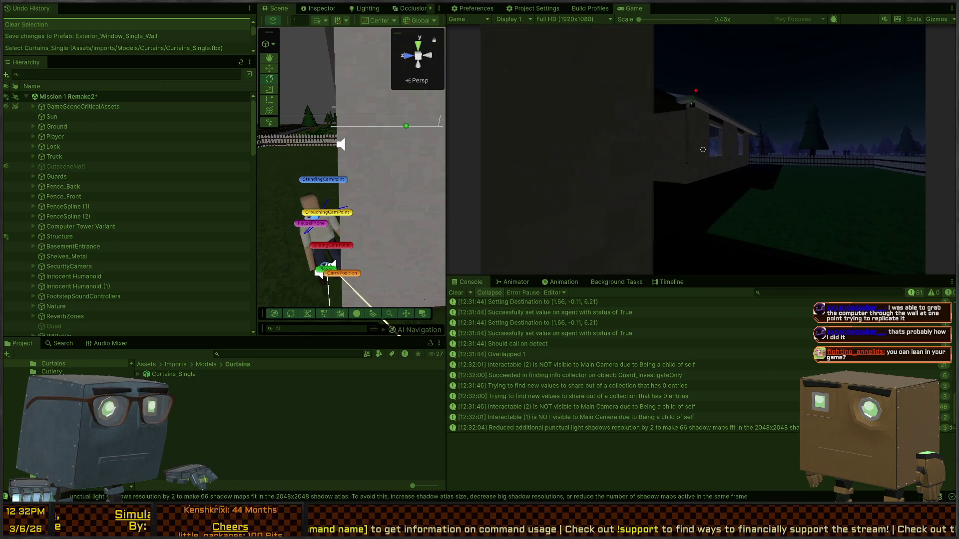
key("e")
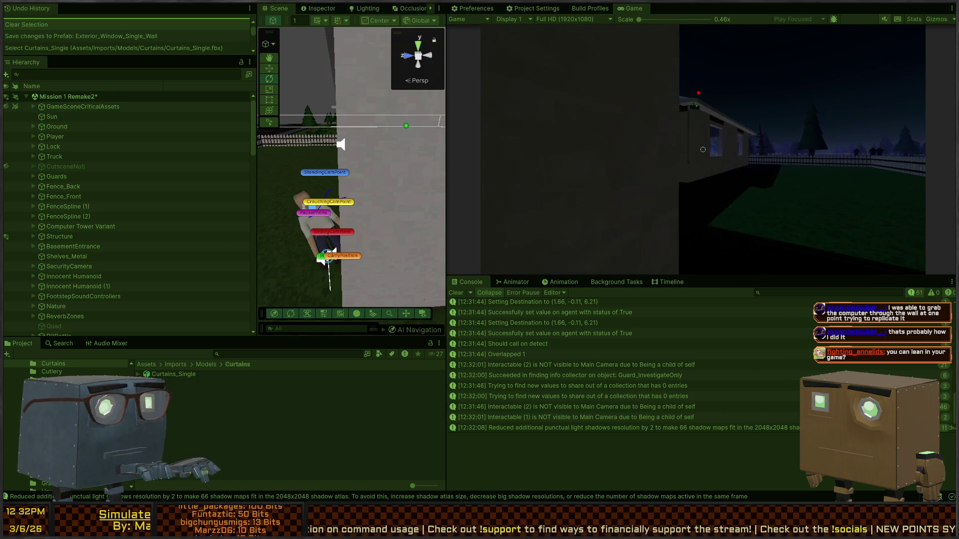
key("a")
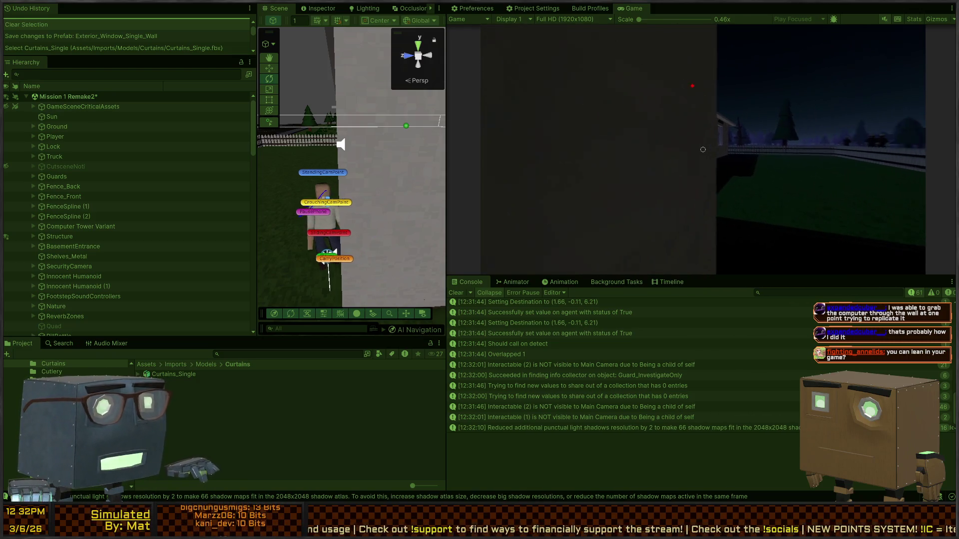
key("a")
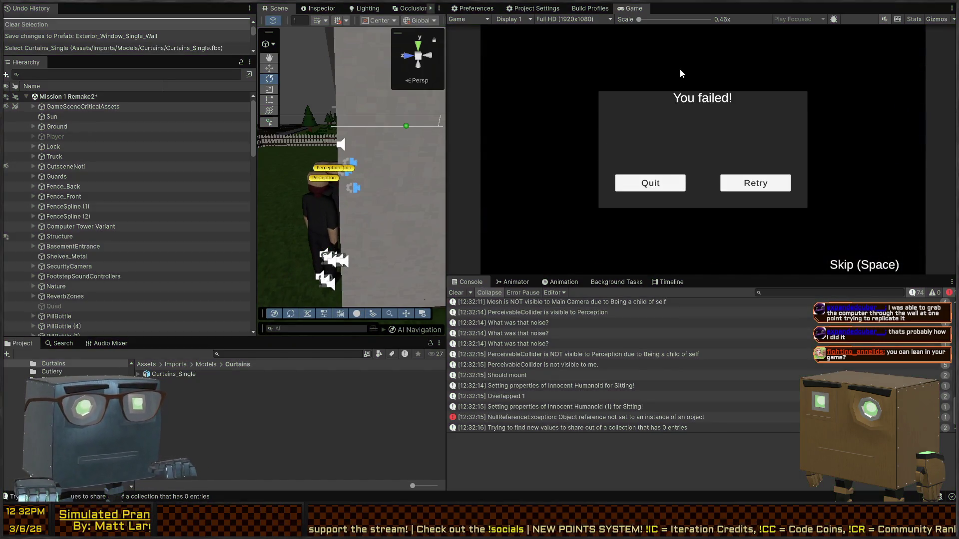
left_click(755, 183)
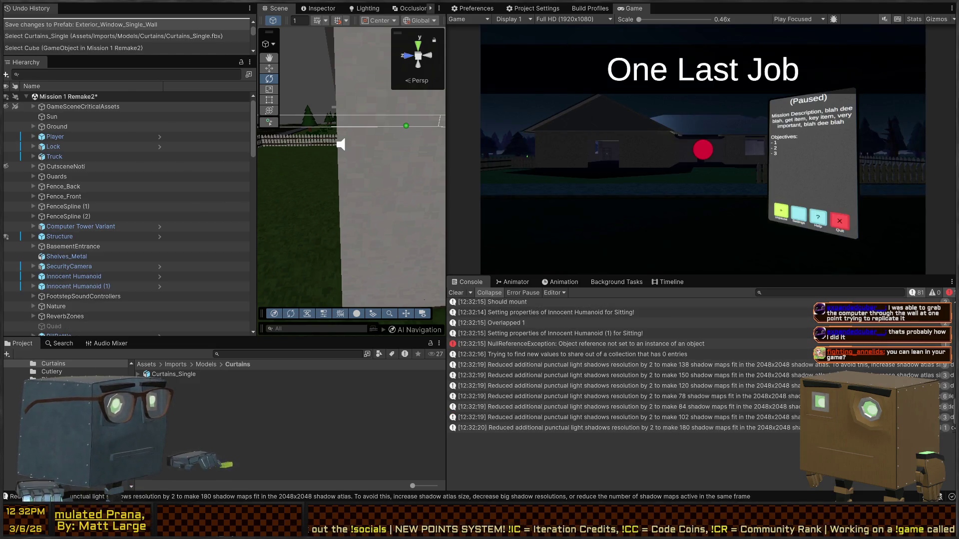
key("alt+Tab")
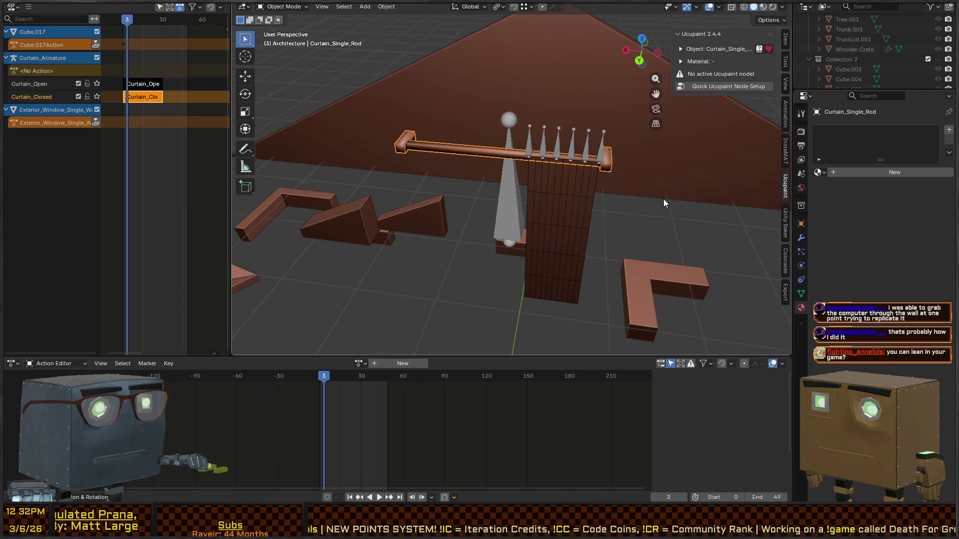
left_click(581, 197)
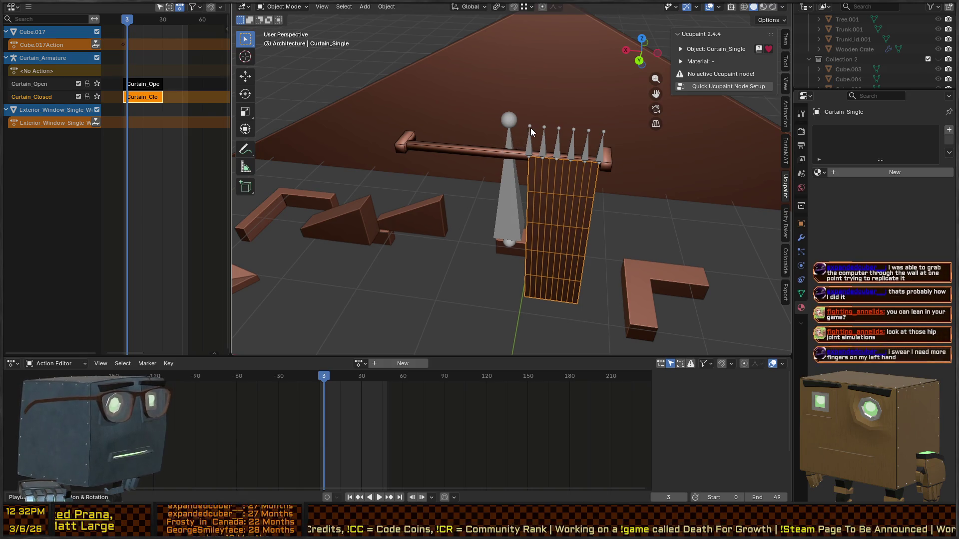
left_click(558, 141)
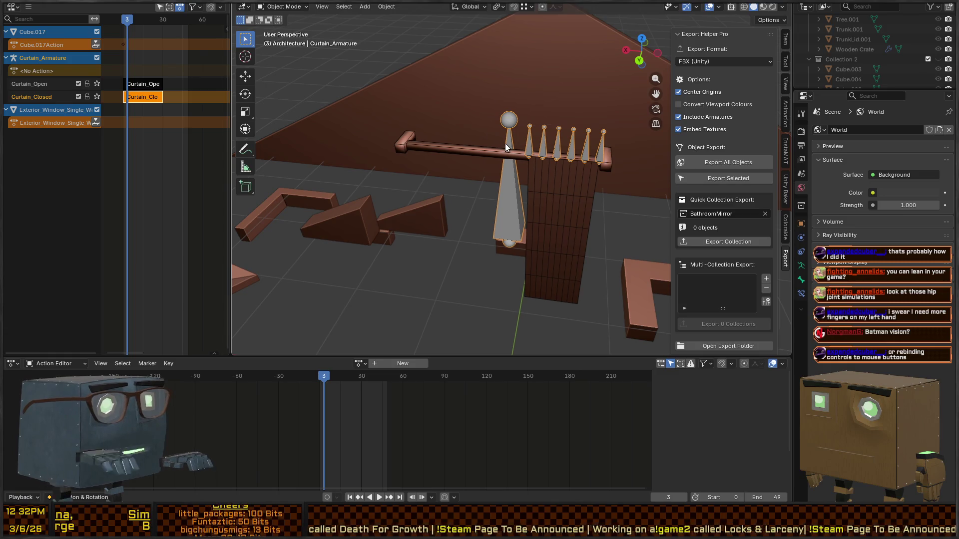
mouse_move(562, 184)
left_mouse_down()
mouse_move(540, 145)
mouse_move(573, 139)
mouse_move(538, 139)
mouse_move(532, 170)
left_mouse_up()
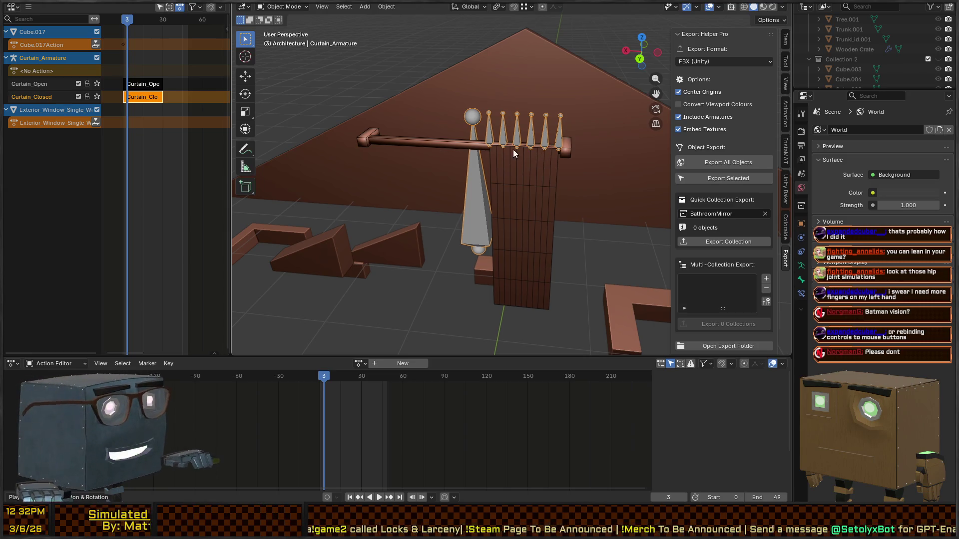
key("ctrl+Tab")
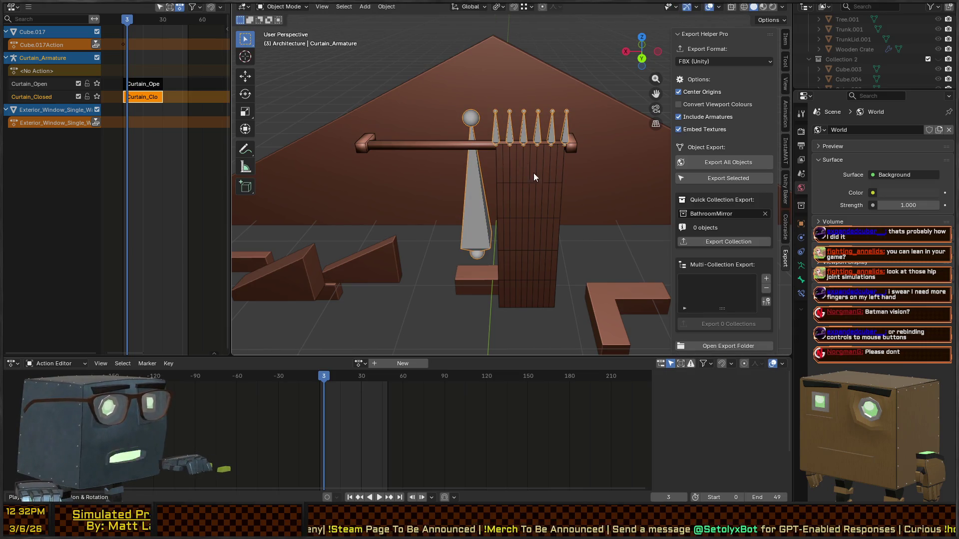
left_click(523, 181)
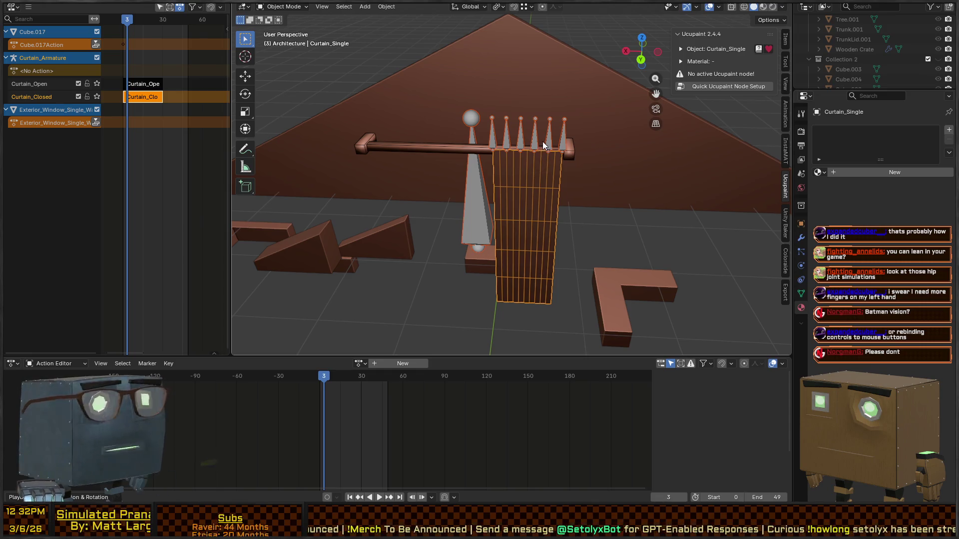
Step: Inspect the curtain, Curtain_Armature and rod by selecting each and orbiting around them
left_click(569, 156)
left_click(537, 177)
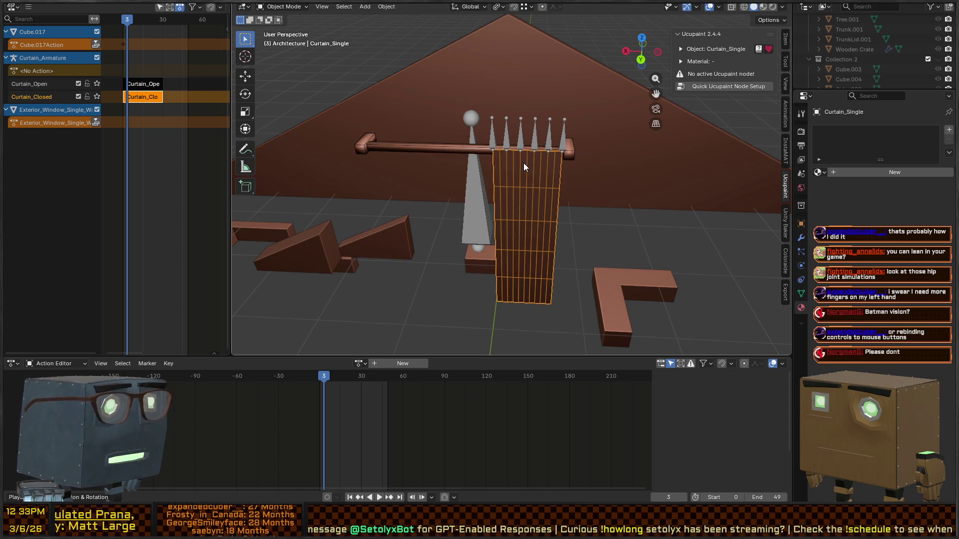
scroll(513, 146, "up", 5)
left_click_drag(498, 151, 475, 140)
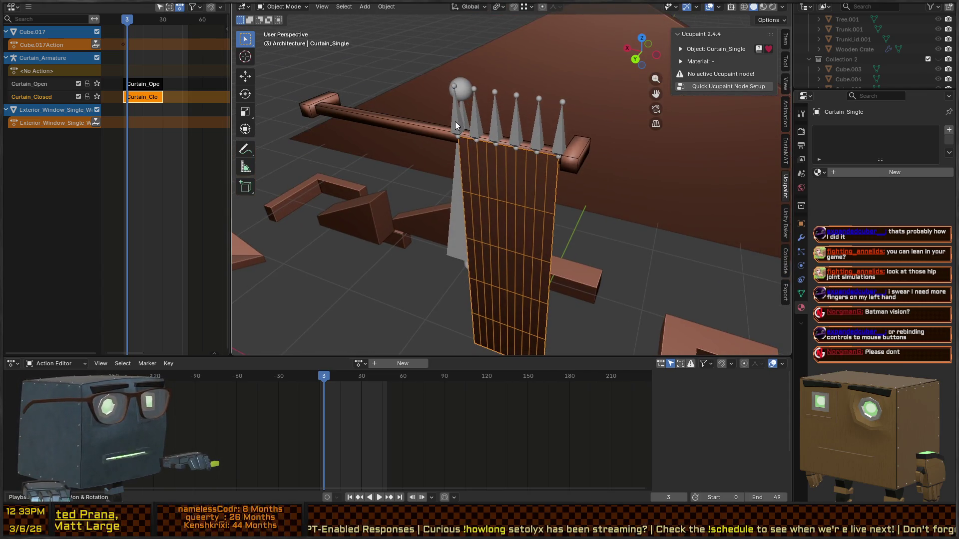
left_click(455, 122)
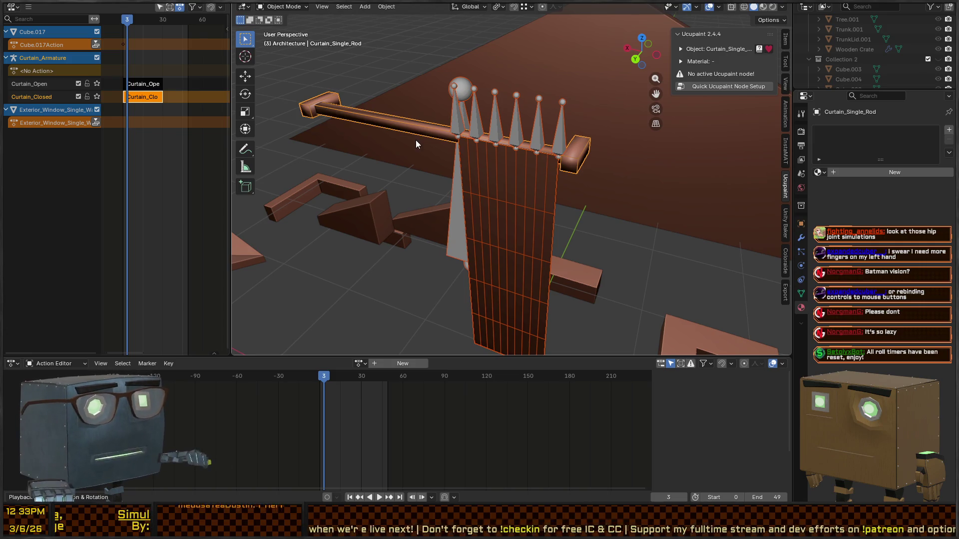
mouse_move(518, 158)
left_mouse_down()
mouse_move(544, 150)
mouse_move(536, 164)
mouse_move(525, 143)
mouse_move(538, 142)
left_mouse_up()
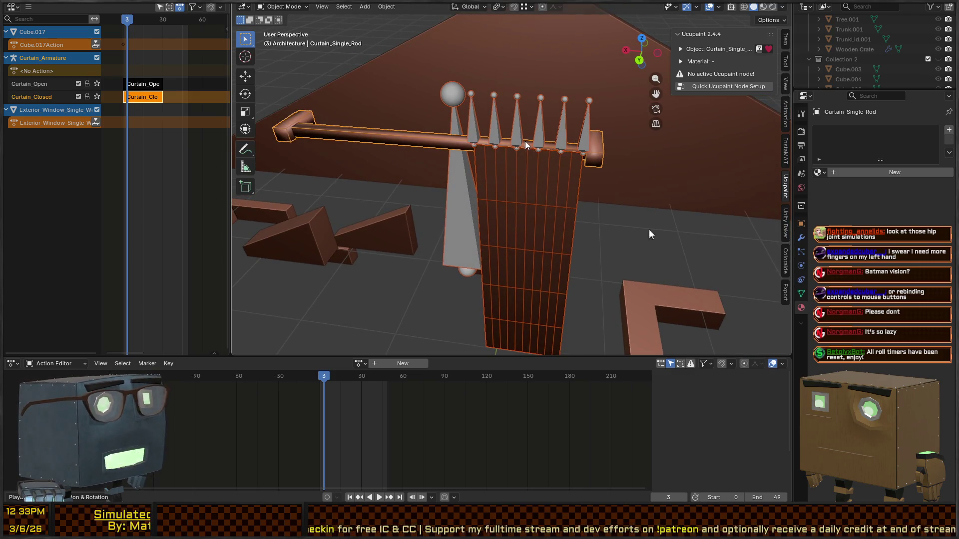
mouse_move(525, 140)
left_mouse_down()
mouse_move(510, 139)
mouse_move(544, 193)
mouse_move(503, 260)
left_mouse_up()
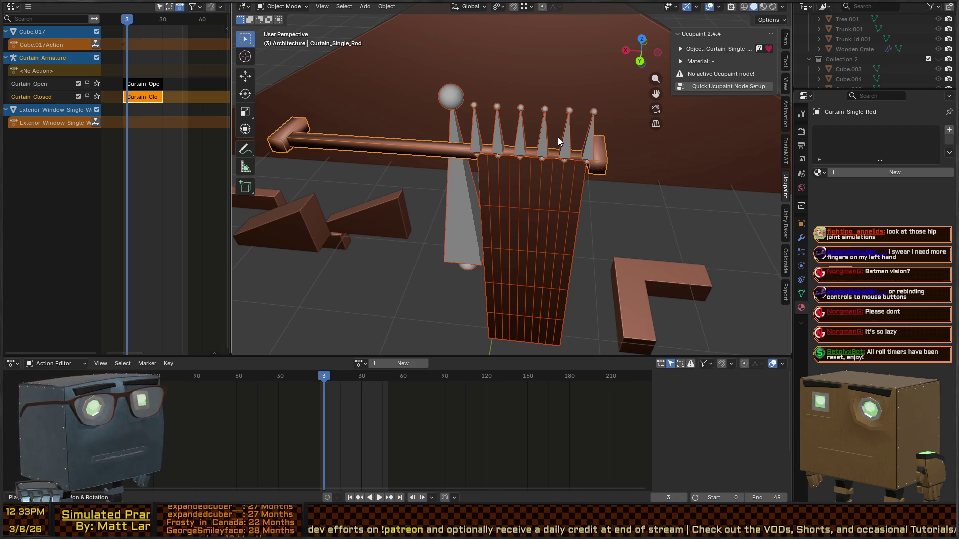
mouse_move(606, 207)
left_mouse_down()
mouse_move(583, 197)
mouse_move(637, 172)
left_mouse_up()
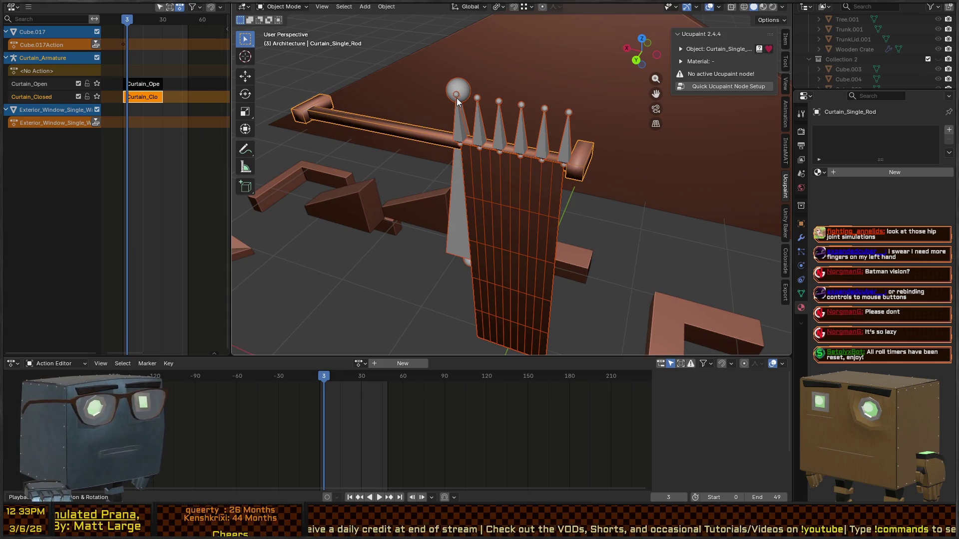
mouse_move(702, 76)
left_mouse_down()
mouse_move(604, 80)
mouse_move(758, 82)
mouse_move(546, 98)
mouse_move(606, 134)
mouse_move(586, 158)
left_mouse_up()
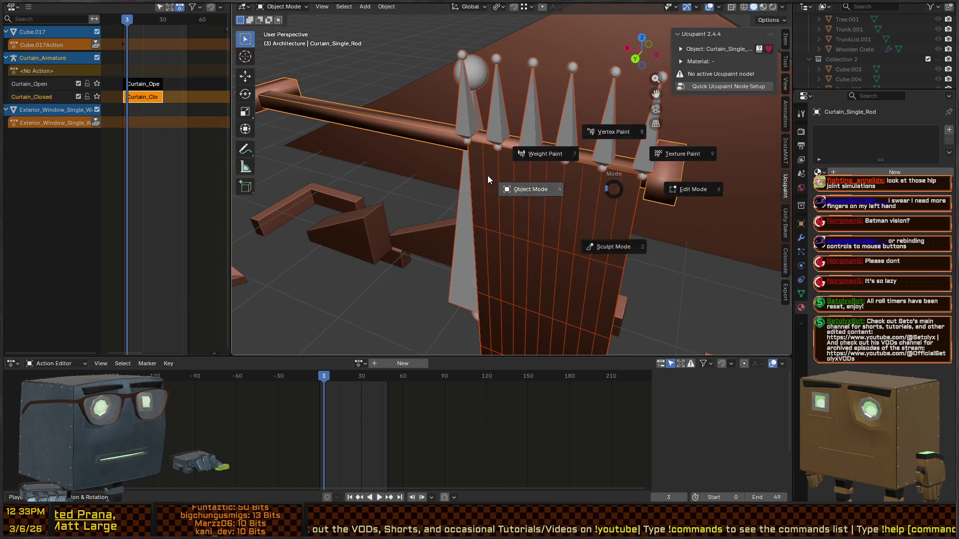
left_click(529, 196)
left_click(539, 138)
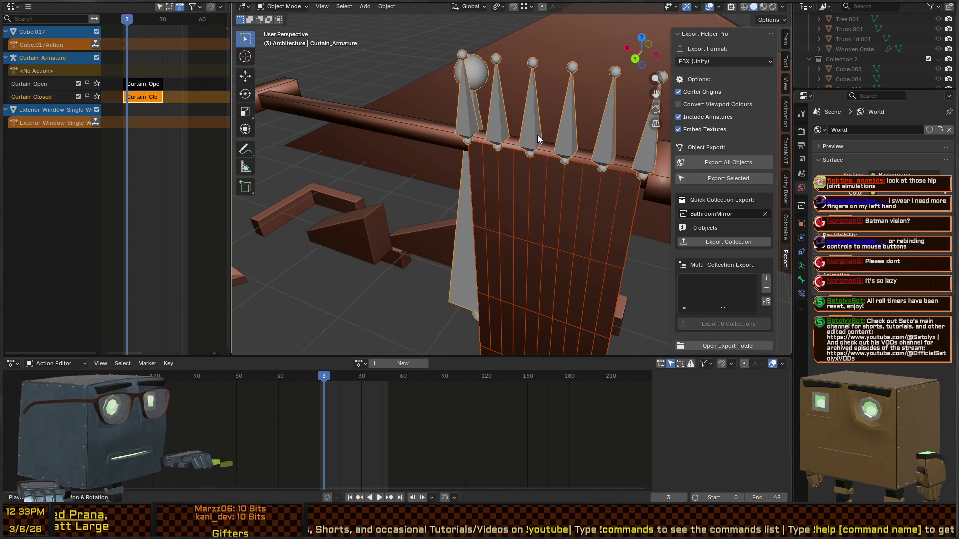
left_click(406, 128)
mouse_move(484, 157)
left_mouse_down()
mouse_move(518, 183)
mouse_move(560, 187)
left_mouse_up()
Step: Select the curtain, then the rod as active, and bring up the Ctrl+P parenting options
left_click(560, 187)
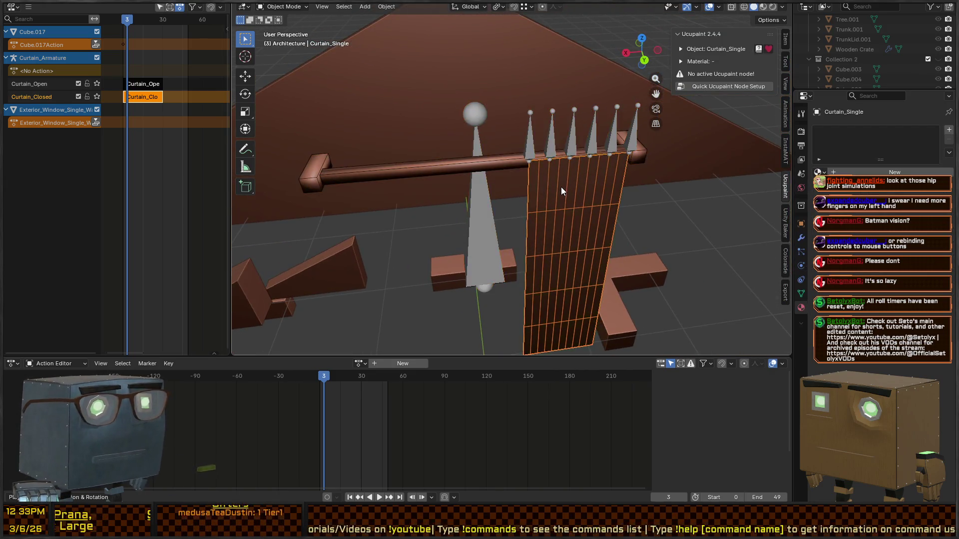
key("g")
right_click(552, 172)
left_click(448, 161)
mouse_move(448, 161)
left_mouse_down()
mouse_move(465, 179)
mouse_move(553, 176)
mouse_move(518, 176)
left_mouse_up()
left_click(512, 222)
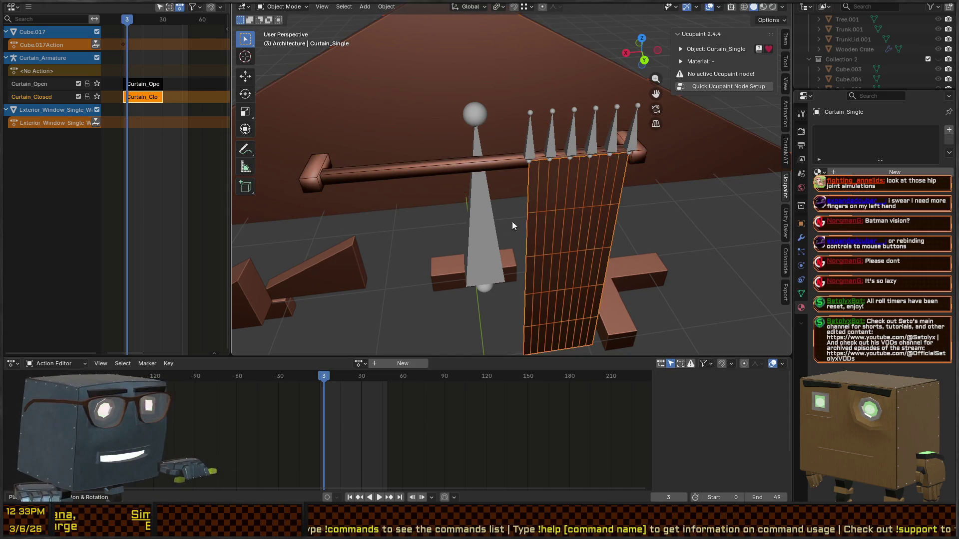
left_click(403, 168, "shift")
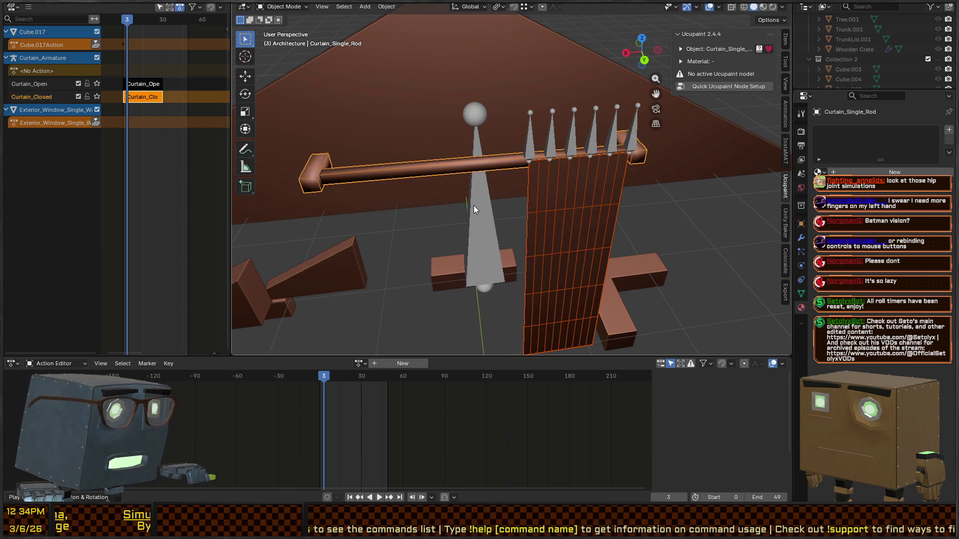
key("ctrl+p")
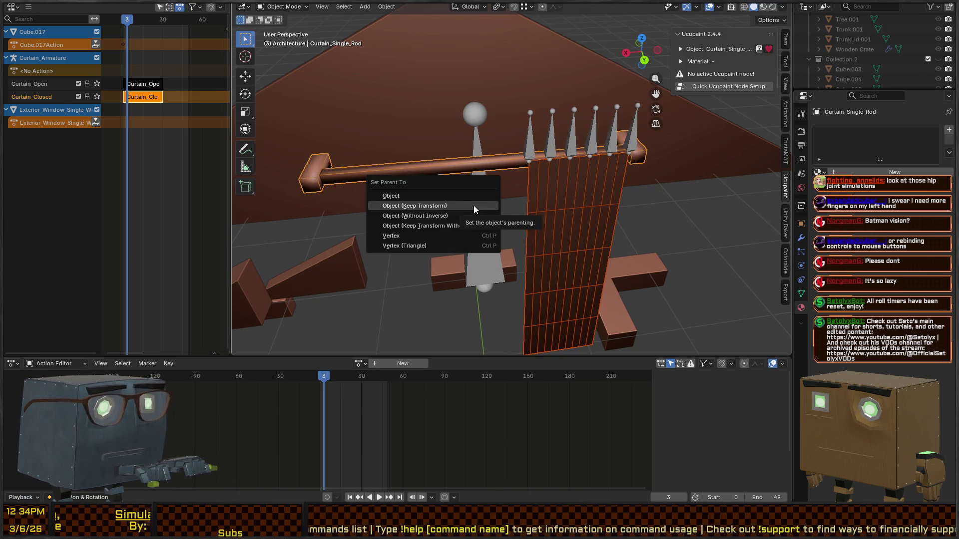
Step: Parent the curtain to the rod with Object (Keep Transform) and test moving them together
left_click(473, 205)
key("g")
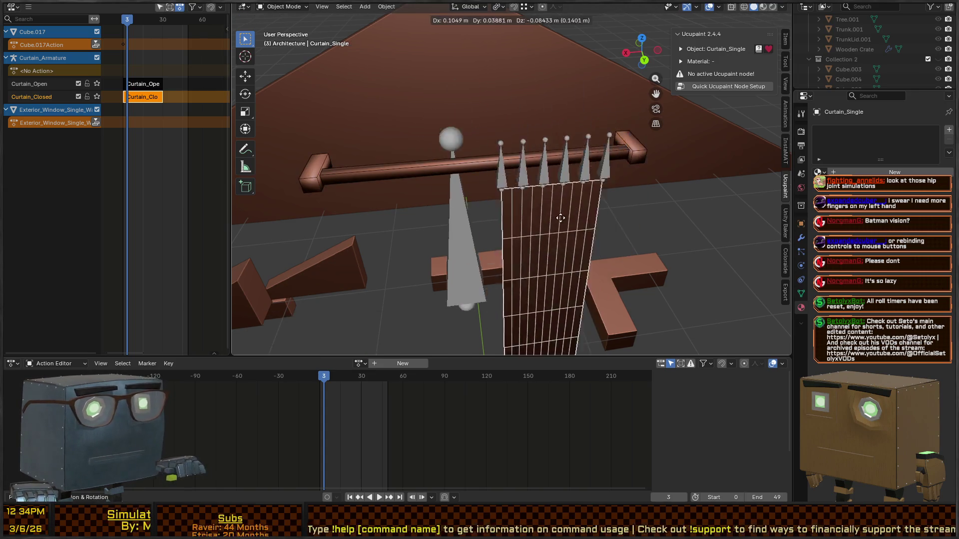
left_click(421, 163)
mouse_move(421, 163)
left_mouse_down()
mouse_move(518, 203)
mouse_move(619, 201)
mouse_move(550, 229)
left_mouse_up()
Step: Select the armature, curtain and rod, with the rod active, and export them as FBX
left_click(497, 235, "shift")
left_click(566, 235, "shift")
mouse_move(604, 256)
left_mouse_down()
mouse_move(553, 232)
mouse_move(524, 240)
left_mouse_up()
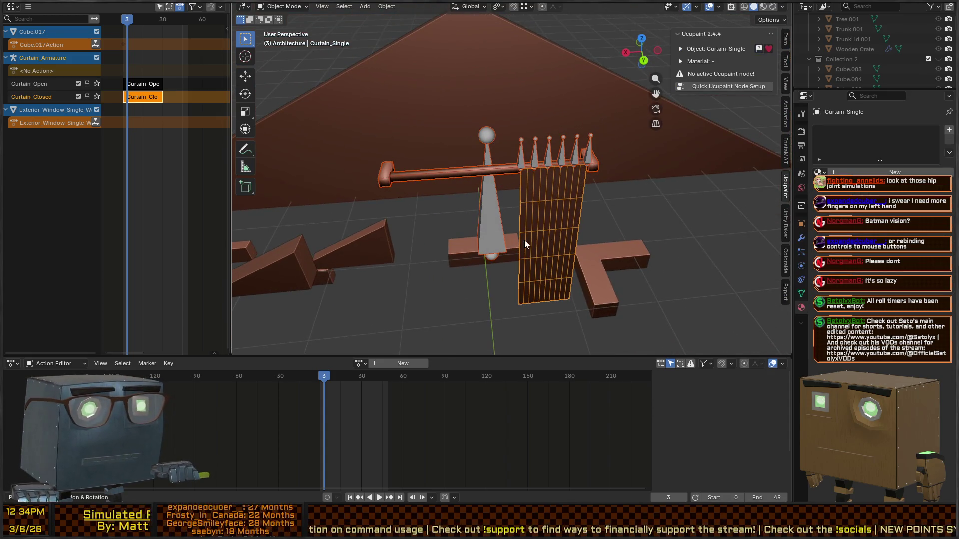
mouse_move(532, 197)
left_mouse_down()
mouse_move(454, 224)
mouse_move(474, 202)
mouse_move(481, 210)
mouse_move(470, 191)
left_mouse_up()
right_click(469, 188)
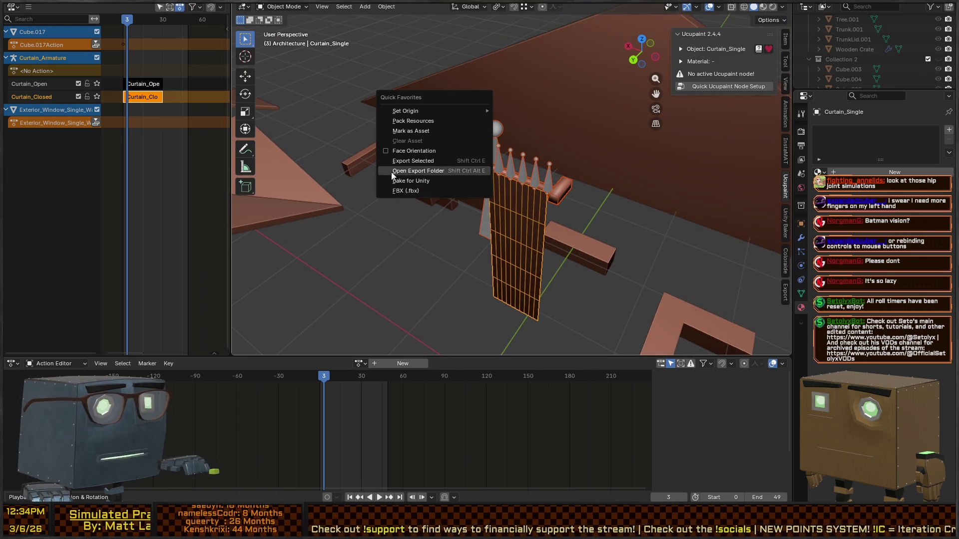
left_click(563, 191, "shift")
key("q")
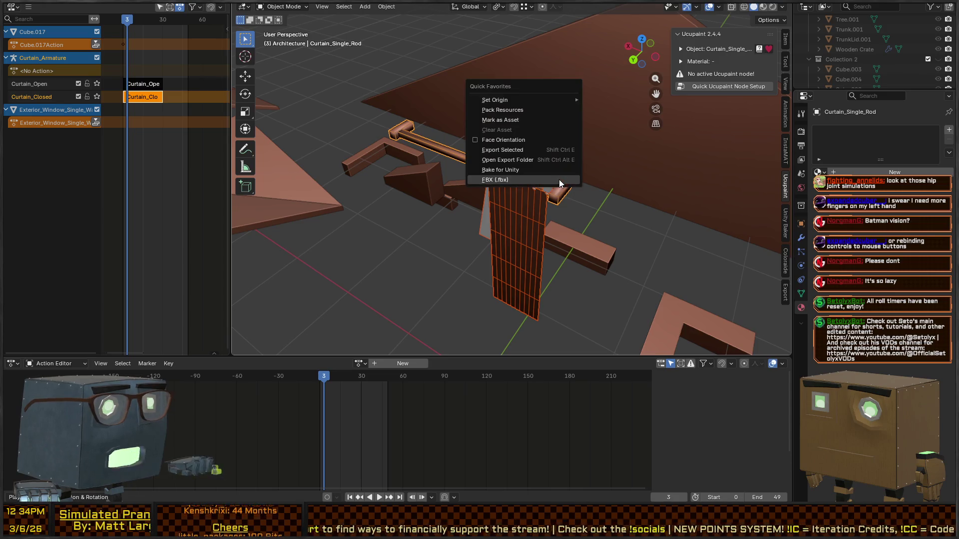
key("Escape")
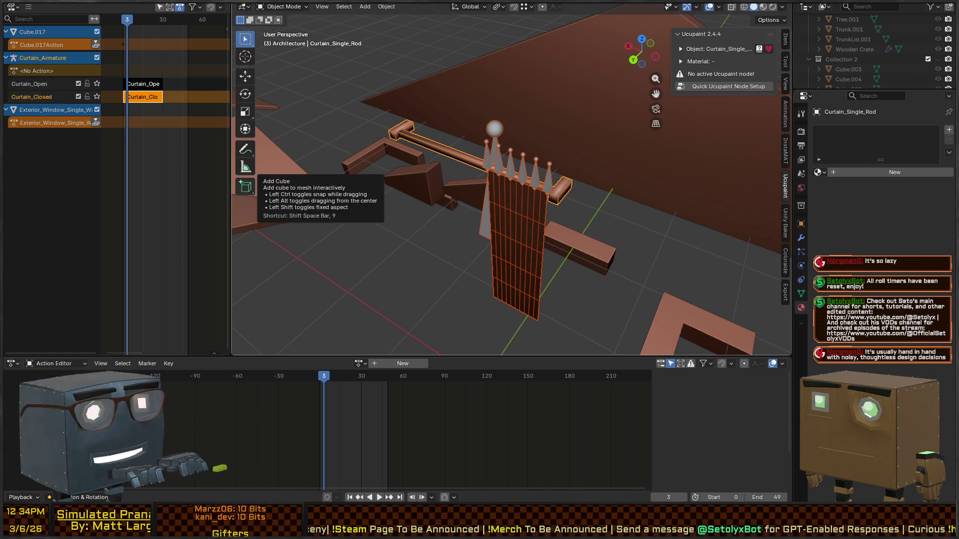
key("alt+Tab")
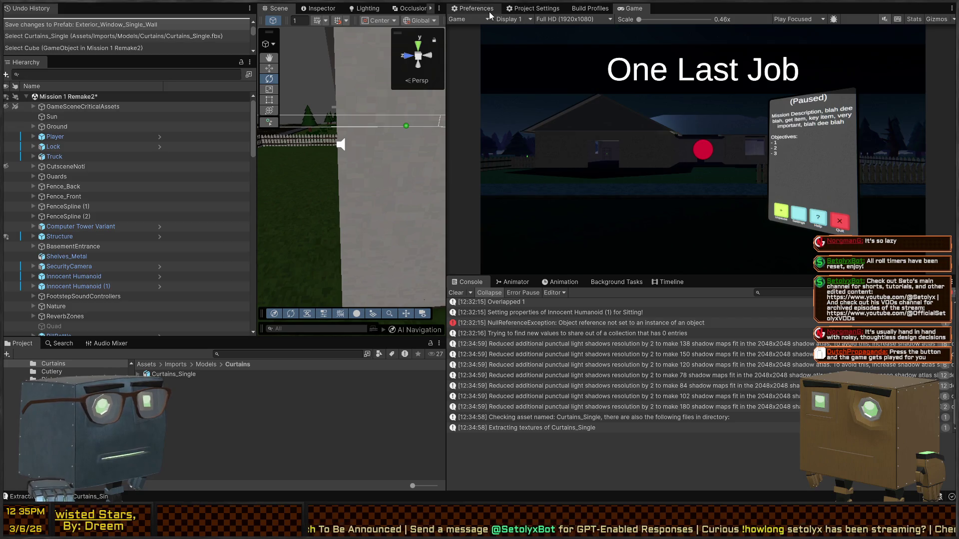
Step: Dock the Scene view beside the Game tab, pull back to see the whole building, and play
mouse_move(270, 10)
left_mouse_down()
mouse_move(678, 12)
mouse_move(663, 12)
left_mouse_up()
left_click_drag(638, 130, 638, 130)
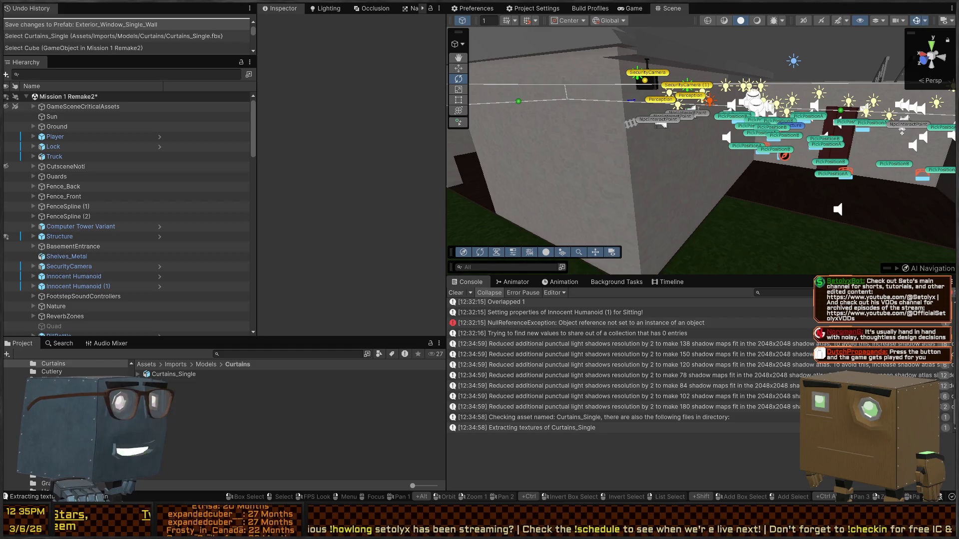
mouse_move(901, 130)
left_mouse_down()
mouse_move(718, 106)
mouse_move(733, 120)
mouse_move(781, 121)
left_mouse_up()
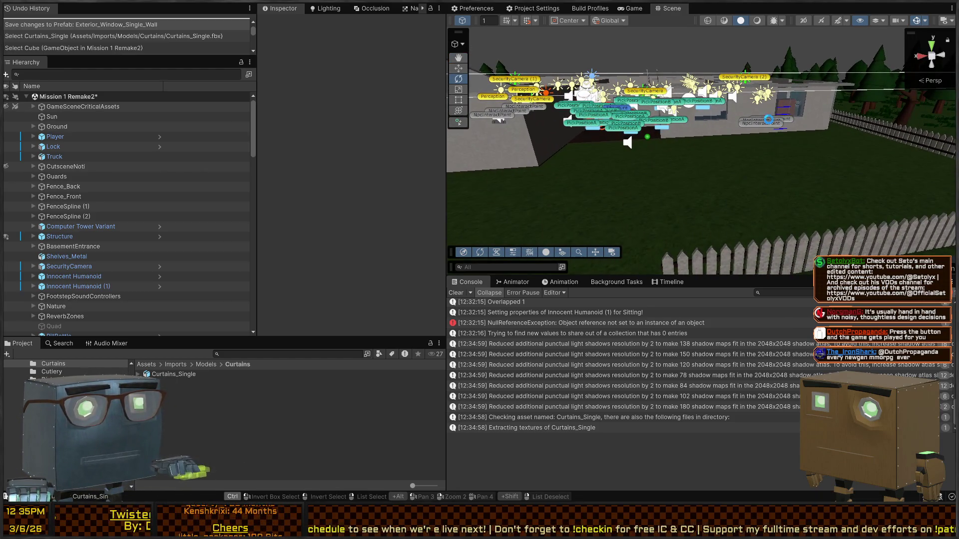
key("ctrl+p")
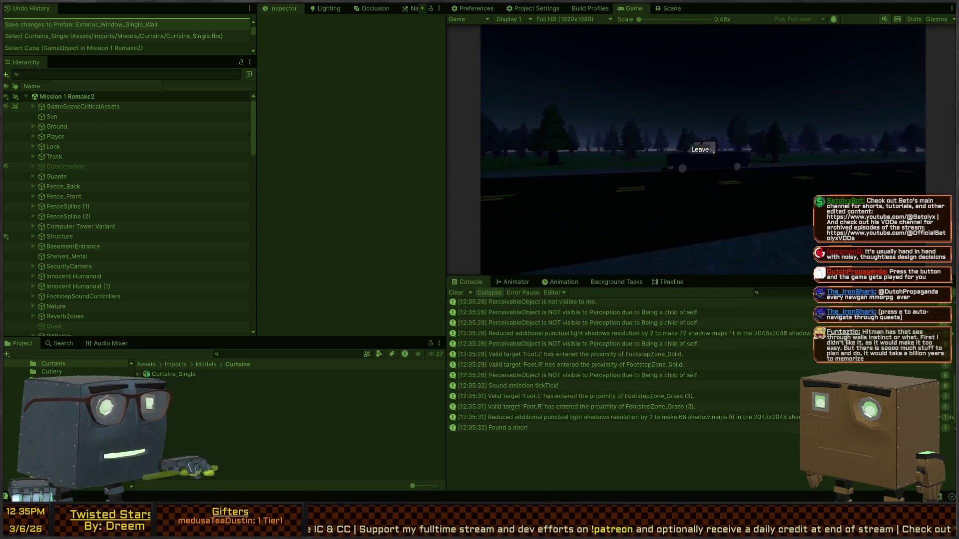
Step: Walk the player past the truck to the house window, vault inside, then stop playing
key("w")
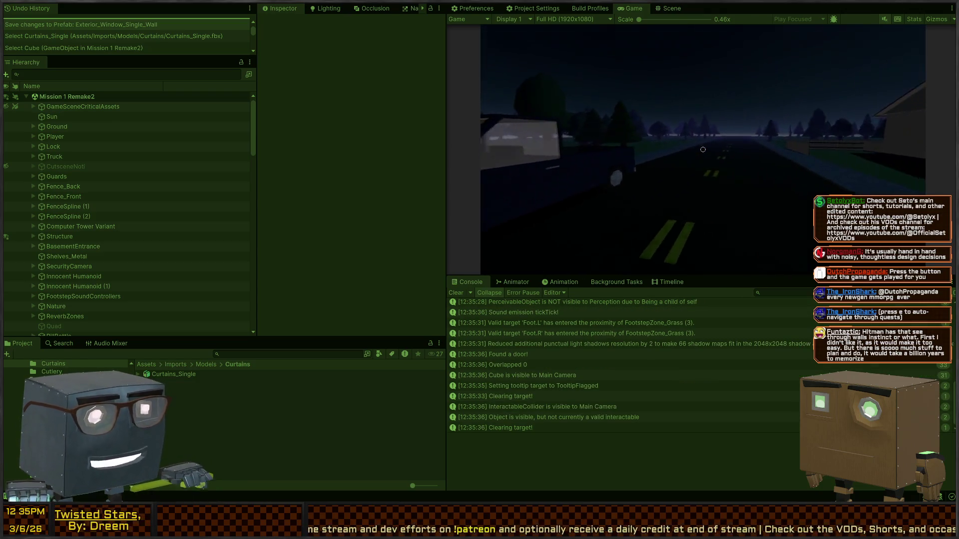
key("w")
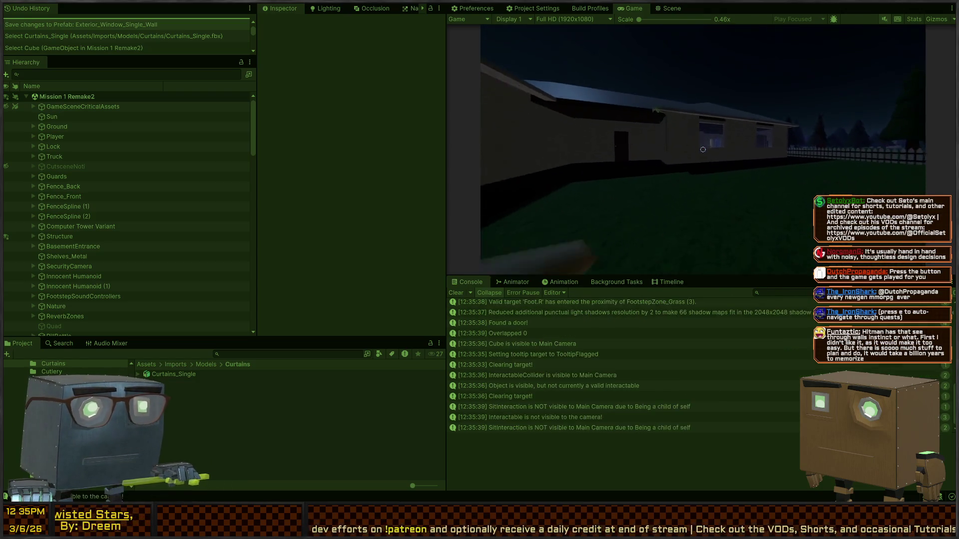
key("w")
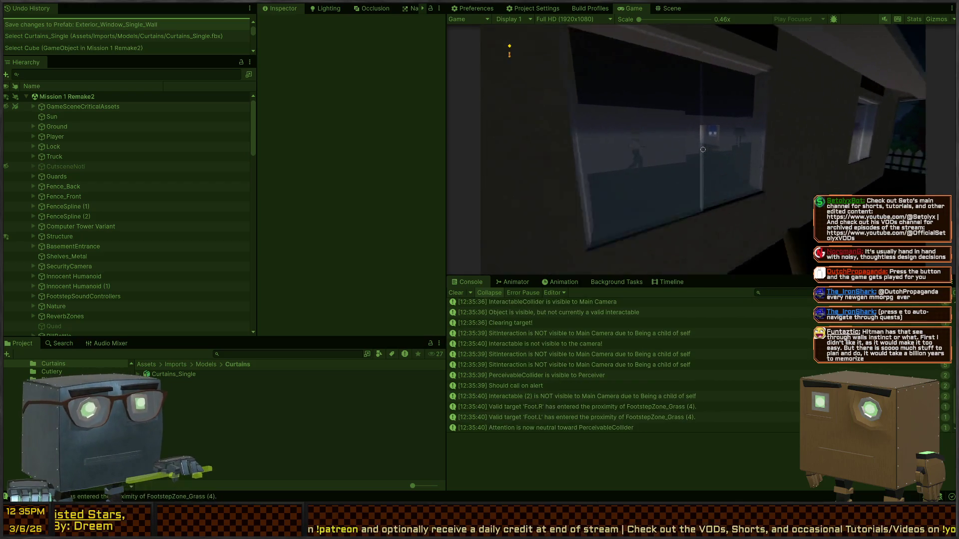
key("space")
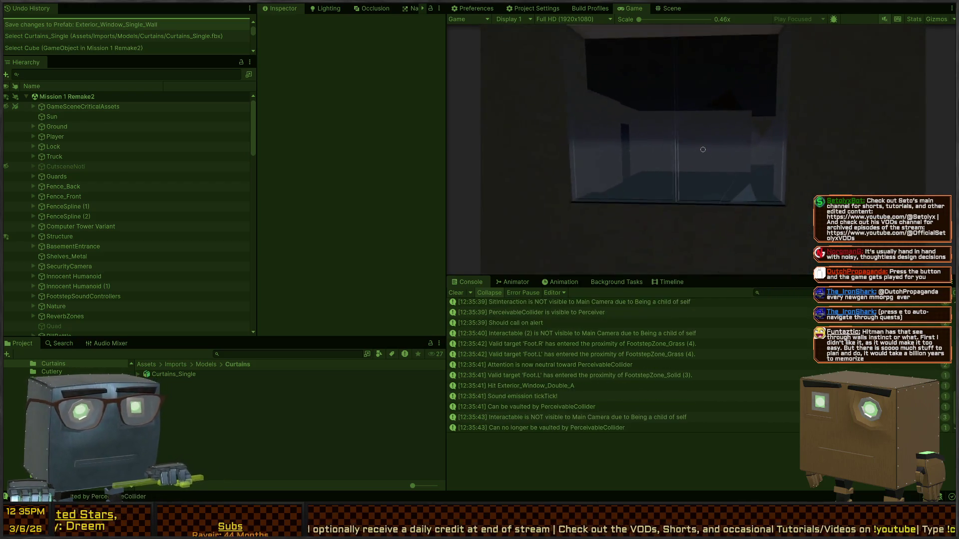
key("ctrl+p")
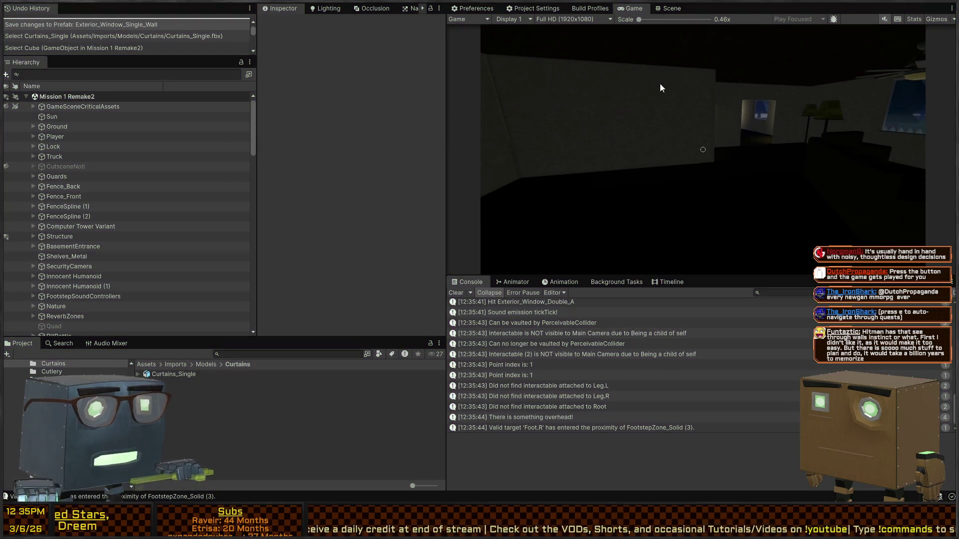
left_click(672, 9)
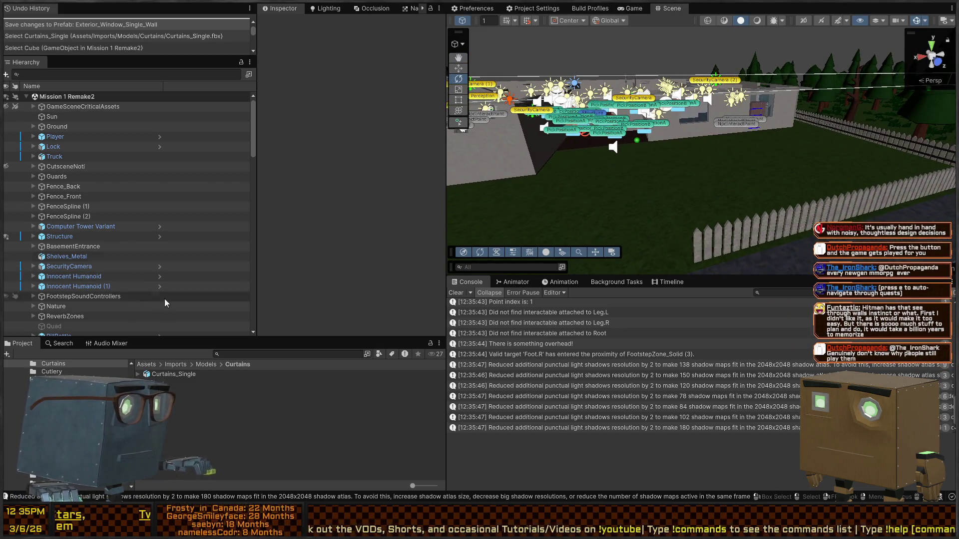
Step: Check the Curtains_Single import settings and fly the Scene camera over to the window wall
left_click(173, 374)
key("w")
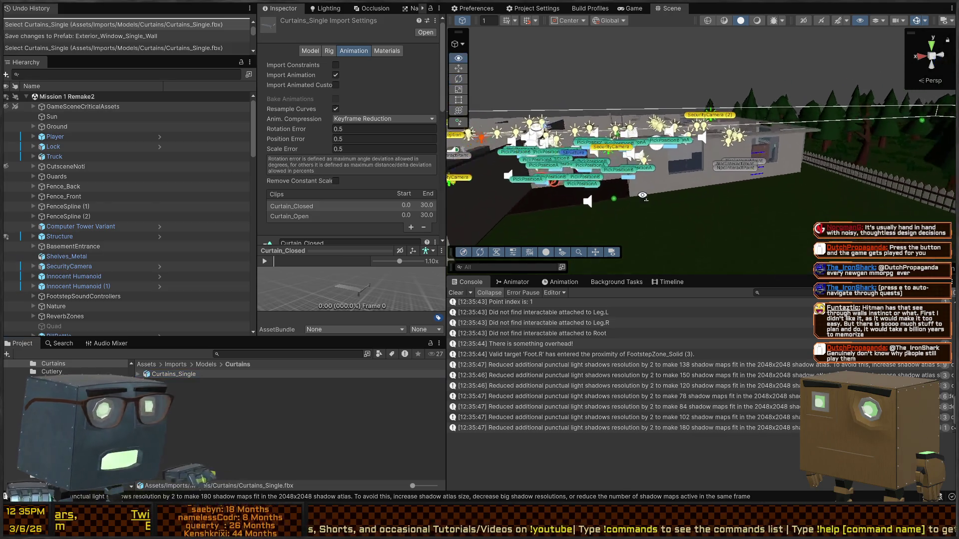
key("s")
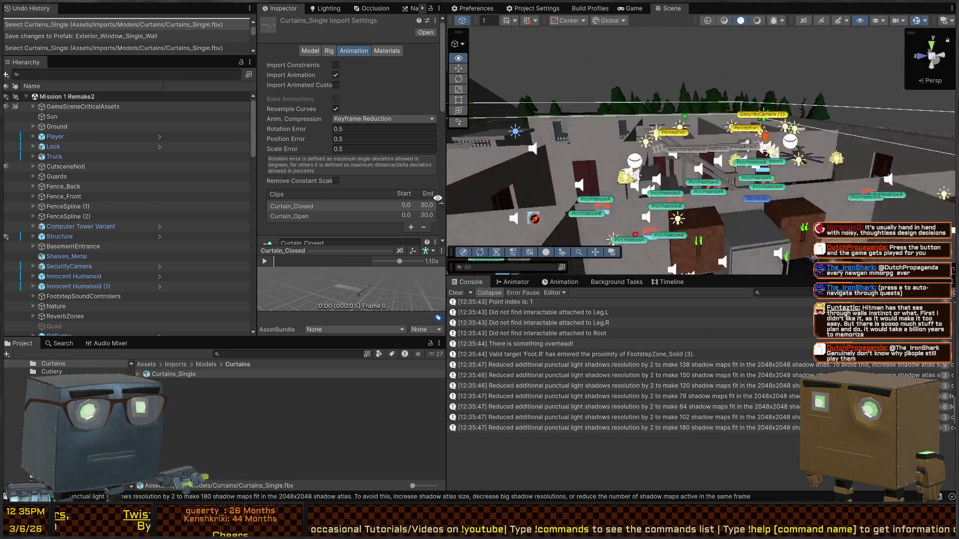
key("w")
key("w")
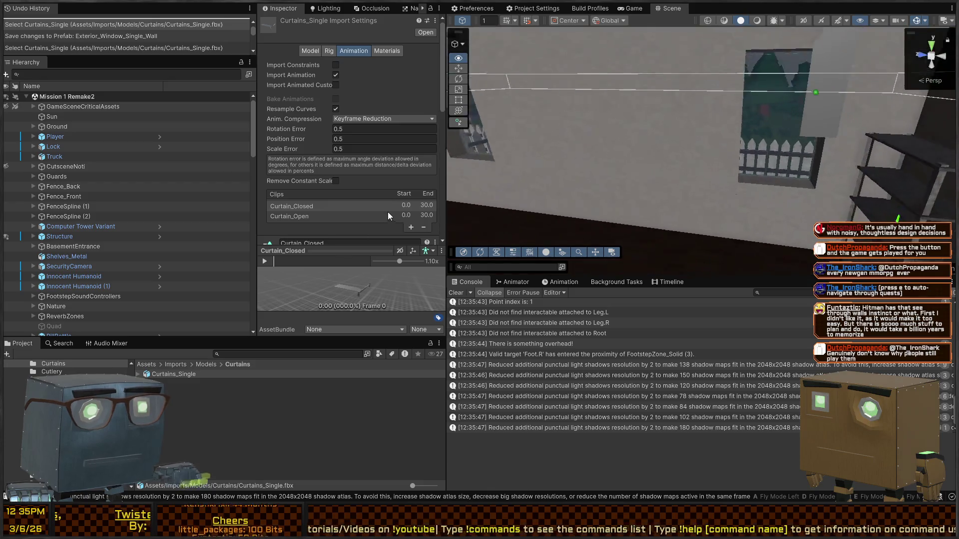
Step: Select Structure > Exterior_Window_Single_Wall, open the prefab in isolation, and orbit to face the window
left_click(708, 242)
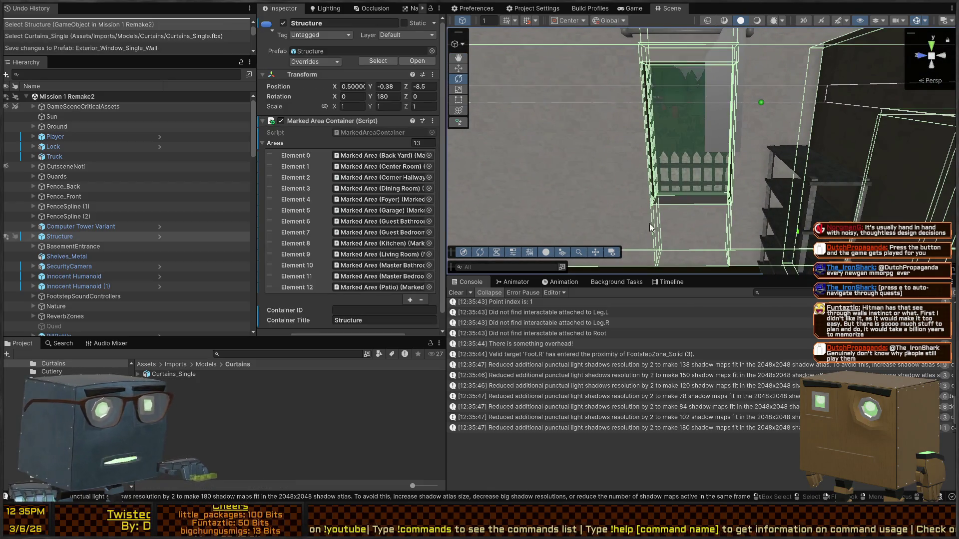
left_click(711, 223)
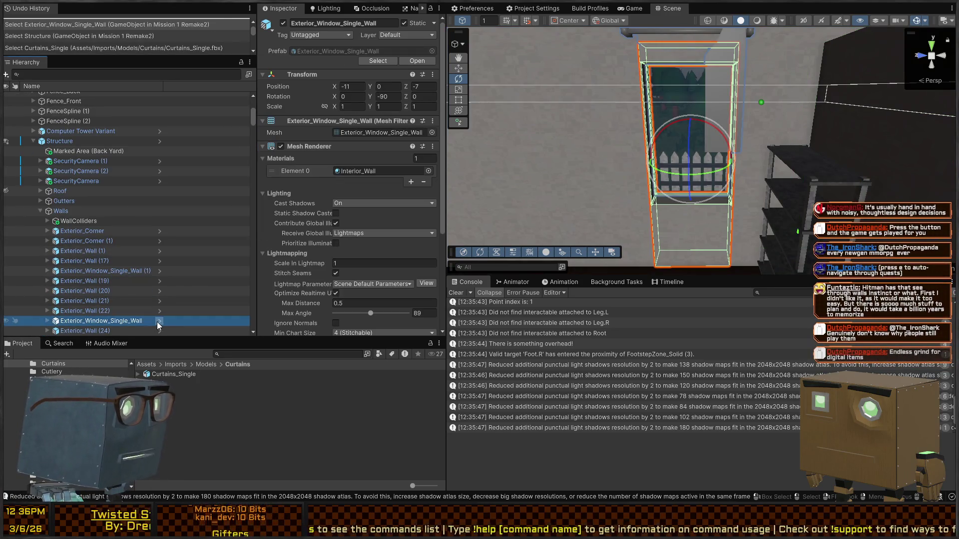
left_click(159, 321)
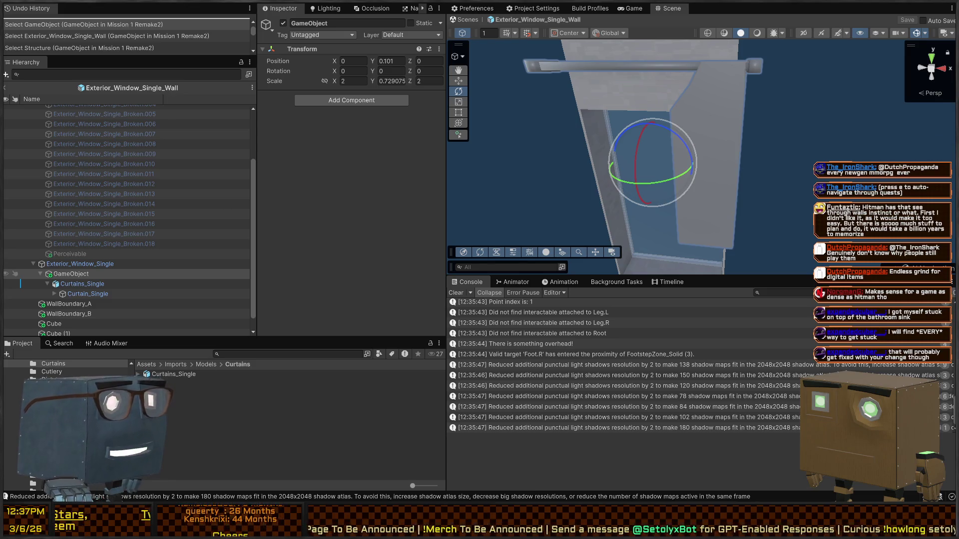
mouse_move(711, 171)
left_mouse_down()
mouse_move(694, 150)
mouse_move(748, 159)
mouse_move(727, 159)
mouse_move(700, 113)
mouse_move(697, 146)
left_mouse_up()
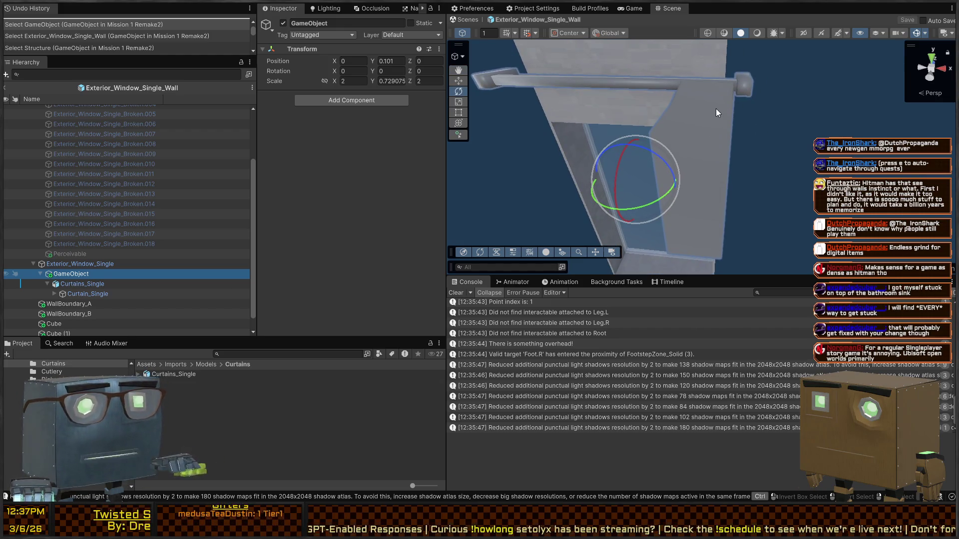
left_click_drag(547, 118, 768, 166)
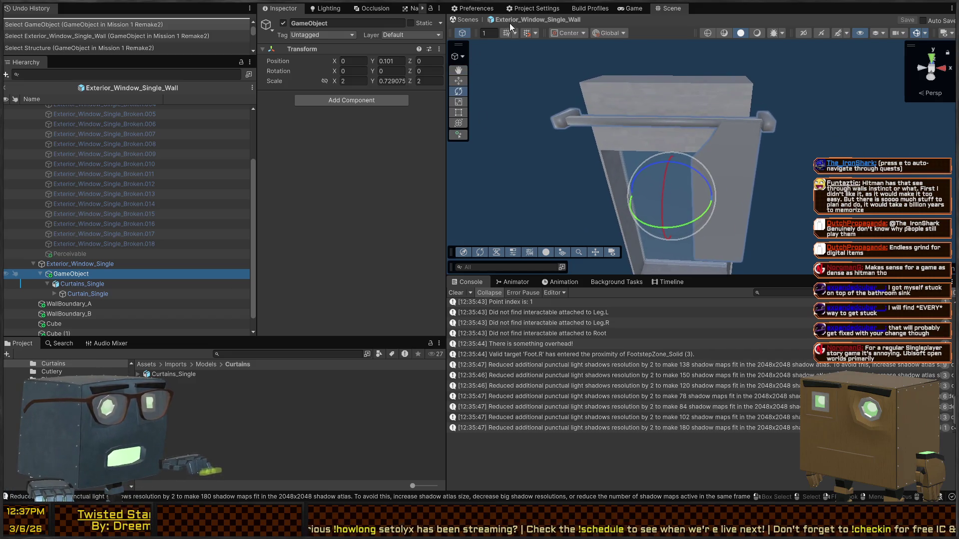
Step: Play from the Game tab, walk through the window into the kitchen, switch the light off, and stop
left_click(630, 9)
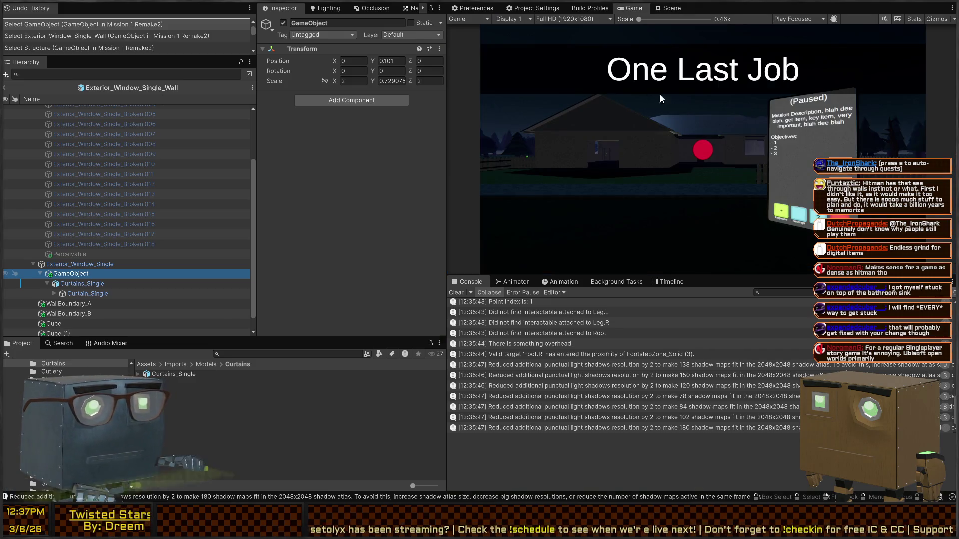
key("ctrl+p")
left_click(640, 133)
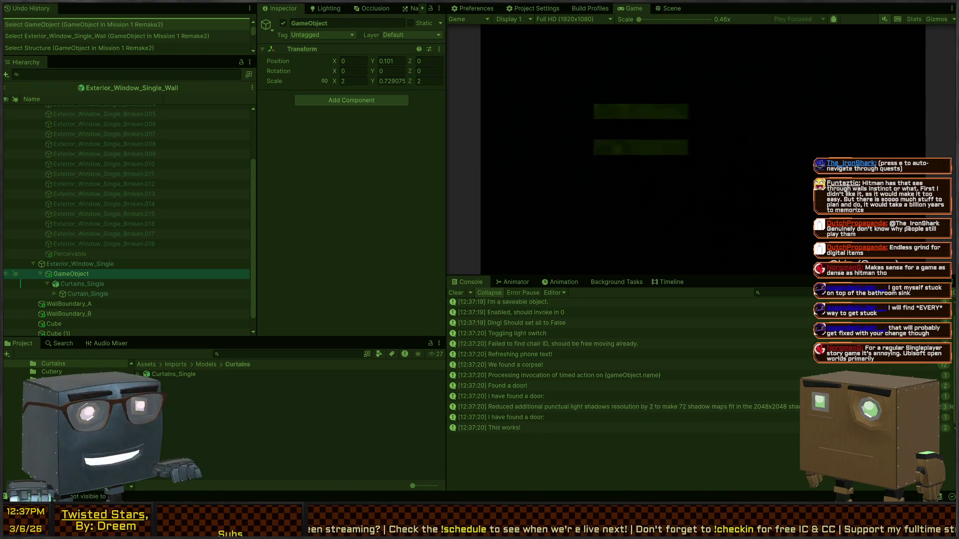
key("w")
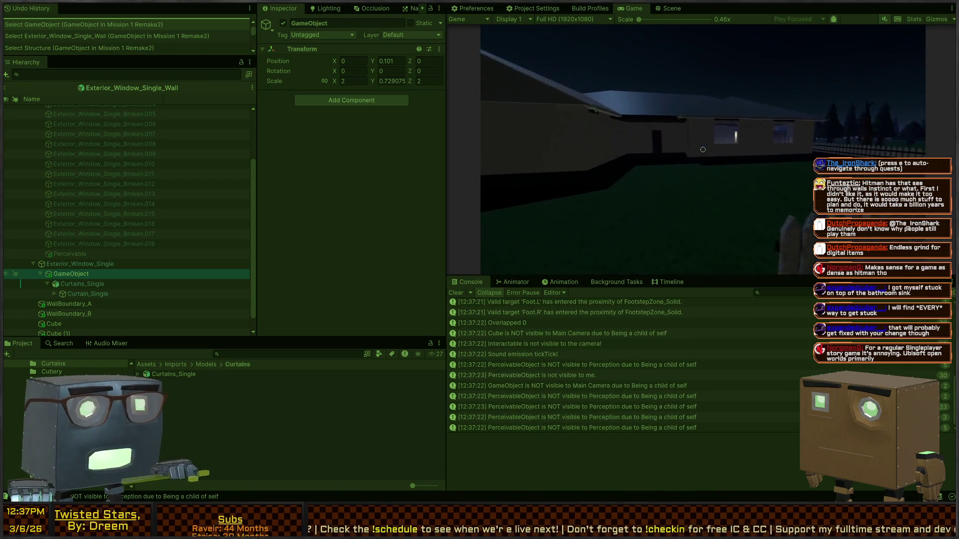
key("w")
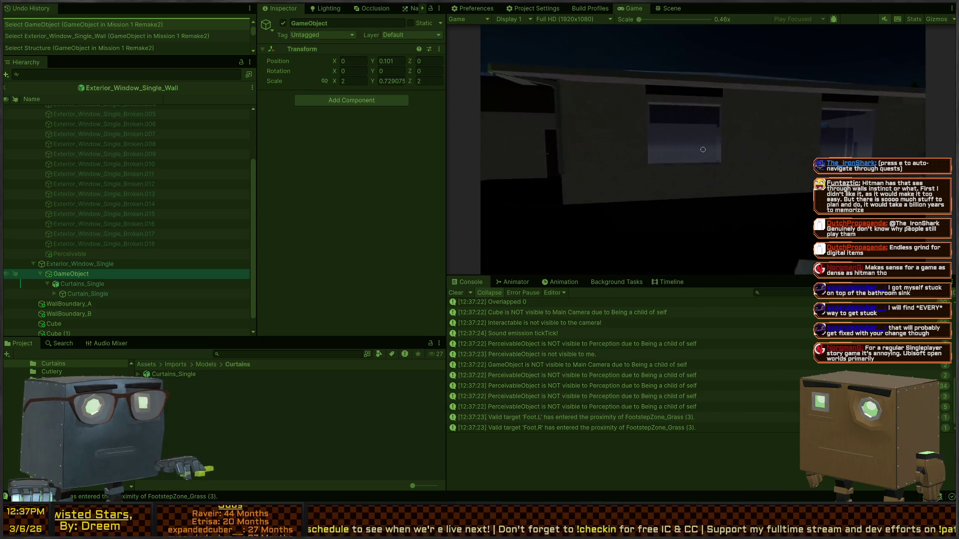
key("w")
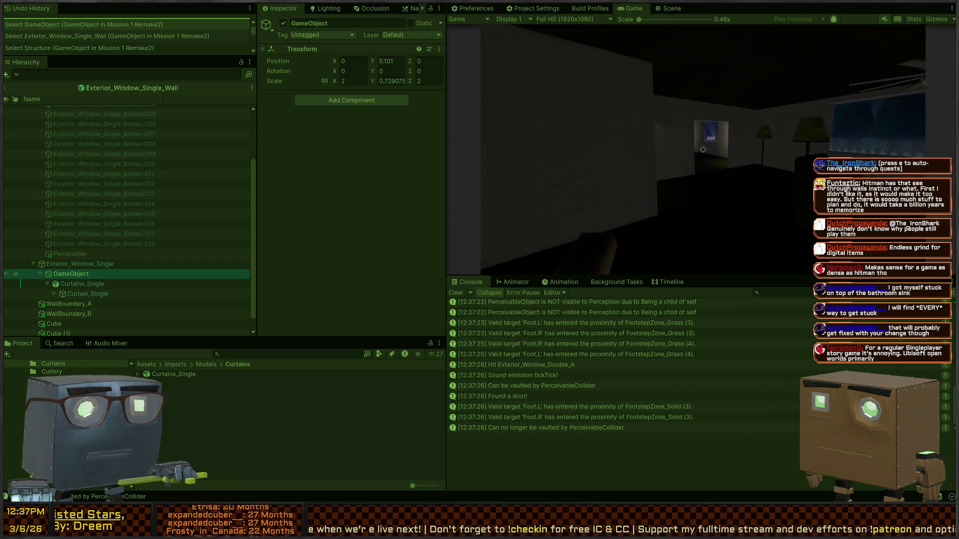
key("w")
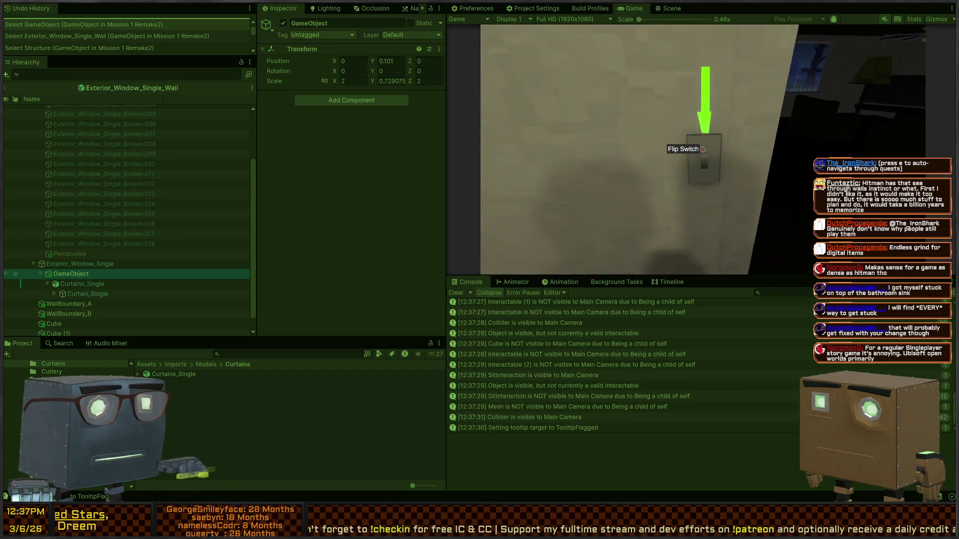
key("e")
key("e")
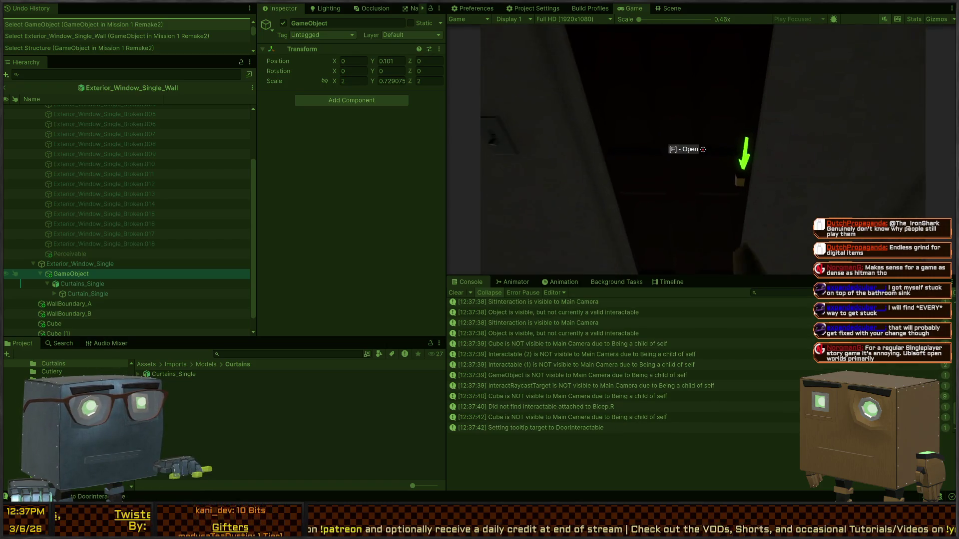
key("ctrl+p")
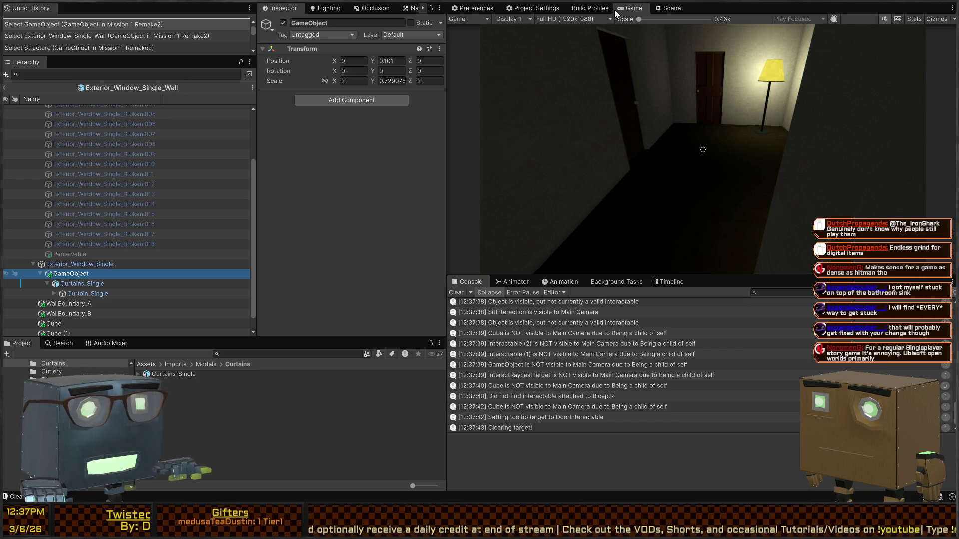
Step: Back in the Scene view, select Curtains_Single in the prefab Hierarchy and add an Animator component
left_click(671, 8)
left_click_drag(770, 141, 709, 171)
left_click(709, 170)
left_click(733, 154)
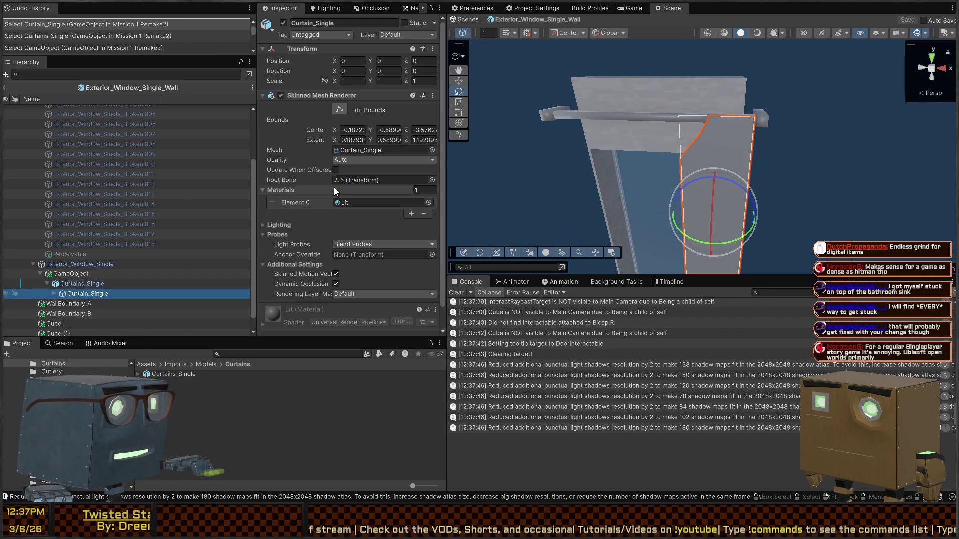
left_click(124, 283)
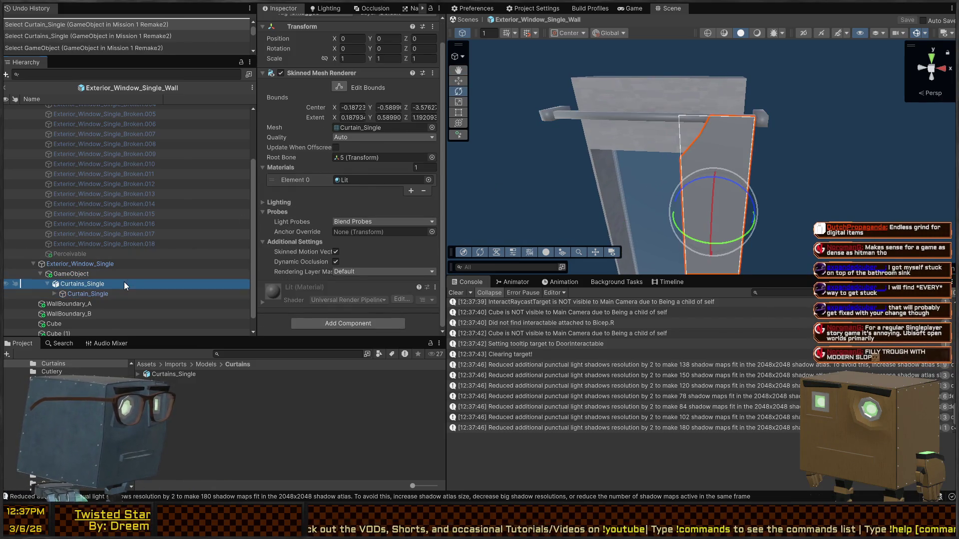
scroll(325, 157, "down", 1)
left_click(87, 265)
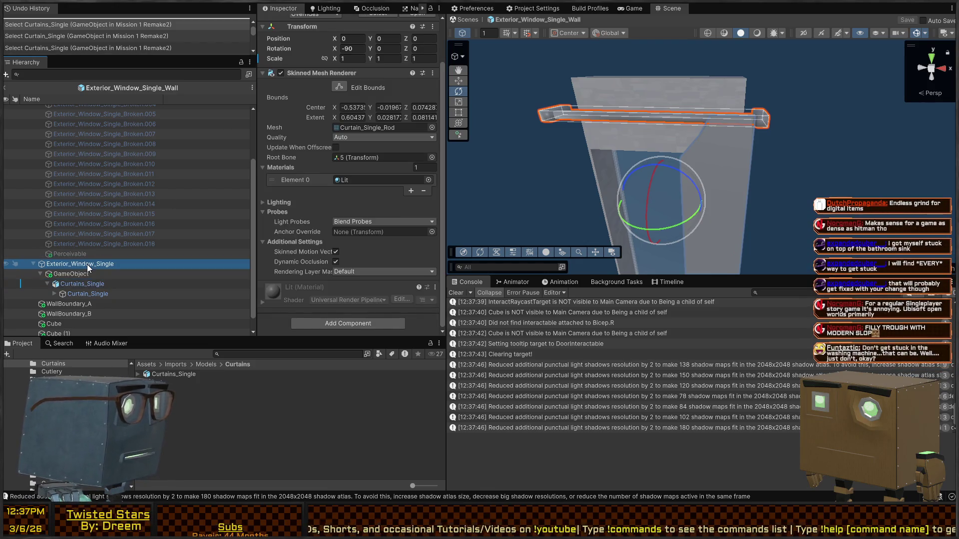
scroll(320, 184, "down", 5)
scroll(316, 181, "down", 3)
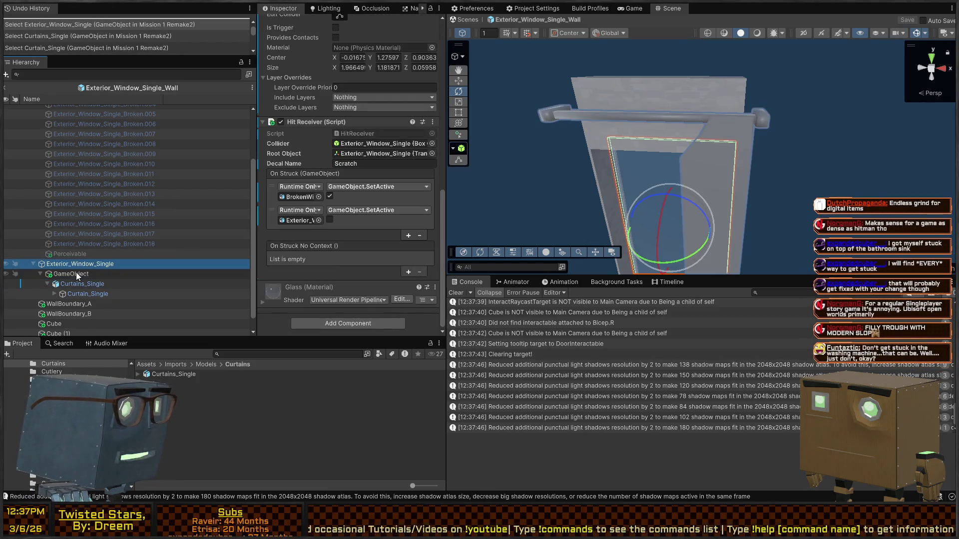
left_click(75, 274)
left_click(72, 284)
scroll(319, 212, "down", 2)
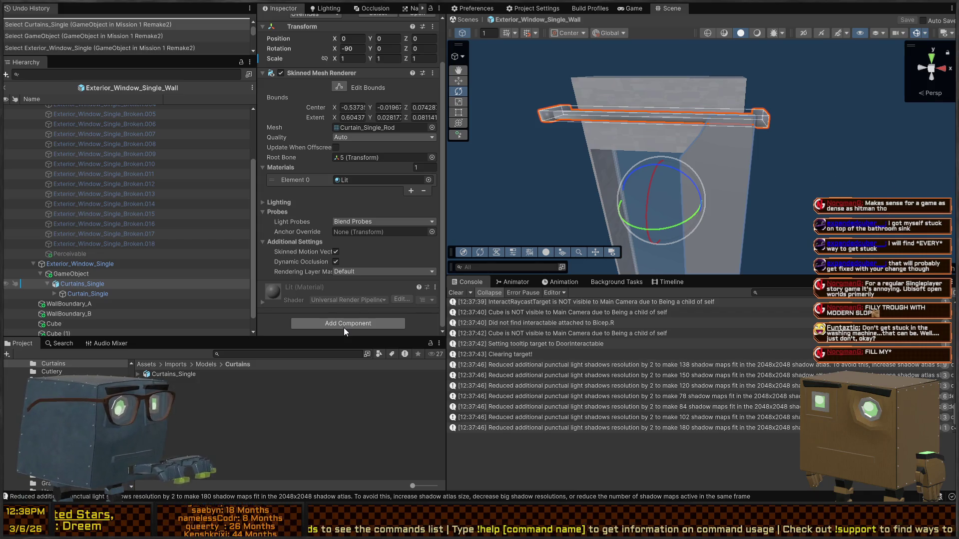
key("ctrl+y")
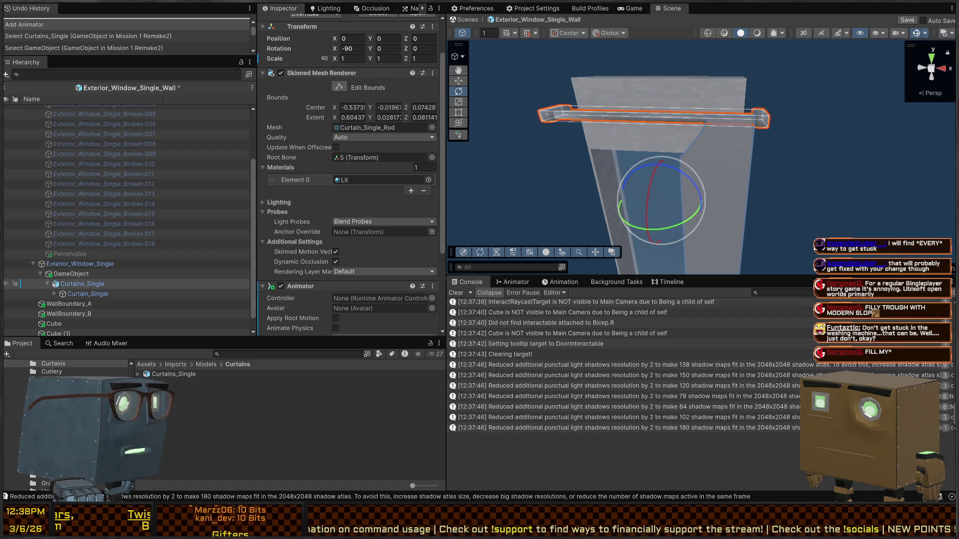
Step: Orbit around the curtain rod, click through the rod and Curtain_Single panel, and reselect Curtains_Single
left_click_drag(636, 122, 631, 118)
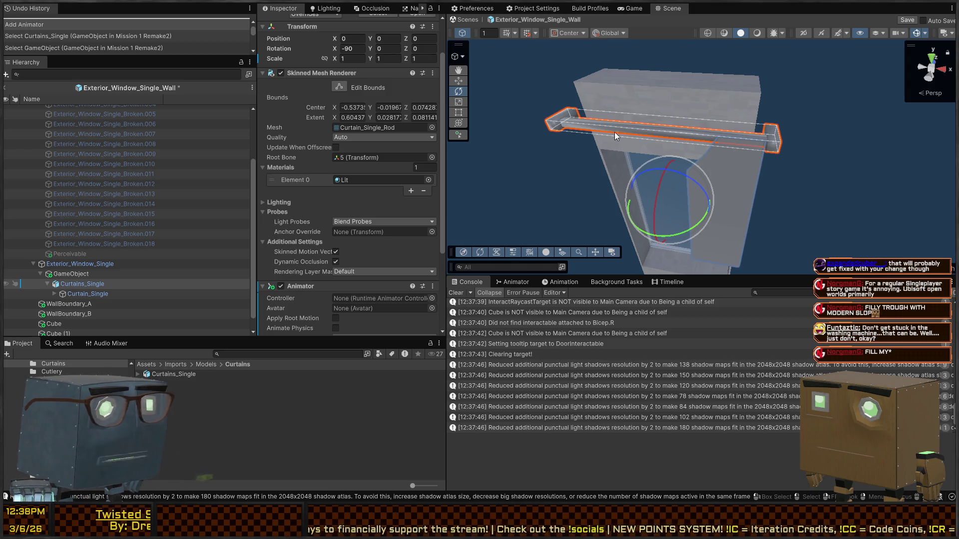
left_click_drag(700, 140, 700, 140)
left_click_drag(730, 95, 711, 200)
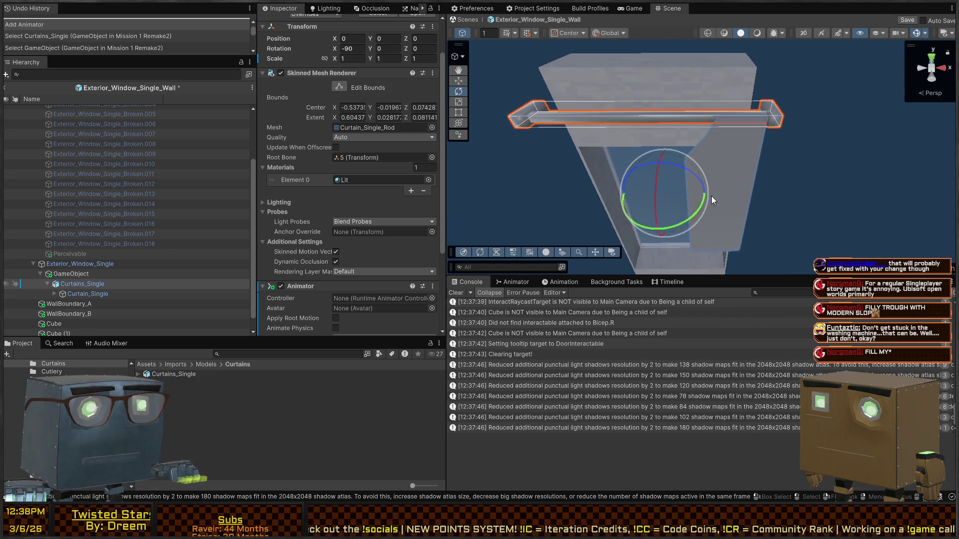
left_click(724, 180)
left_click(727, 176)
left_click(768, 183)
left_click(754, 175)
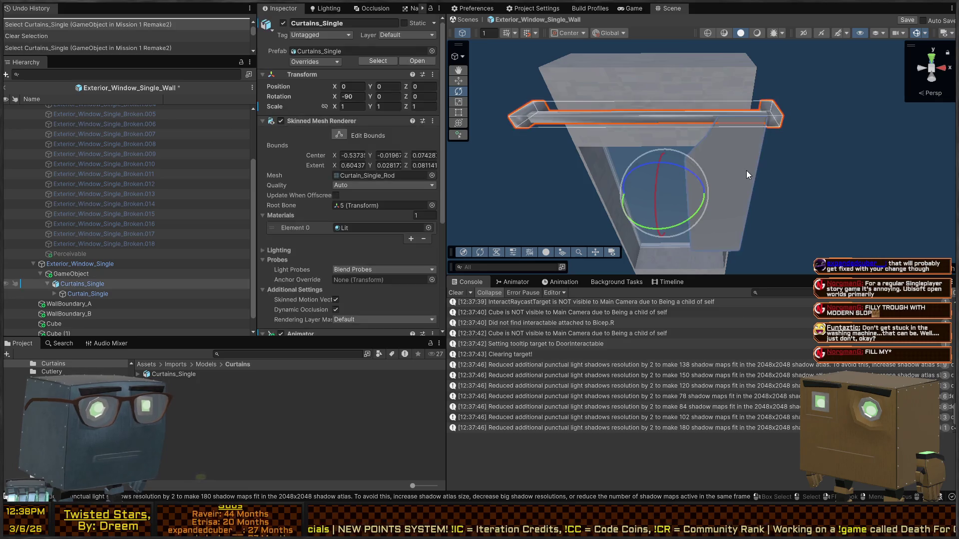
left_click(747, 171)
left_click(65, 285)
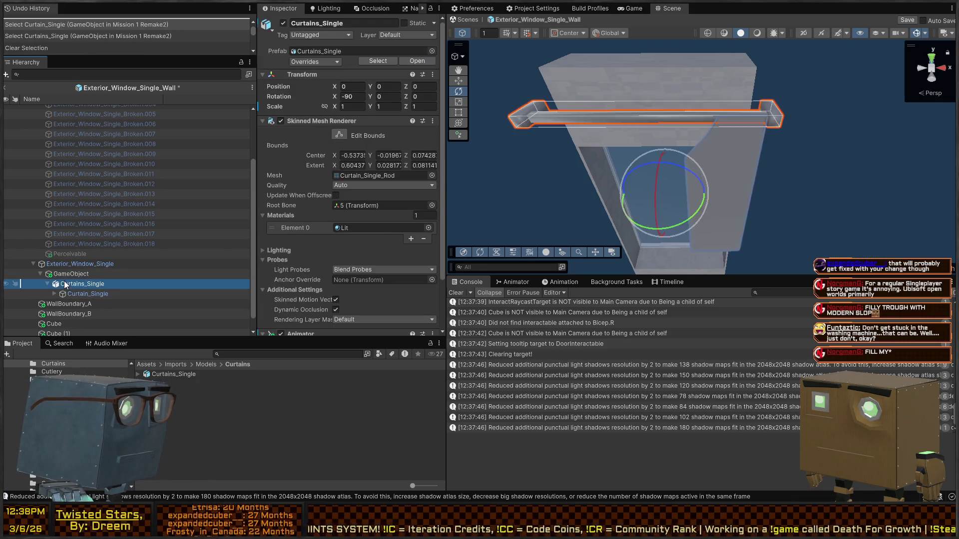
scroll(293, 204, "down", 5)
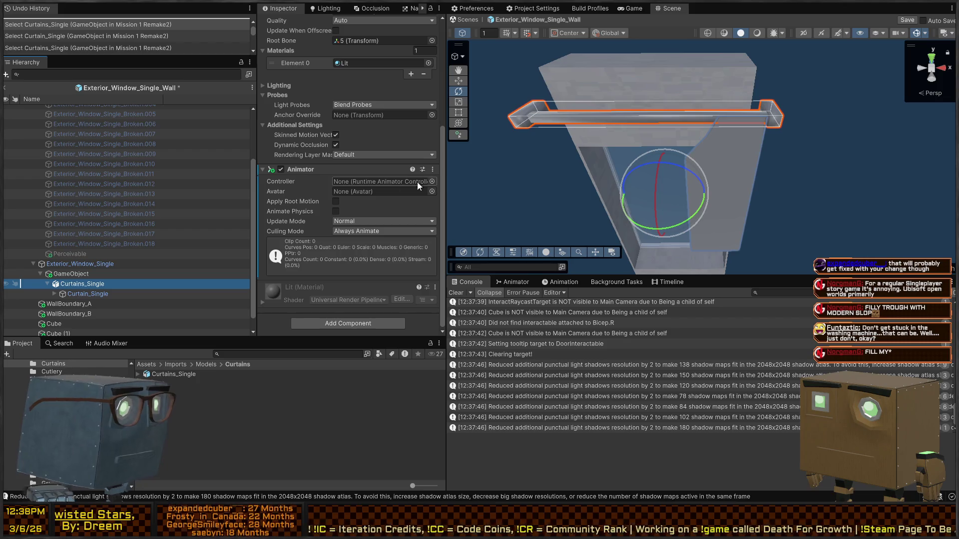
Step: Set the Curtains_Single.fbx rig's Avatar Definition to Create From This Model and apply it
left_click(185, 376)
scroll(341, 106, "up", 5)
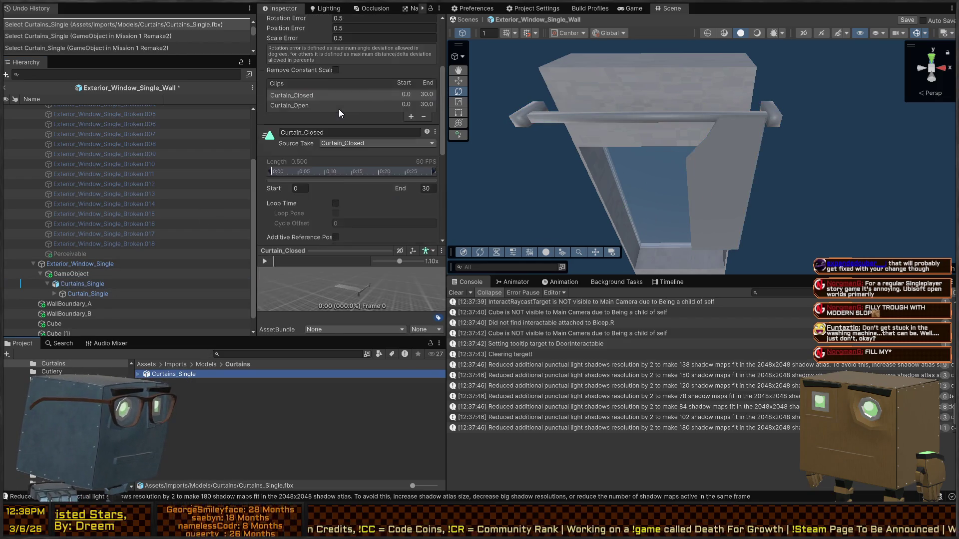
left_click(330, 52)
left_click(312, 52)
left_click(354, 51)
left_click(327, 52)
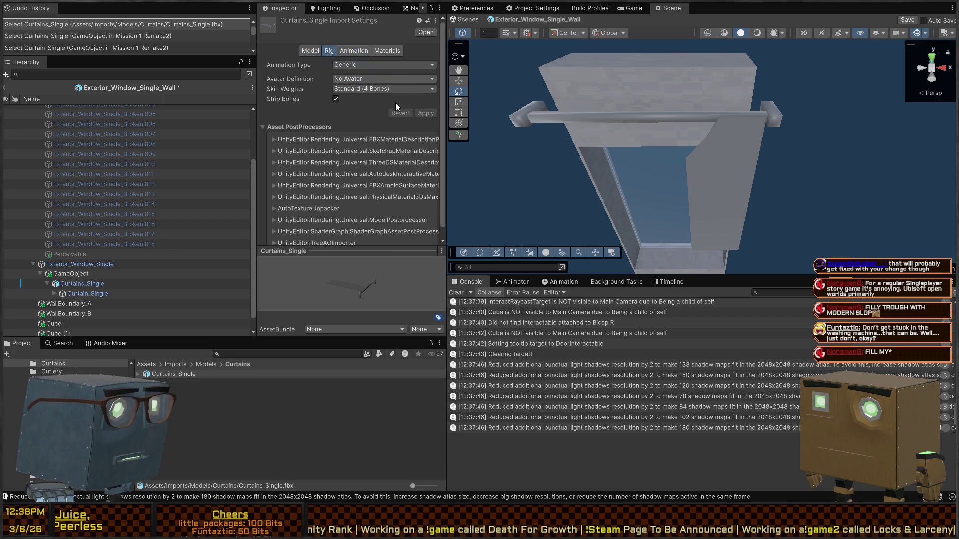
left_click(360, 79)
left_click(367, 98)
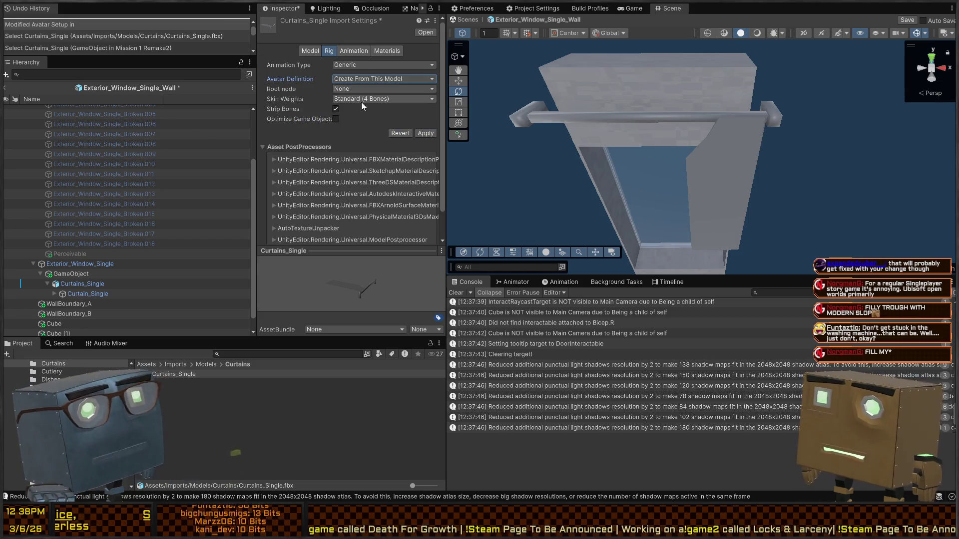
left_click(423, 132)
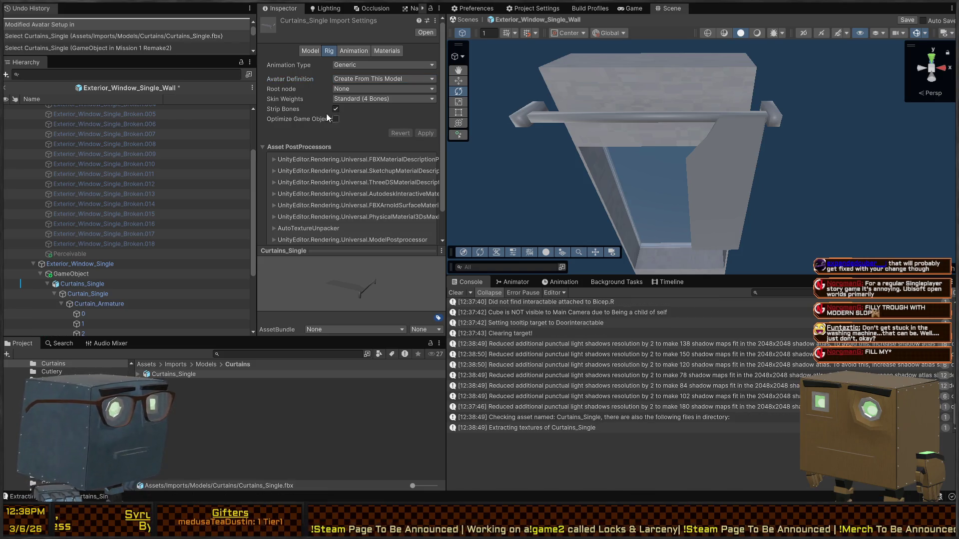
left_click(203, 430)
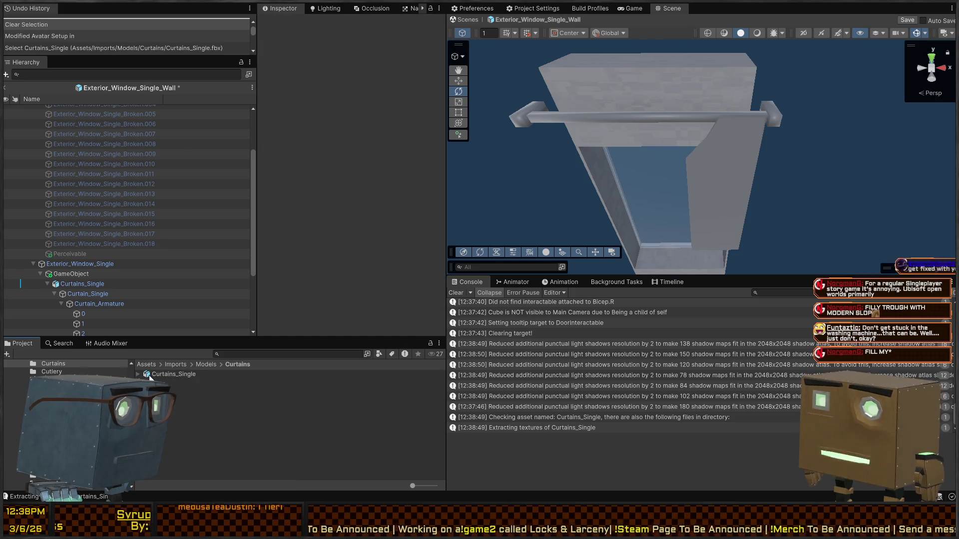
left_click(149, 374)
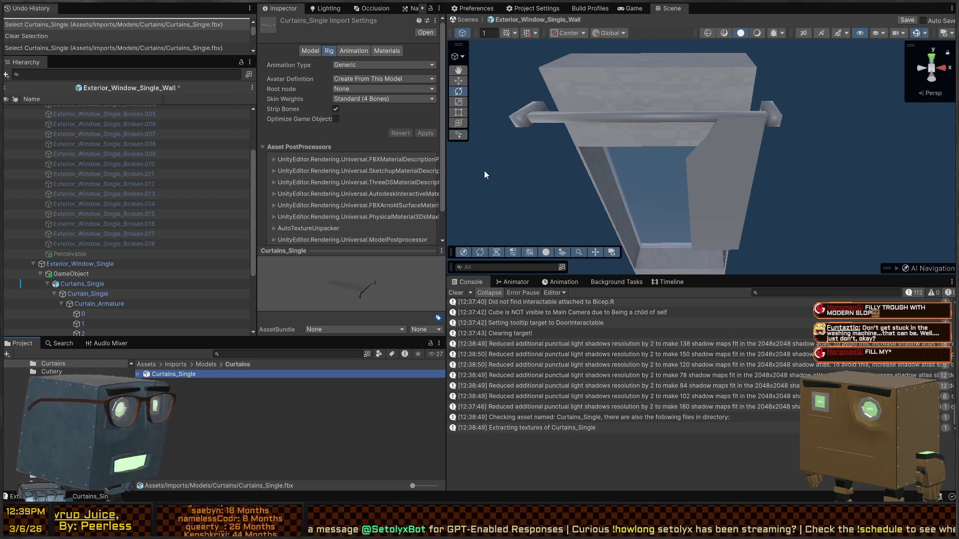
Step: Name the new avatar mask Curtains_Single and use Curtains_SingleAvatar as its skeleton source
type("Curtain")
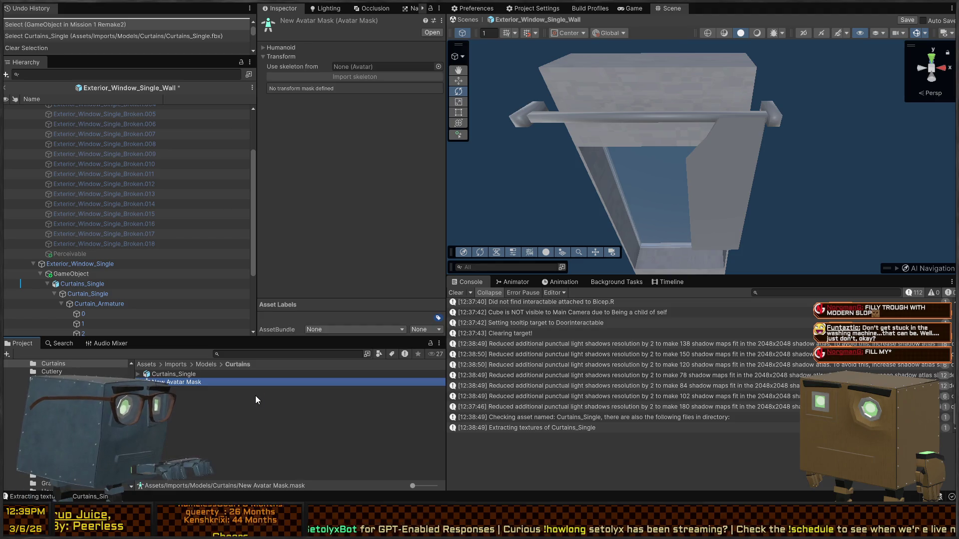
type("s_Single")
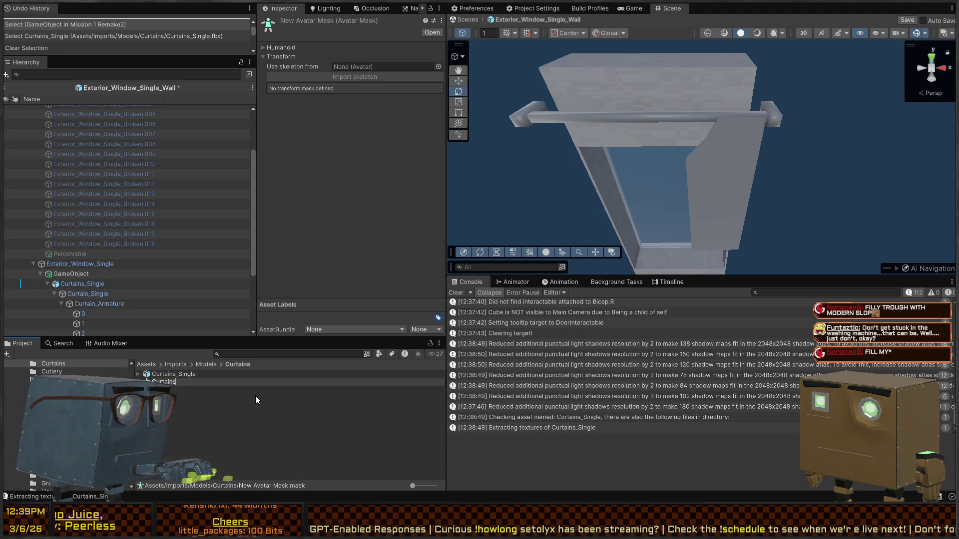
key("Return")
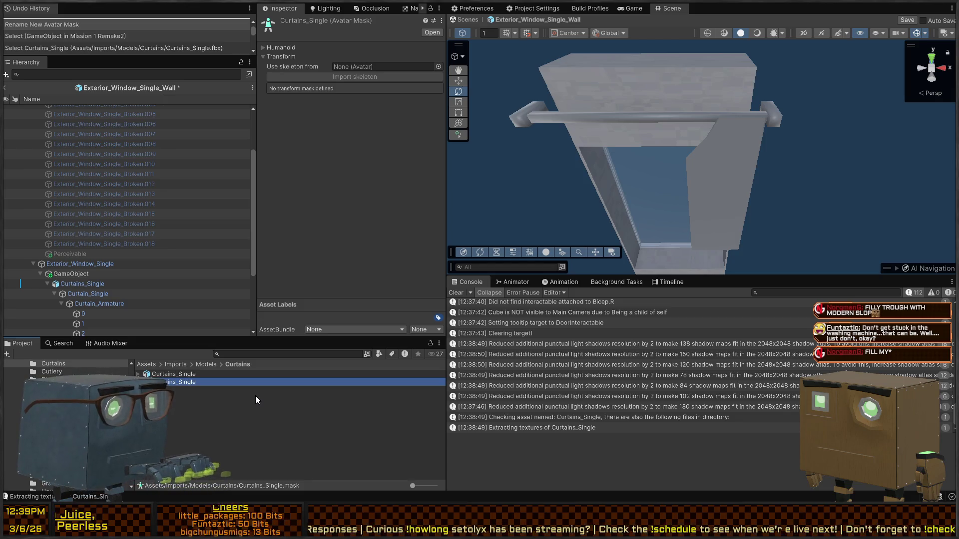
left_click(353, 70)
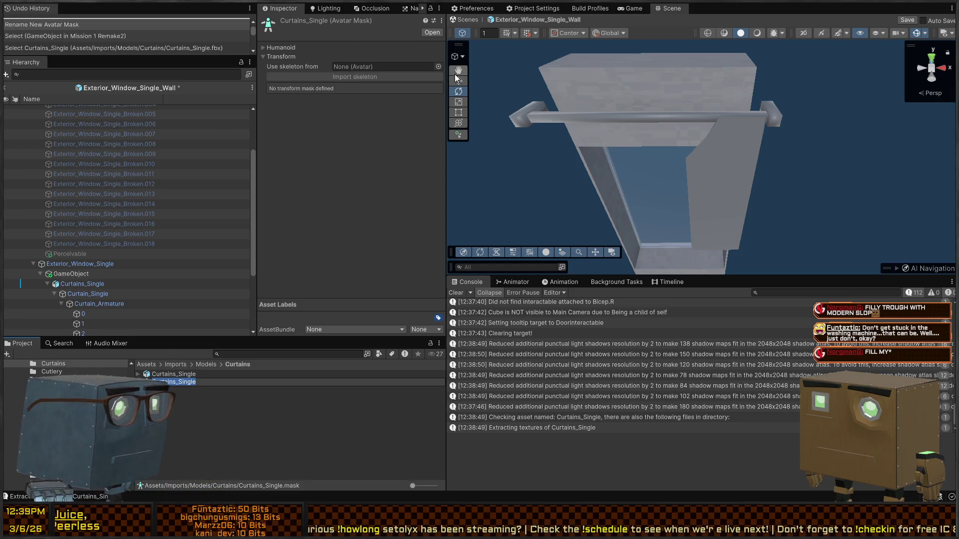
mouse_move(173, 383)
left_mouse_down()
mouse_move(178, 418)
mouse_move(402, 70)
left_mouse_up()
Step: Import the skeleton, include every bone except Root, and save the mask
left_click(352, 77)
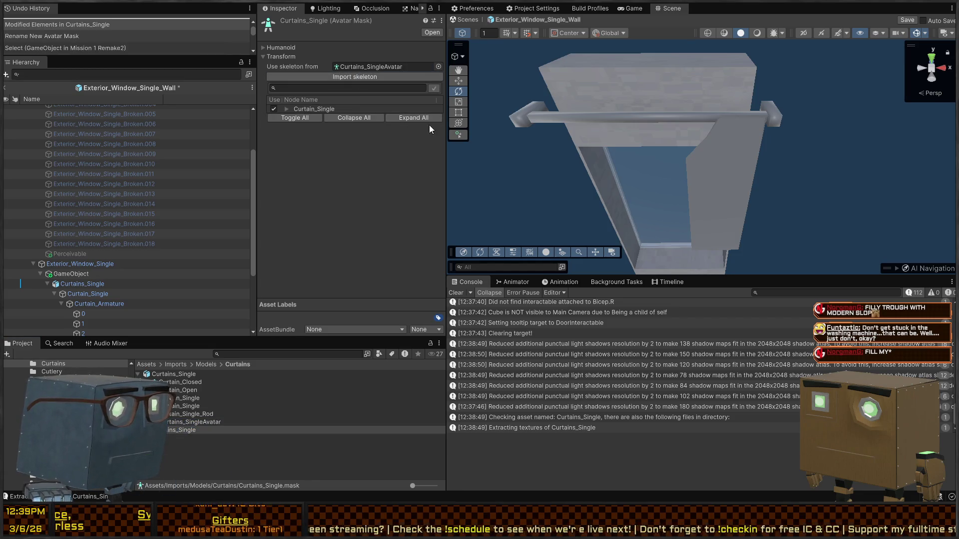
left_click(417, 118)
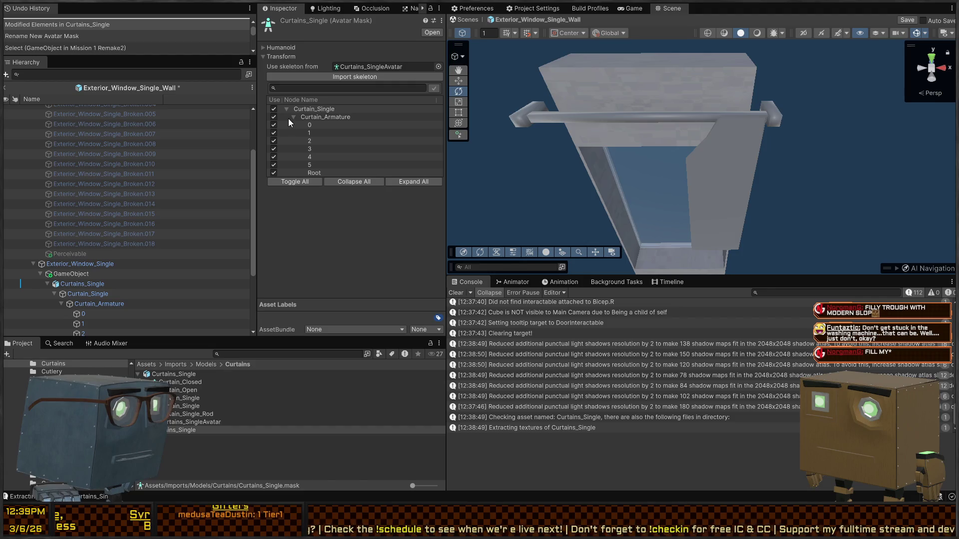
left_click(273, 173)
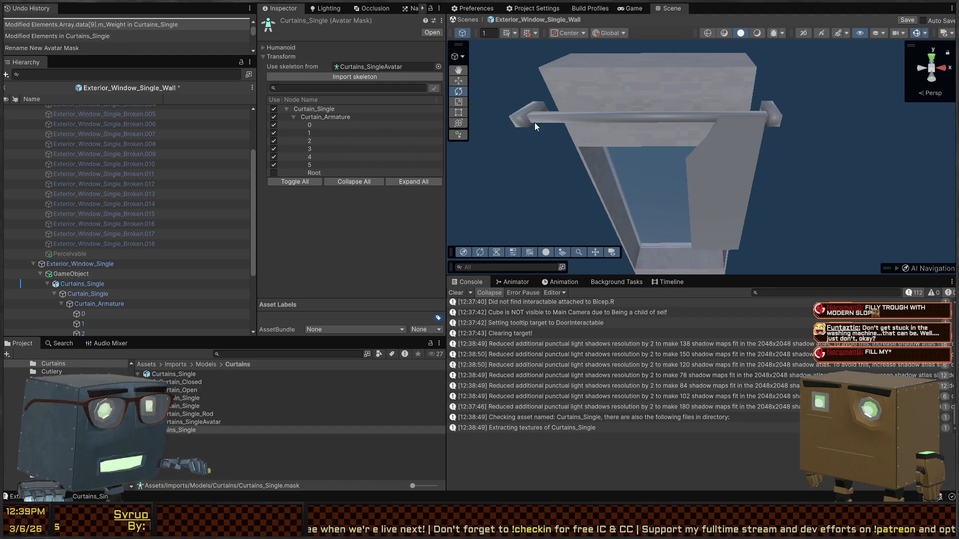
key("ctrl+s")
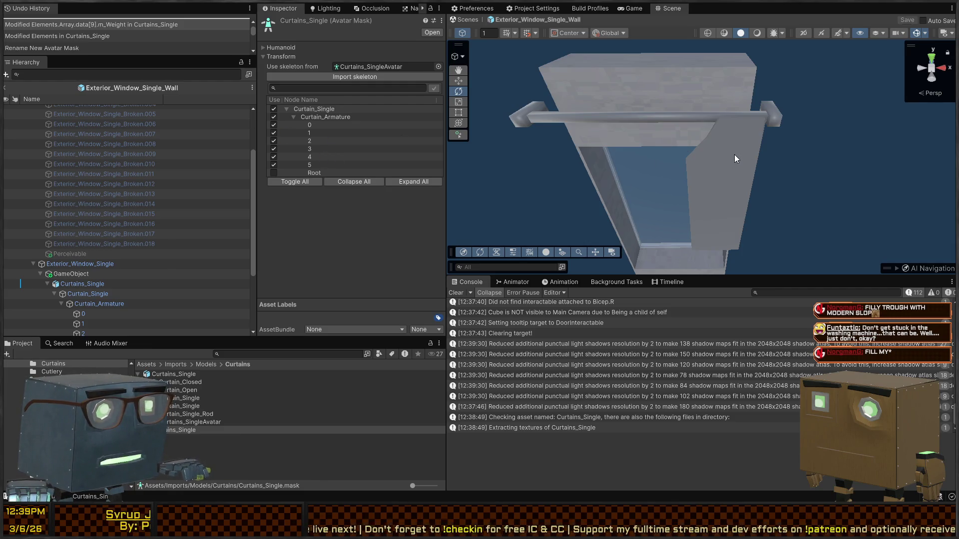
left_click(735, 156)
left_click(755, 152)
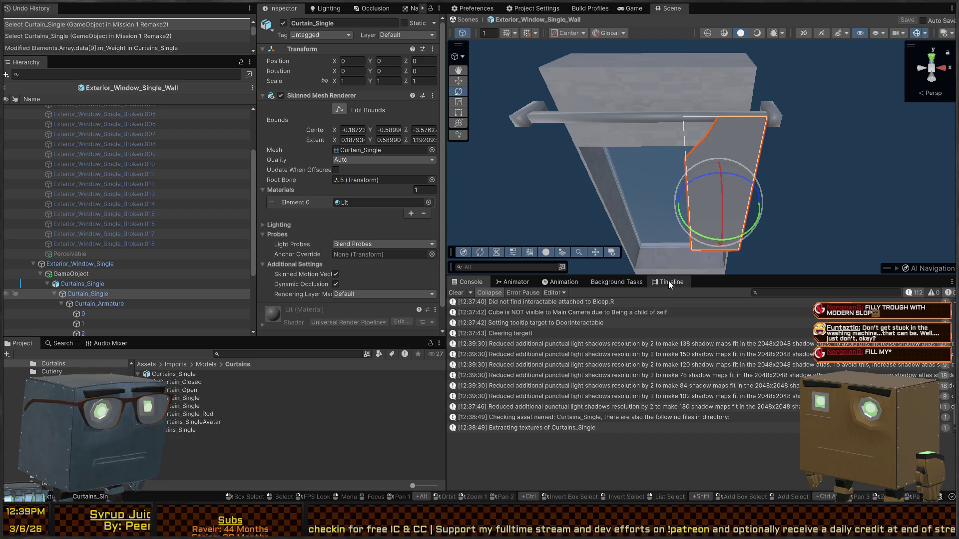
Step: Create an animator controller named Curtains_Single in the Curtains folder
left_click(519, 283)
left_click(558, 281)
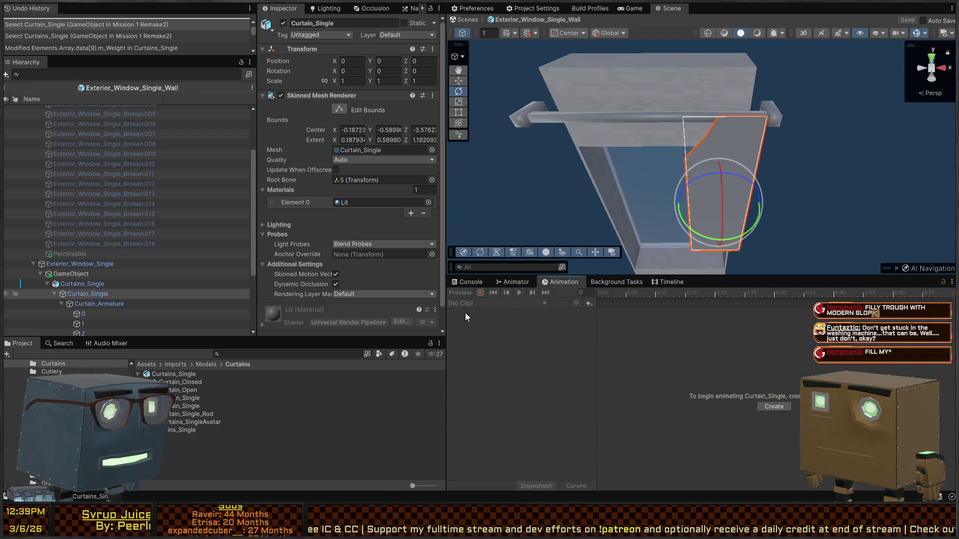
left_click(87, 283)
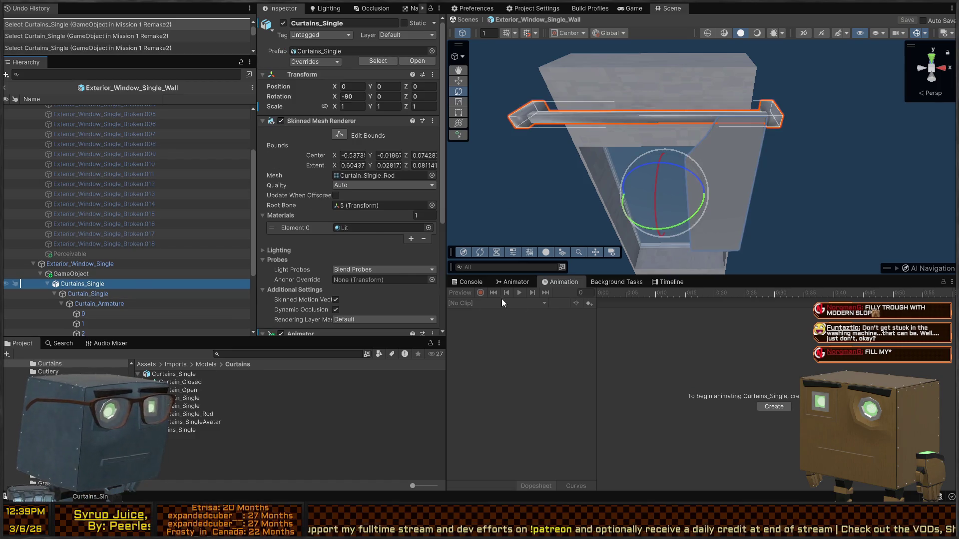
scroll(322, 162, "down", 5)
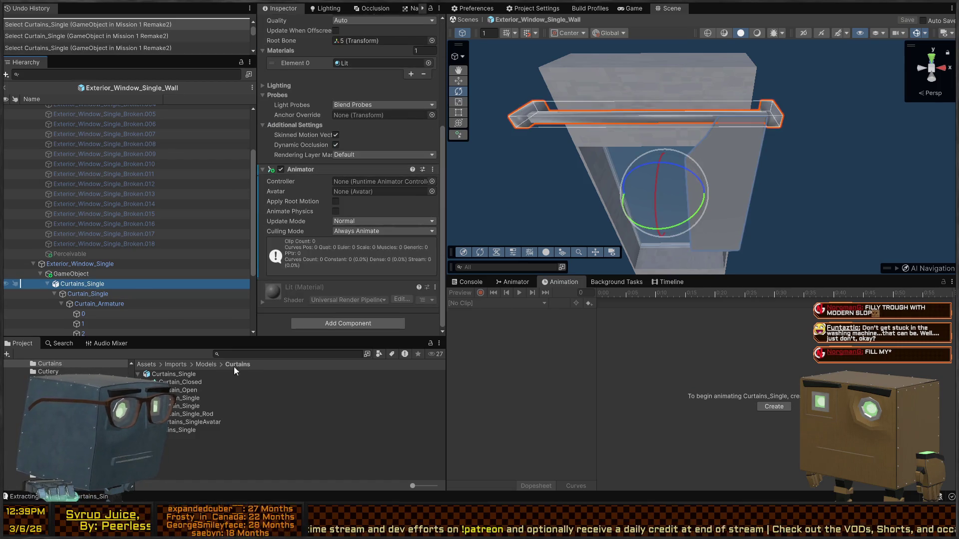
left_click(197, 463)
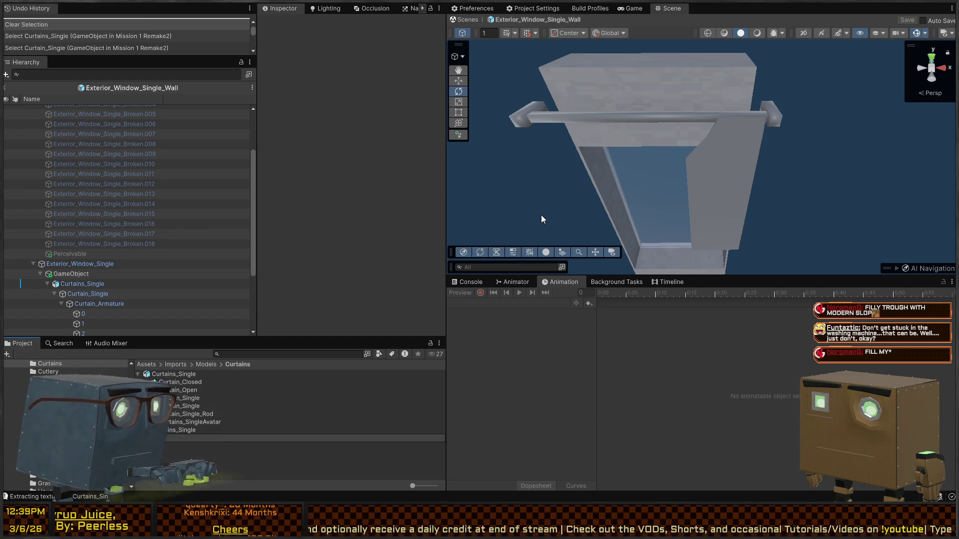
type("ains_Single")
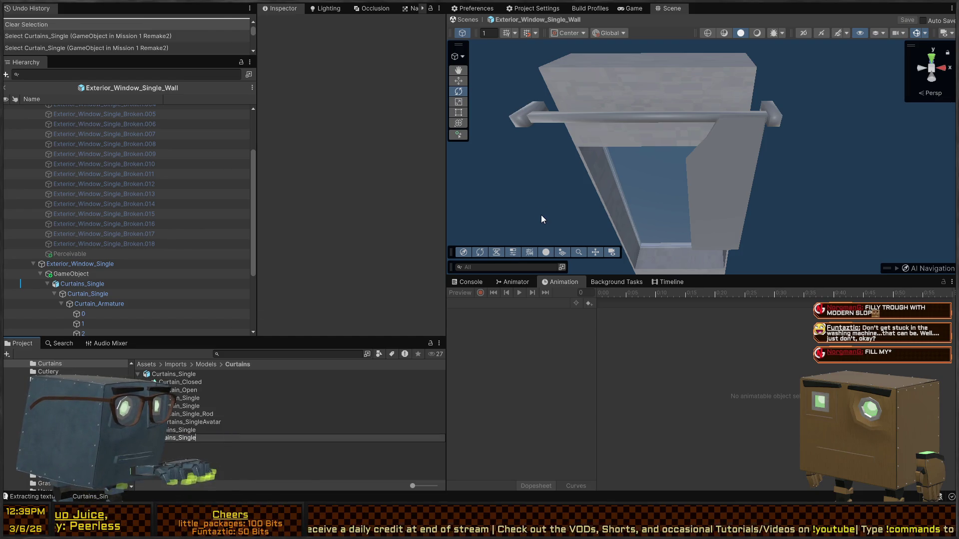
key("Return")
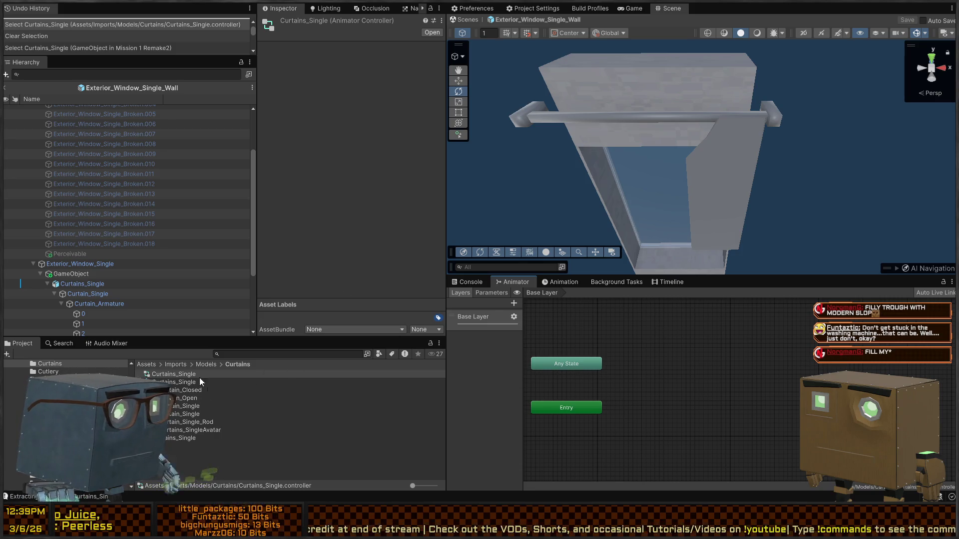
Step: Add the Curtain_Open and Curtain_Closed clips as states in the animator graph
left_click_drag(184, 398, 658, 403)
left_click_drag(170, 391, 693, 347)
left_click(715, 418)
left_click(764, 419)
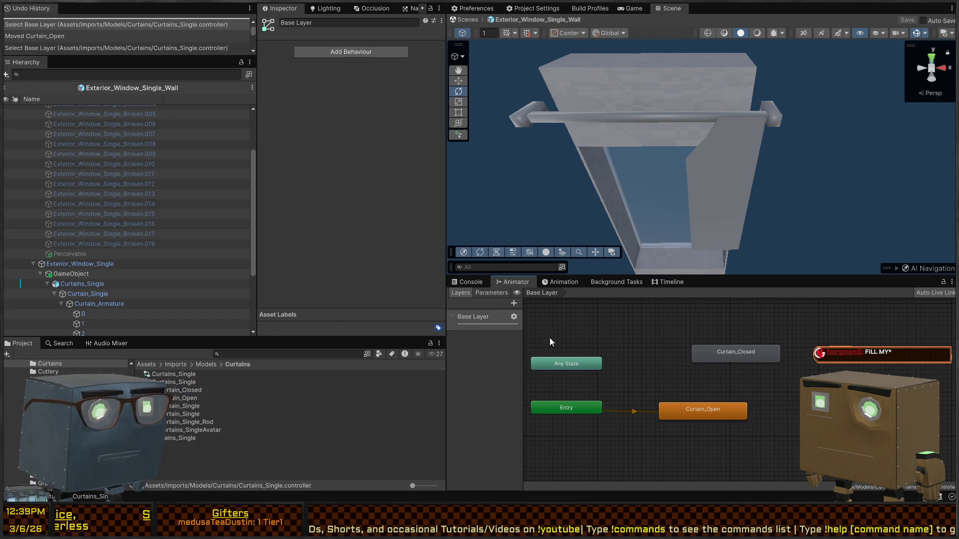
left_click(719, 408)
left_click(759, 415)
Step: Link Curtain_Open and Curtain_Closed with transitions in both directions
right_click(719, 410)
left_click(756, 415)
left_click(754, 360)
left_click(756, 359)
left_click(673, 410)
Step: Add a Bool parameter named Open to the controller
left_click(492, 292)
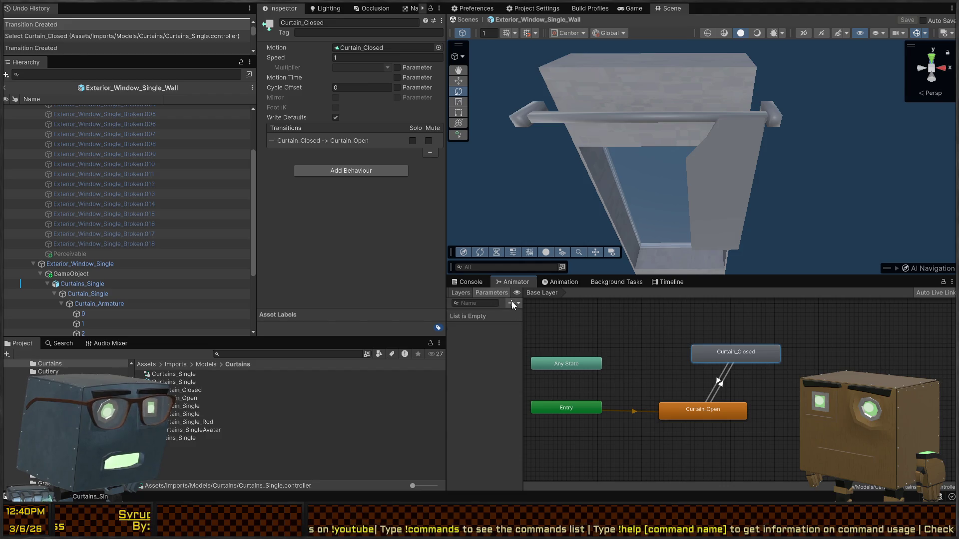
left_click(511, 303)
left_click(484, 331)
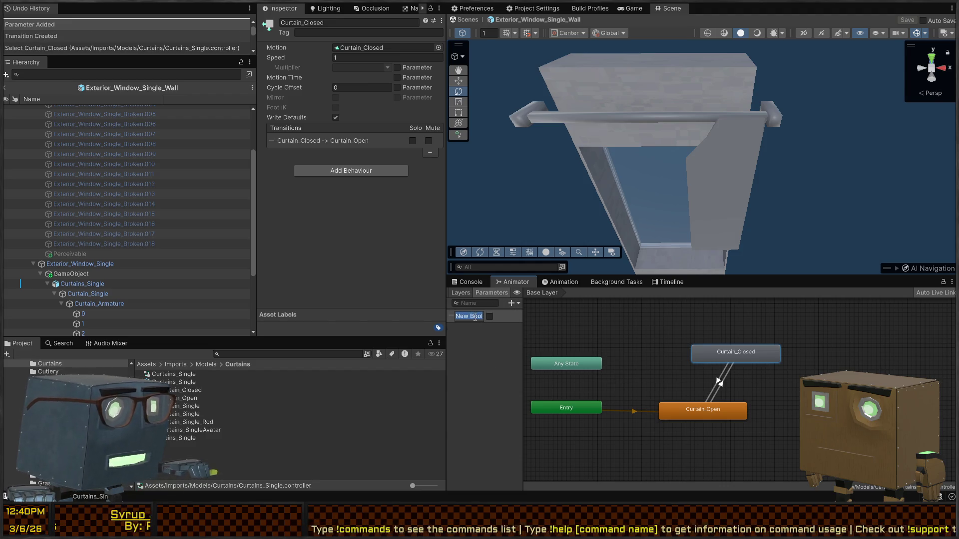
type("Open")
key("Return")
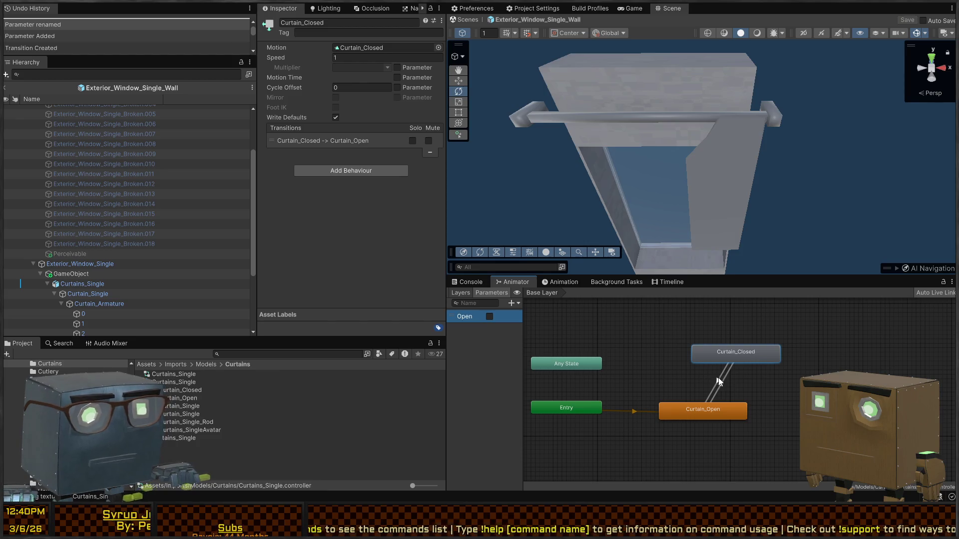
Step: Give the Curtain_Open to Curtain_Closed transition an Open condition with exit time off
left_click(719, 383)
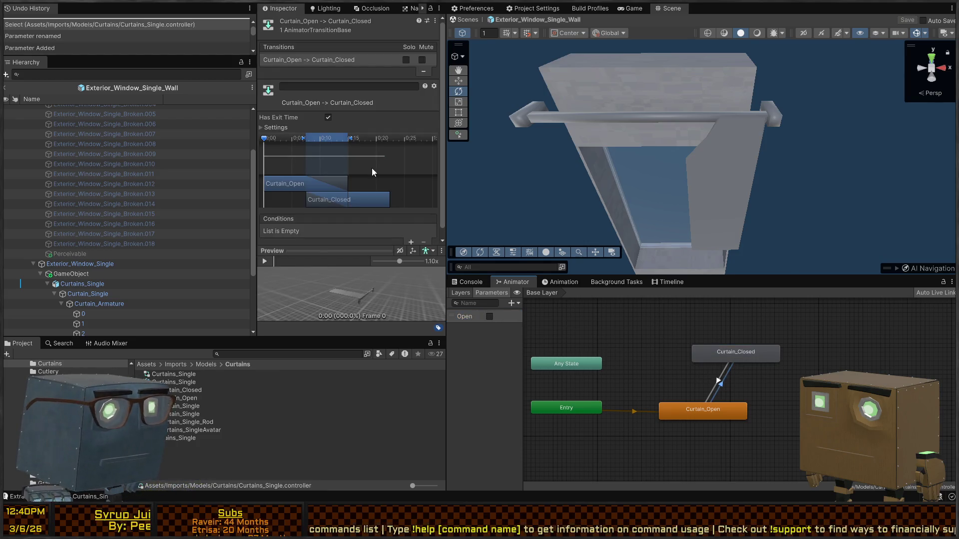
left_click(331, 199)
left_click(328, 117)
scroll(412, 88, "down", 2)
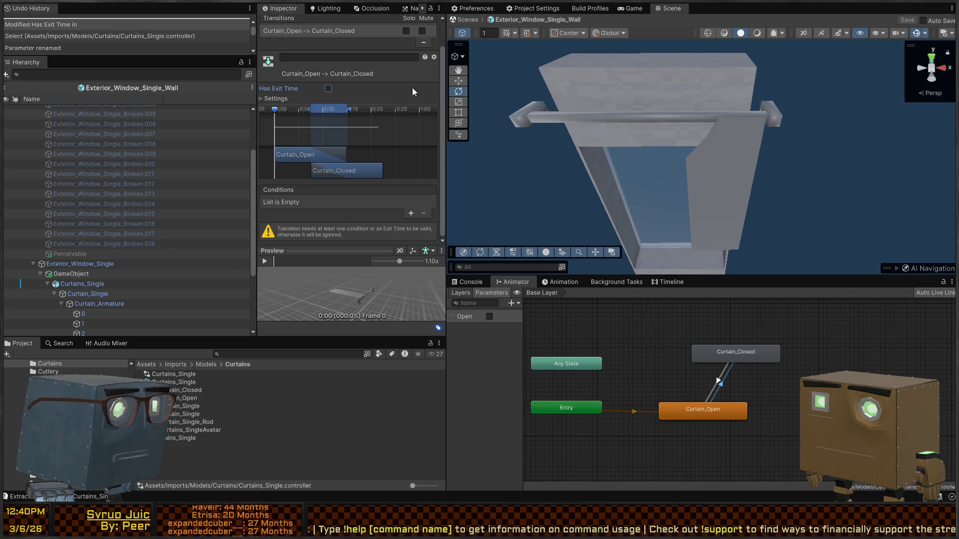
left_click(409, 213)
left_click(376, 223)
left_click(377, 239)
Step: Turn off exit time on the Curtain_Closed to Curtain_Open transition and start Play mode
left_click(718, 381)
left_click(718, 380)
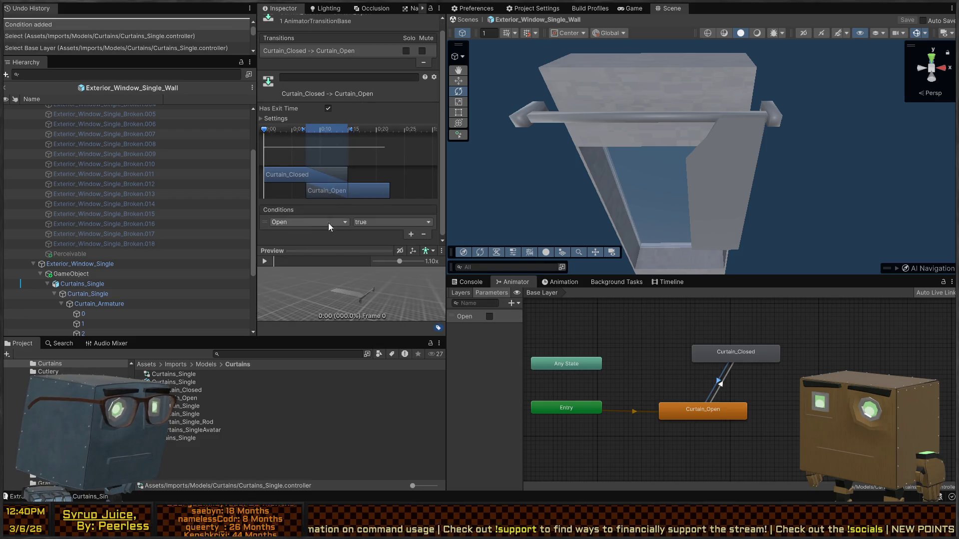
left_click(328, 108)
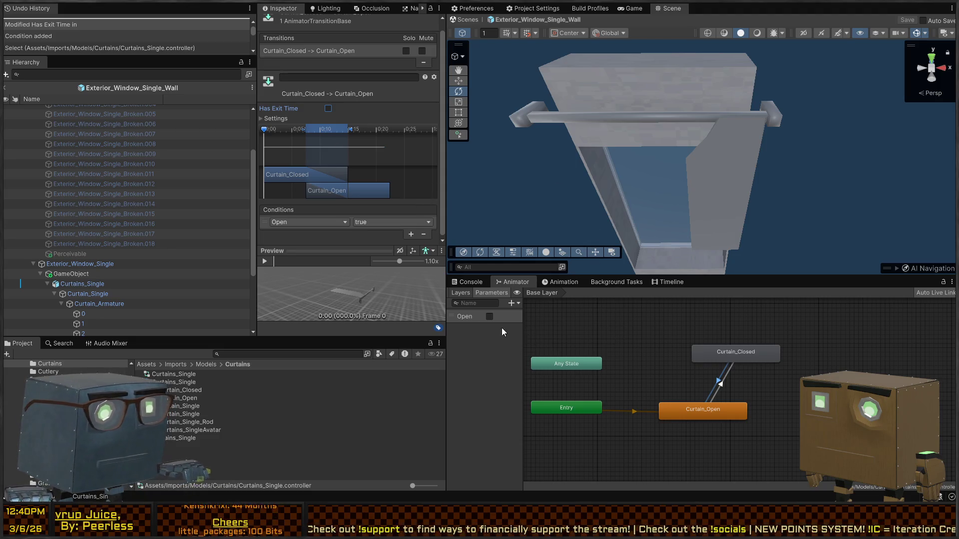
key("ctrl+p")
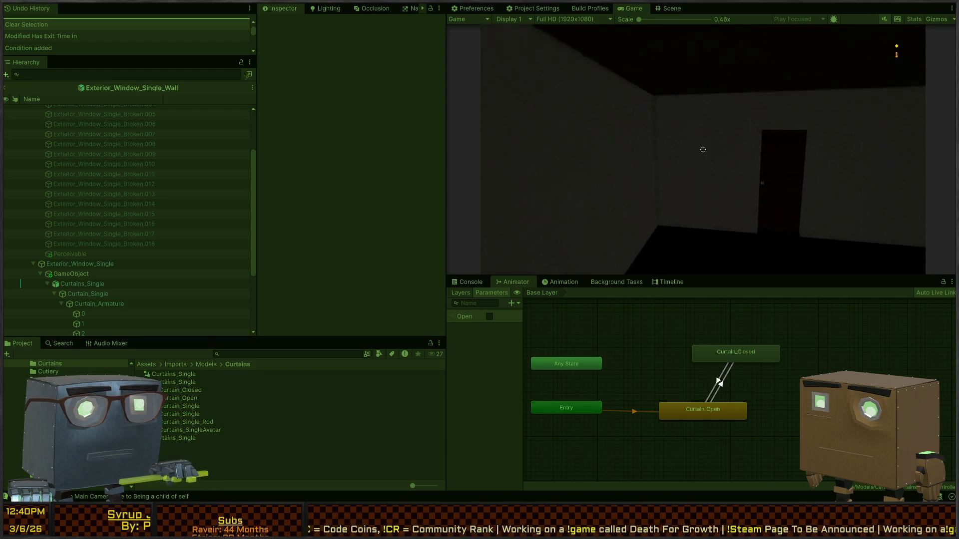
Step: Return to the Scene view and leave prefab mode, saving the window prefab
left_click(671, 8)
left_click_drag(777, 145, 625, 55)
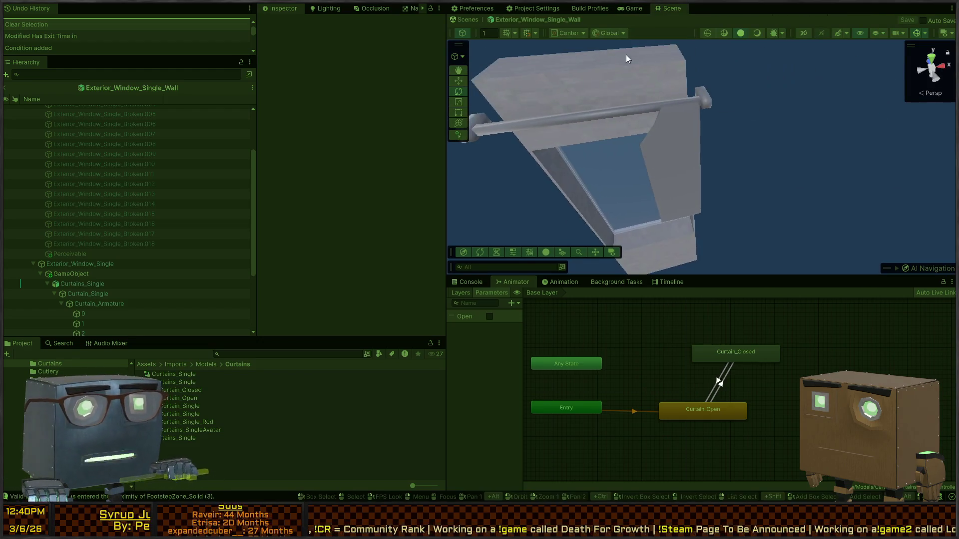
left_click(463, 20)
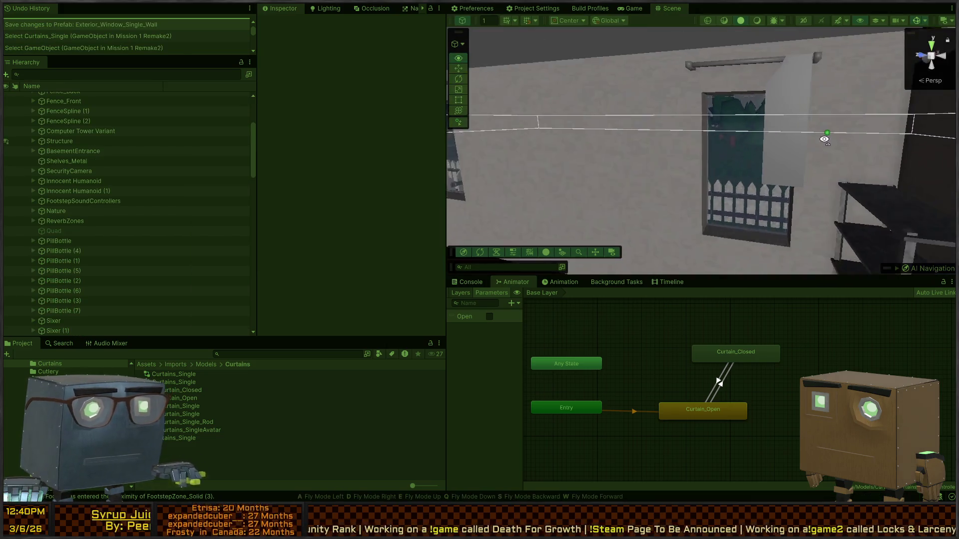
Step: Fly to the house window and select the curtain on it
mouse_move(738, 138)
left_mouse_down()
mouse_move(858, 160)
mouse_move(860, 187)
mouse_move(724, 97)
mouse_move(753, 135)
mouse_move(739, 171)
mouse_move(714, 142)
left_mouse_up()
left_click(724, 97)
left_click(755, 108)
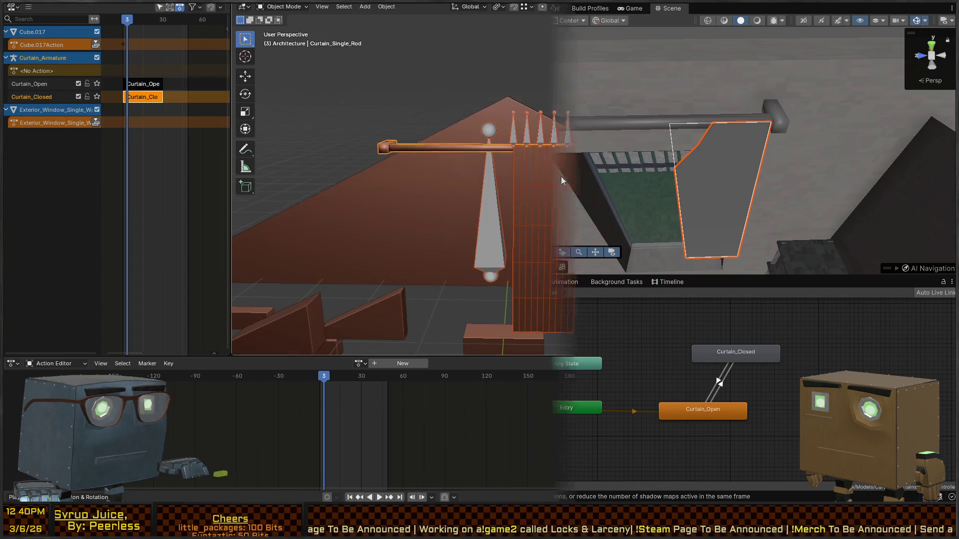
key("ctrl+Tab")
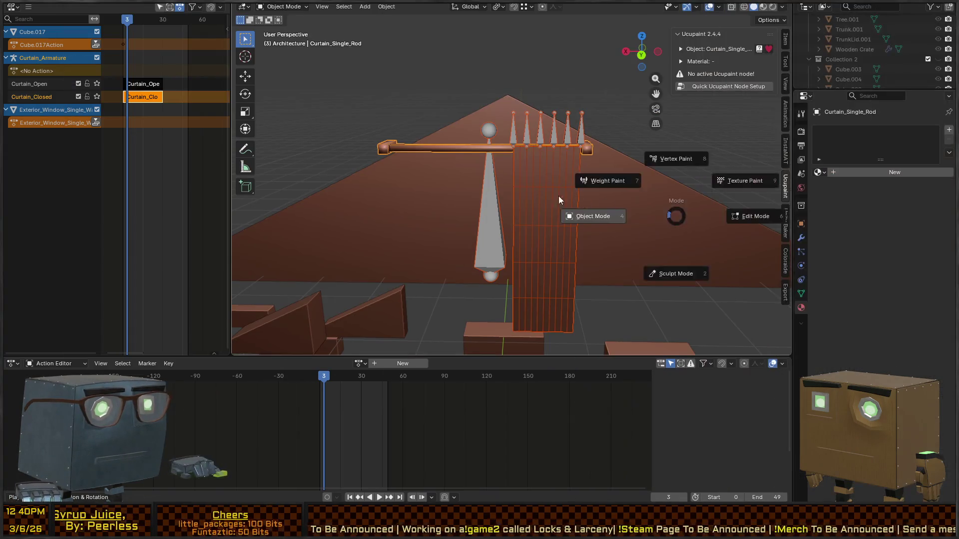
Step: Inspect the Curtain_Open and Curtain_Closed NLA strips by tweaking each one
key("Tab")
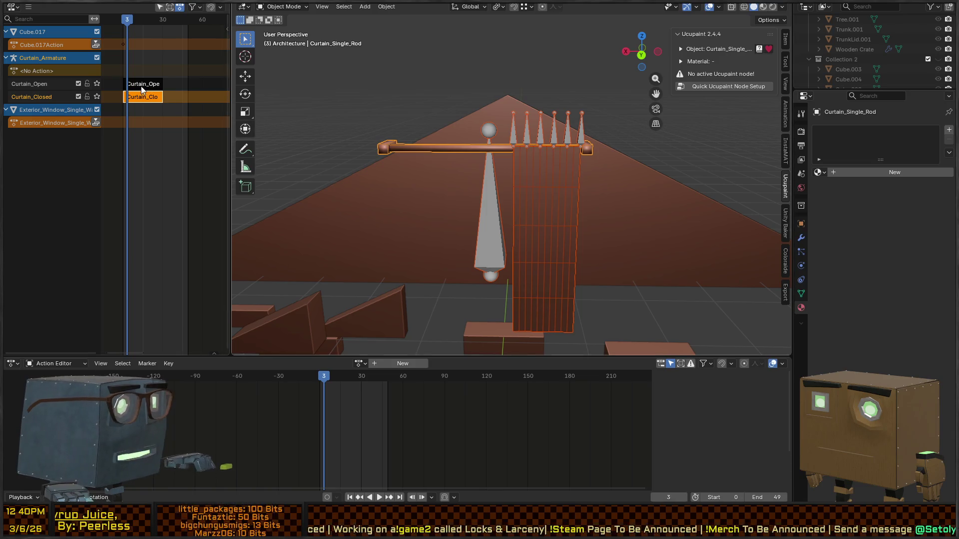
double_click(141, 86)
double_click(139, 97)
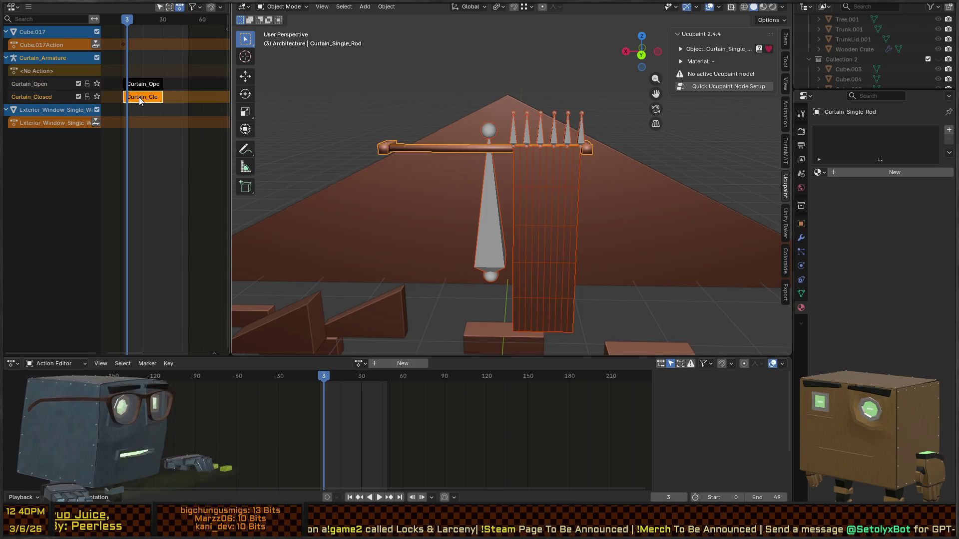
key("Tab")
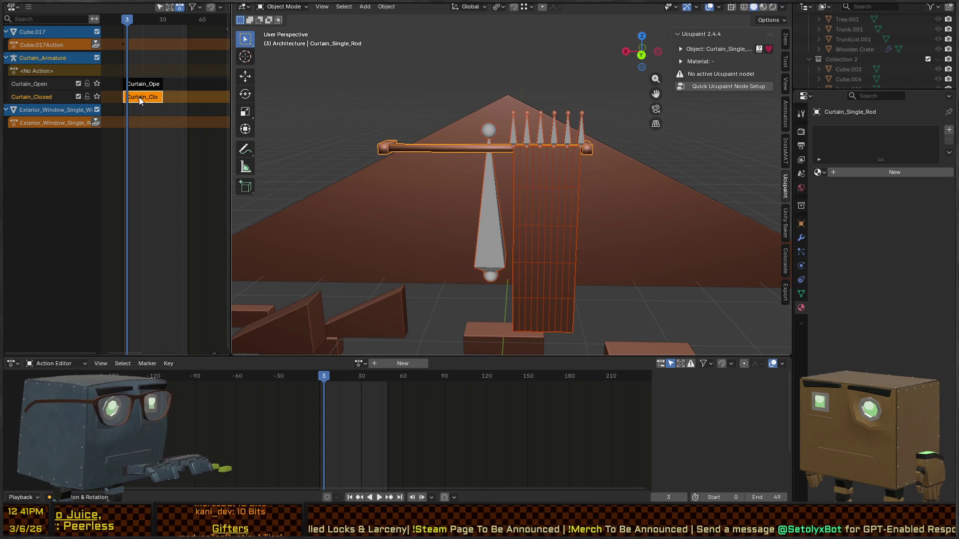
double_click(142, 97)
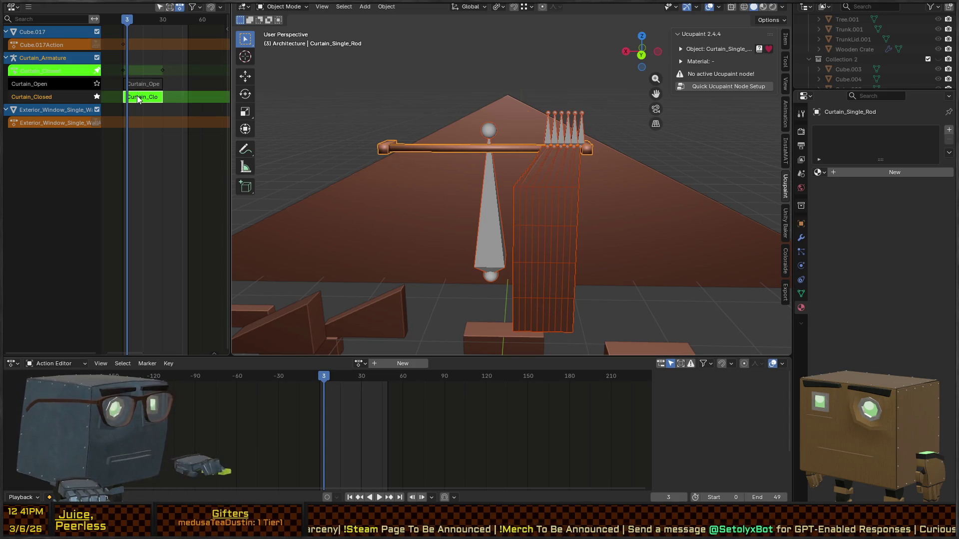
key("Tab")
Step: Cancel the Curtain_Closed strip rename and widen the NLA editor beside the viewport
key("F2")
left_click(145, 98)
key("BackSpace")
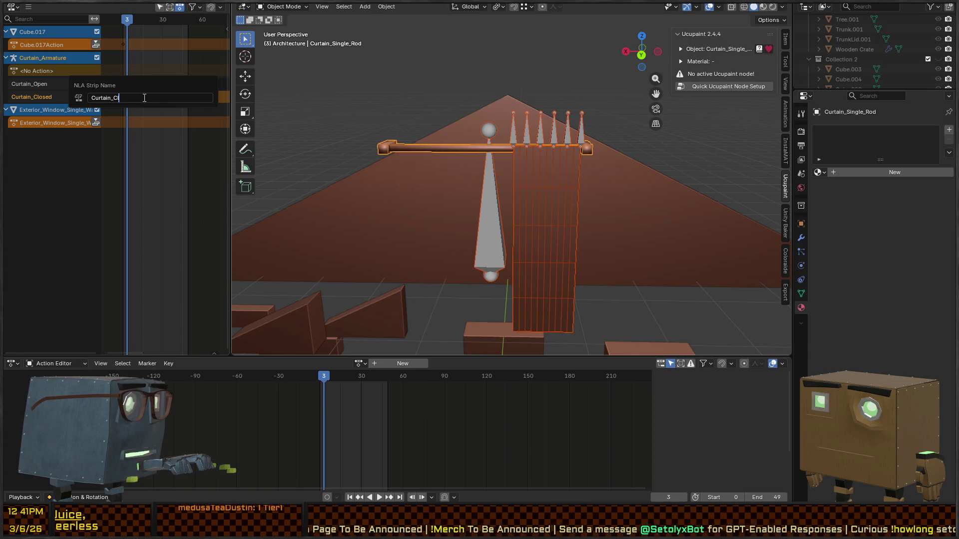
key("Escape")
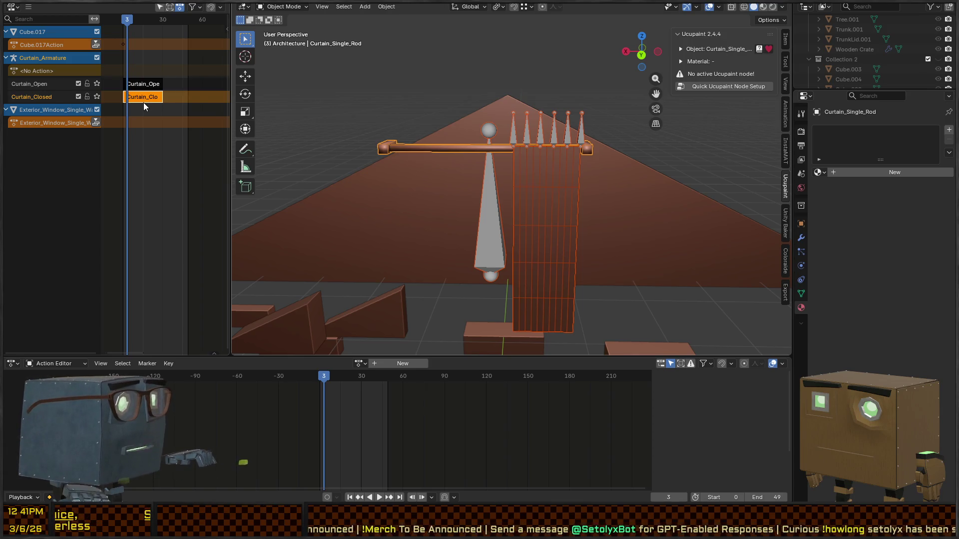
key("Tab")
key("Tab")
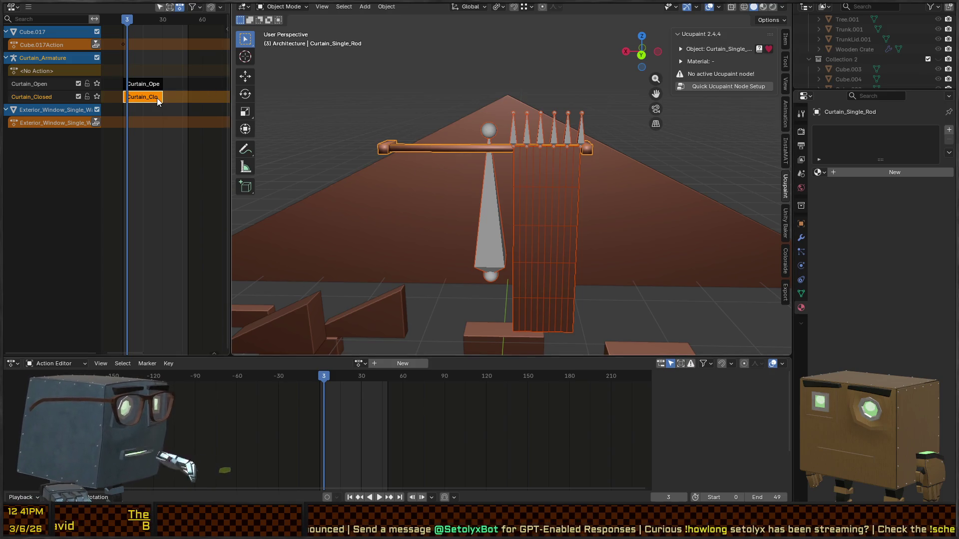
left_click_drag(228, 92, 425, 91)
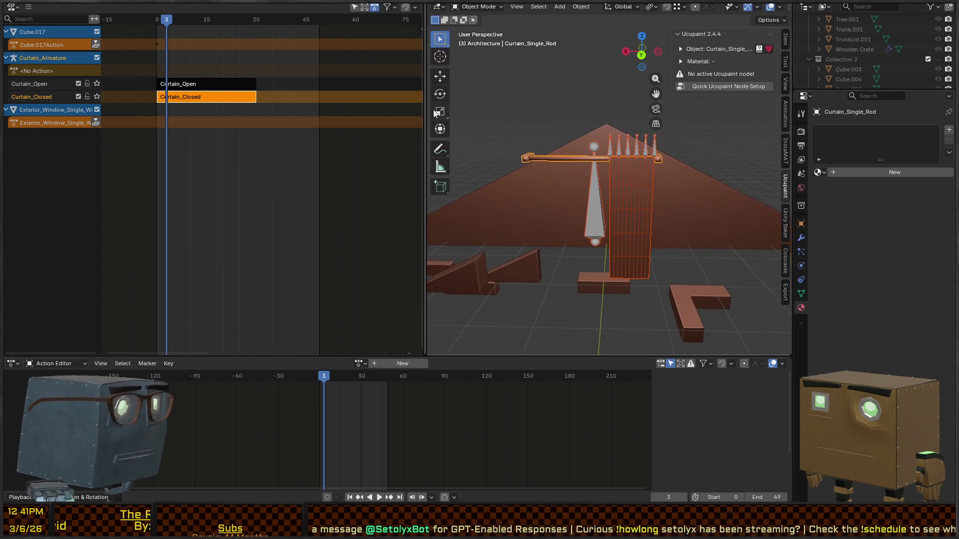
Step: Put the curtain armature in Pose Mode and paste the copied pose into Curtain_Open at frame 0
key("Tab")
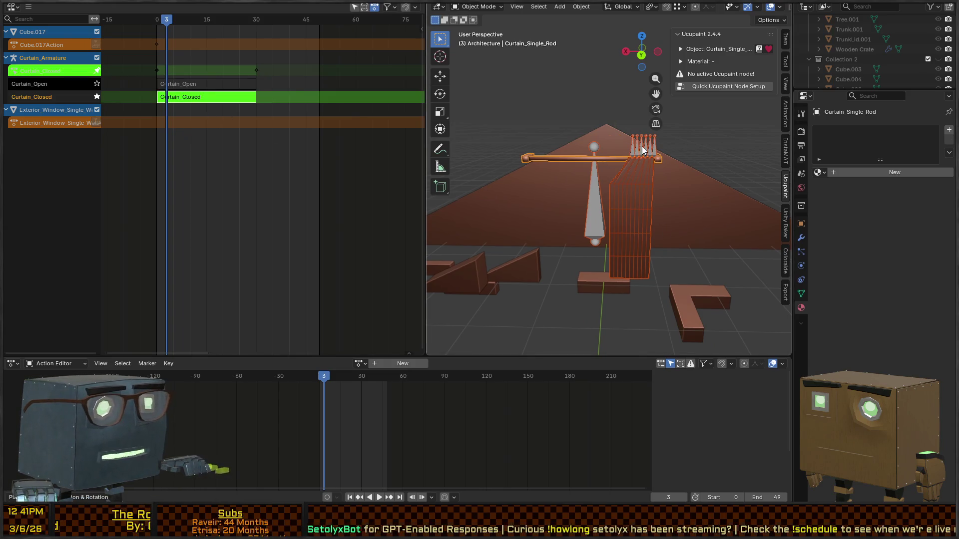
left_click(642, 148)
key("ctrl+Tab")
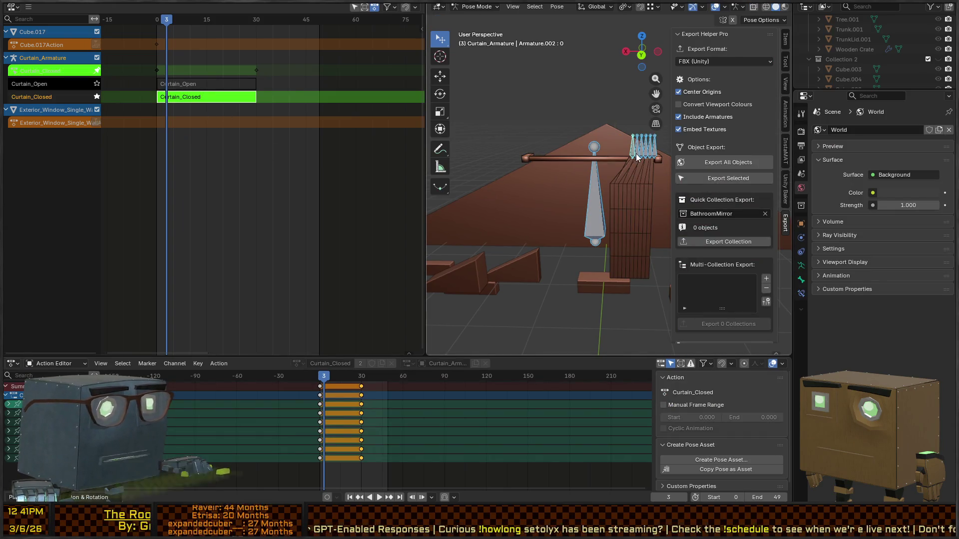
key("Tab")
left_click(199, 86)
key("Tab")
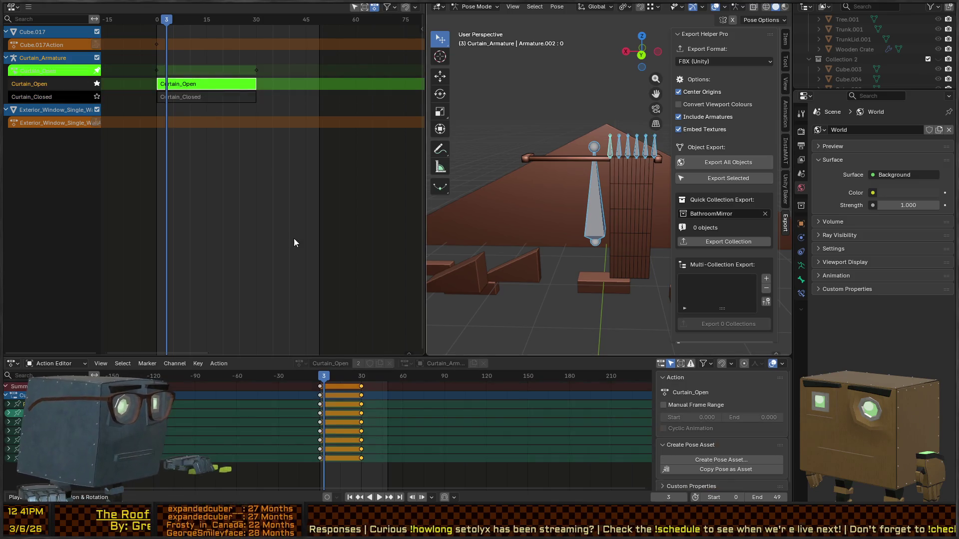
left_click(320, 379)
key("space")
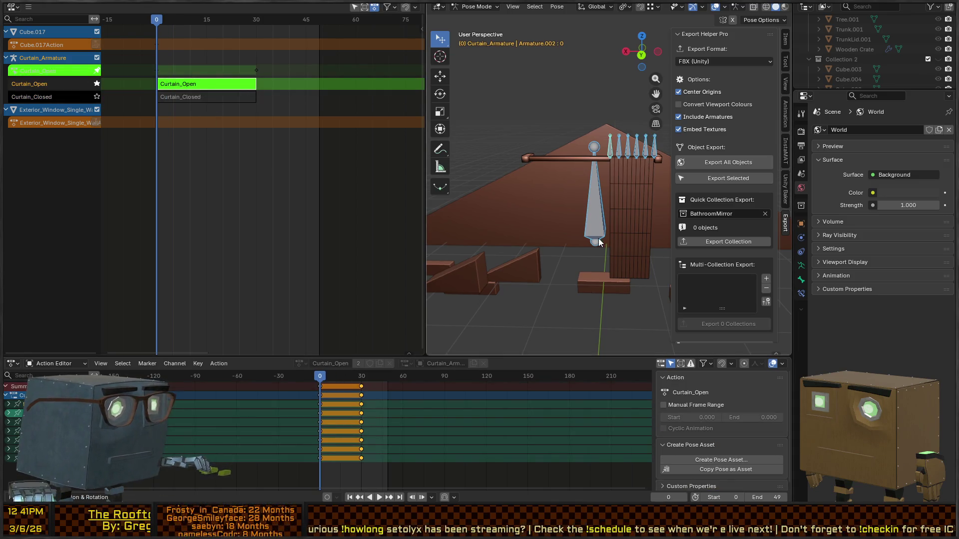
key("ctrl+v")
left_click(358, 376)
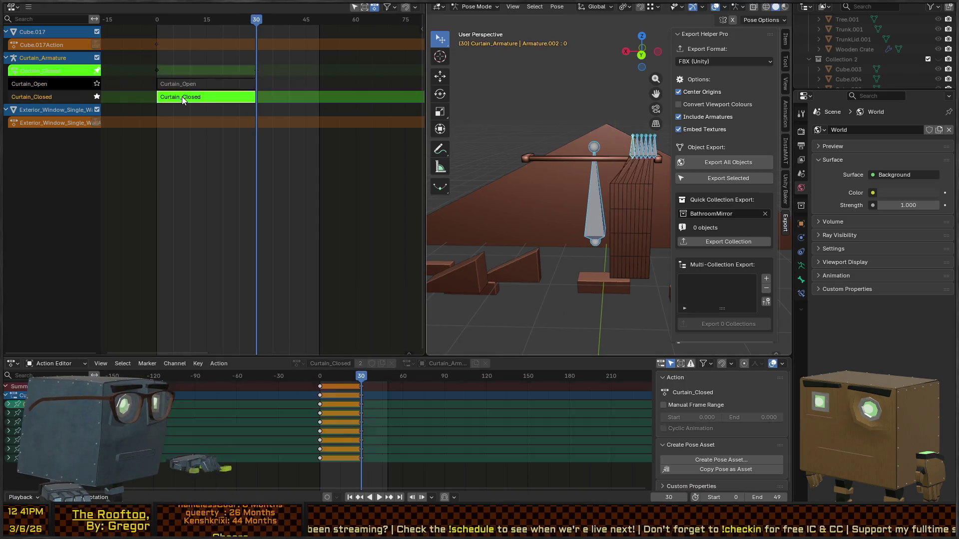
Step: Paste the pose into the Curtain_Closed action, then return to frame 0 and review Curtain_Open
left_click(182, 97)
left_click_drag(626, 157, 612, 143)
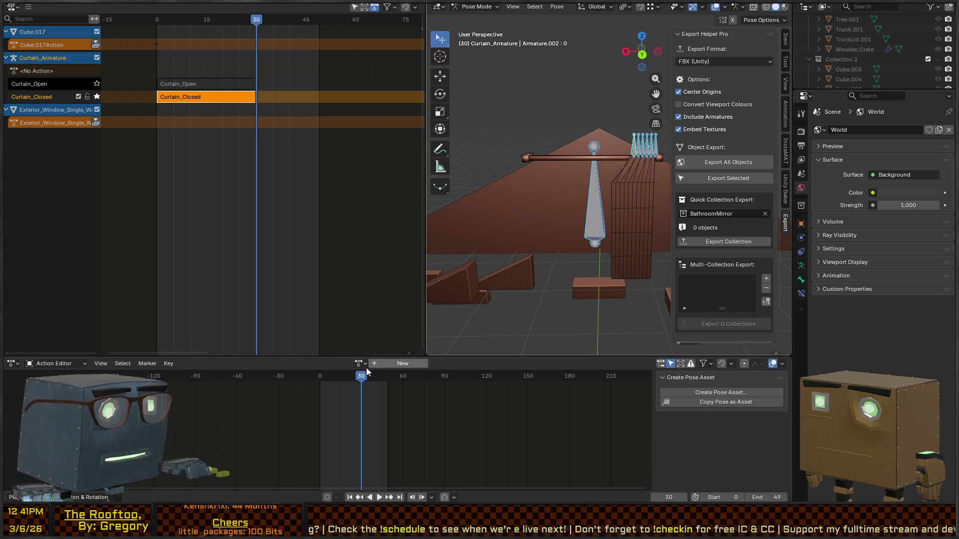
key("Tab")
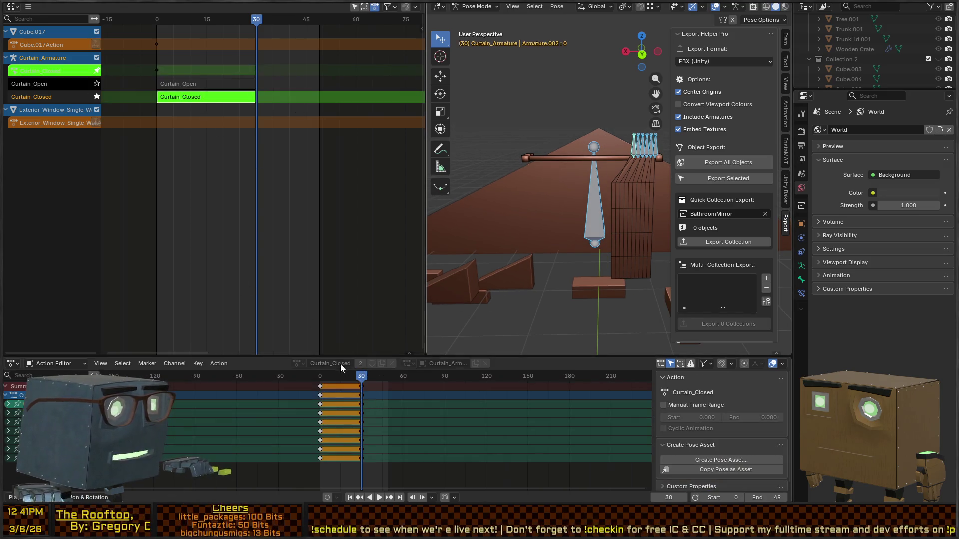
key("ctrl+v")
left_click_drag(358, 378, 320, 375)
key("Tab")
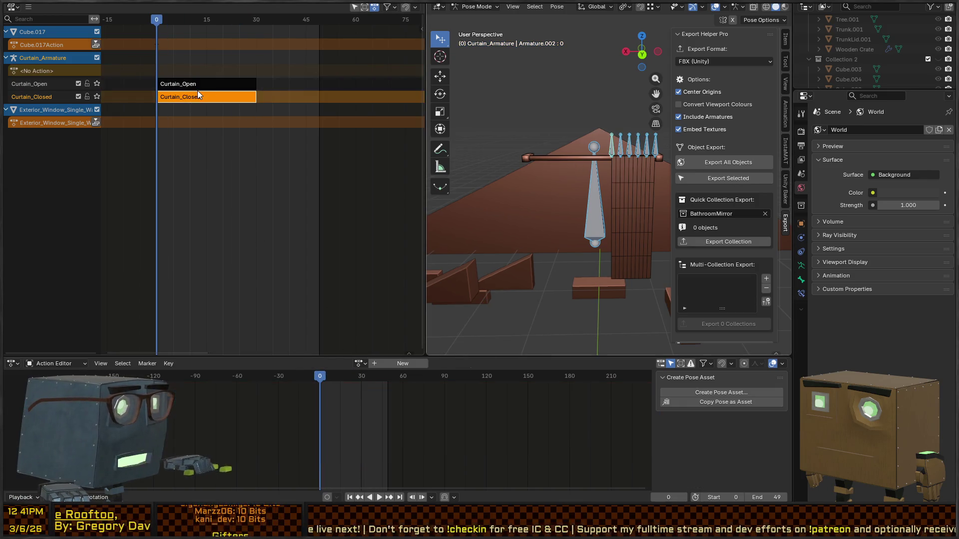
left_click(195, 85)
key("Tab")
mouse_move(323, 380)
left_mouse_down()
mouse_move(353, 385)
mouse_move(318, 383)
left_mouse_up()
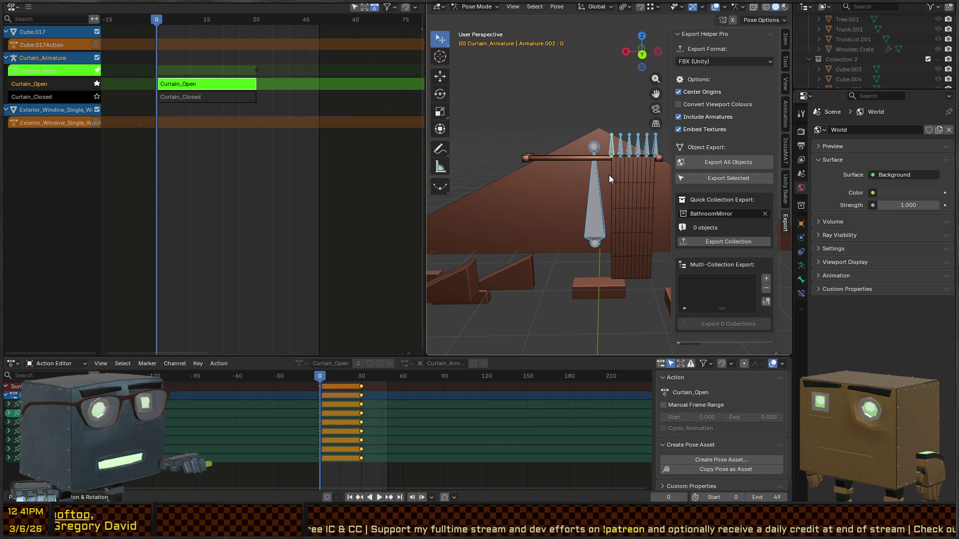
Step: Review Curtain_Closed, then paste the pose into Curtain_Open and move to frame 30
key("Tab")
left_click(196, 97)
key("Tab")
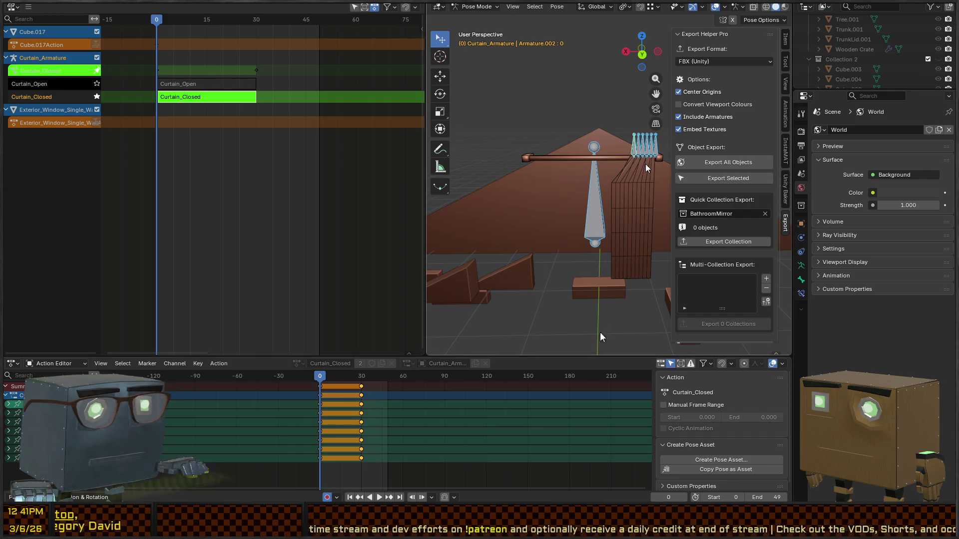
key("Tab")
left_click(210, 84)
key("Tab")
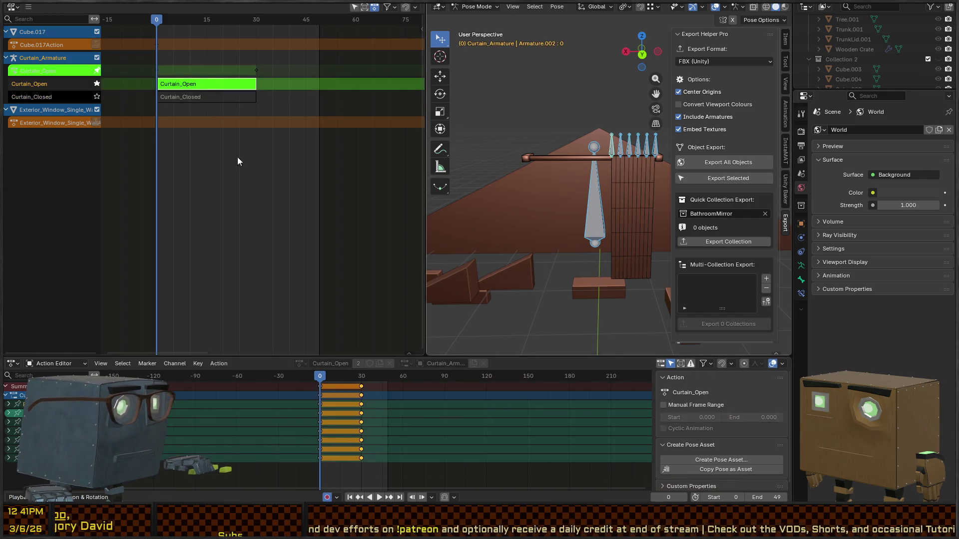
key("ctrl+v")
left_click_drag(354, 378, 361, 377)
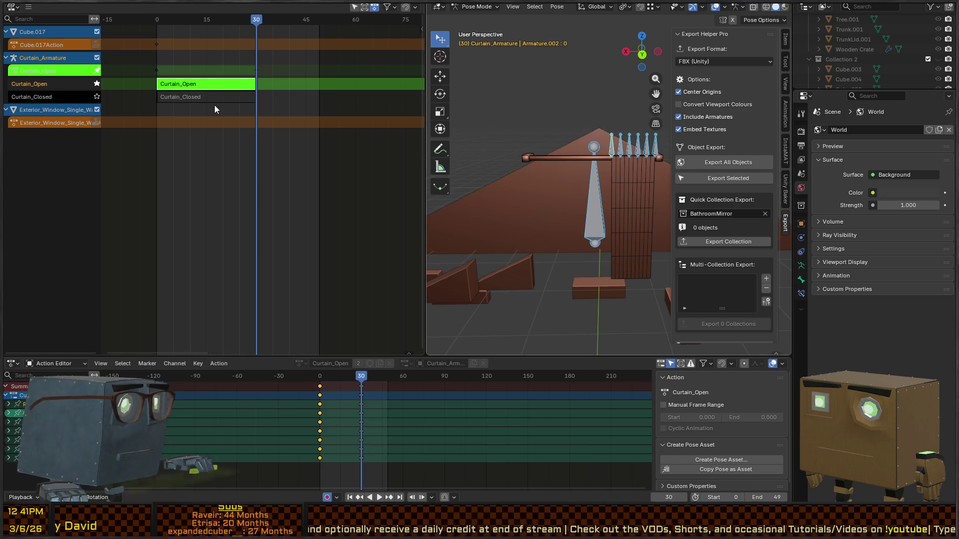
key("Tab")
Step: Key the open pose in Curtain_Closed at frame 0 and in Curtain_Open at frame 30
left_click(193, 98)
key("Tab")
key("ctrl+v")
left_click_drag(329, 375, 320, 376)
key("ctrl+v")
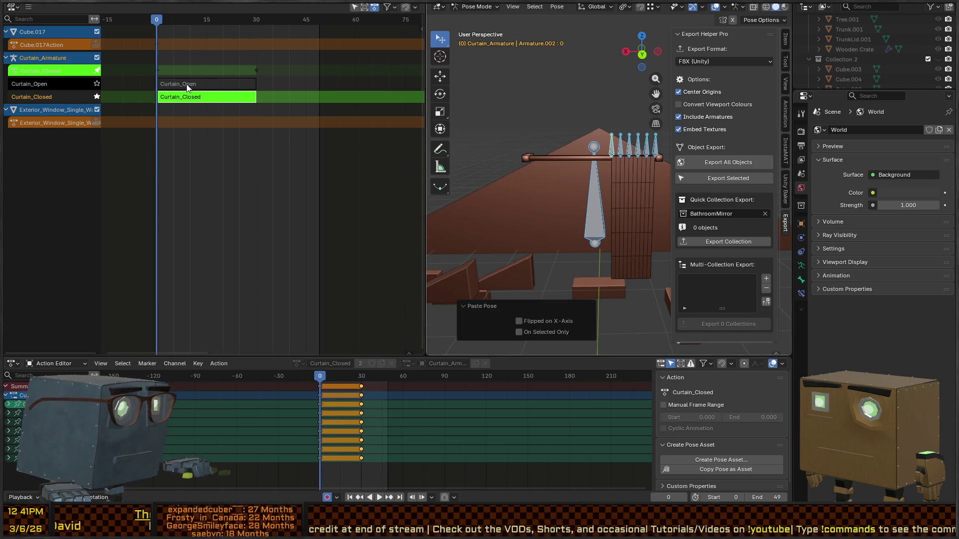
key("Tab")
left_click(188, 83)
key("Tab")
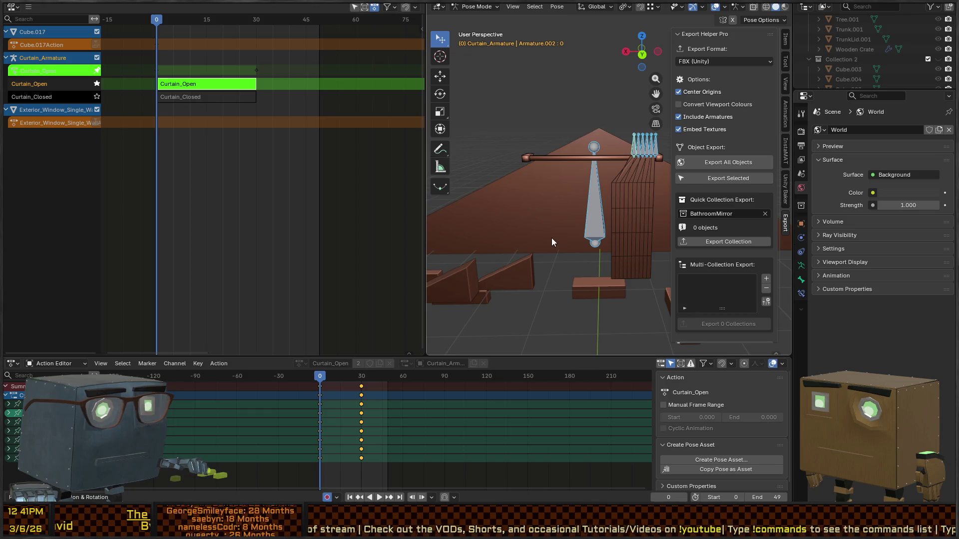
left_click_drag(352, 374, 362, 376)
key("ctrl+v")
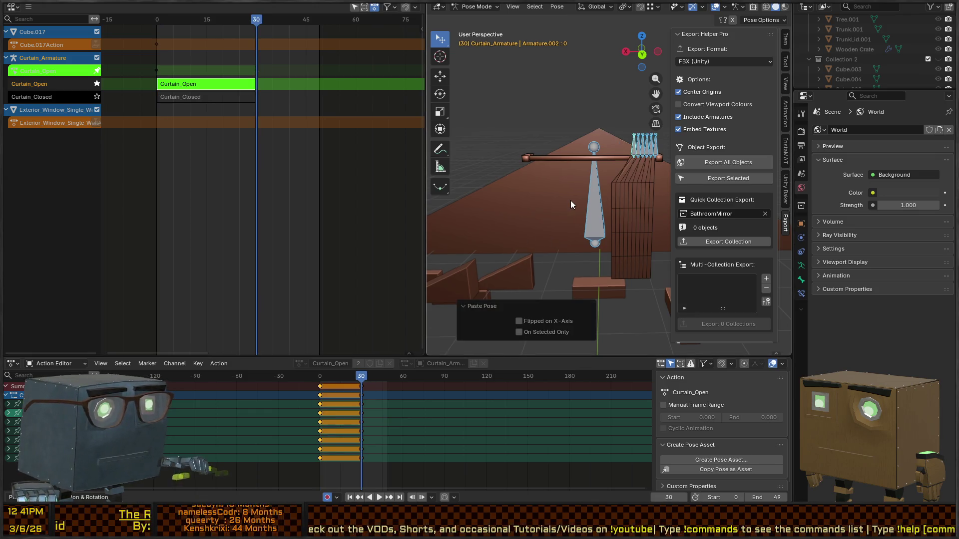
Step: Return to Object Mode, select the curtain rod, export it as FBX, and switch to Unity
key("shift+Tab")
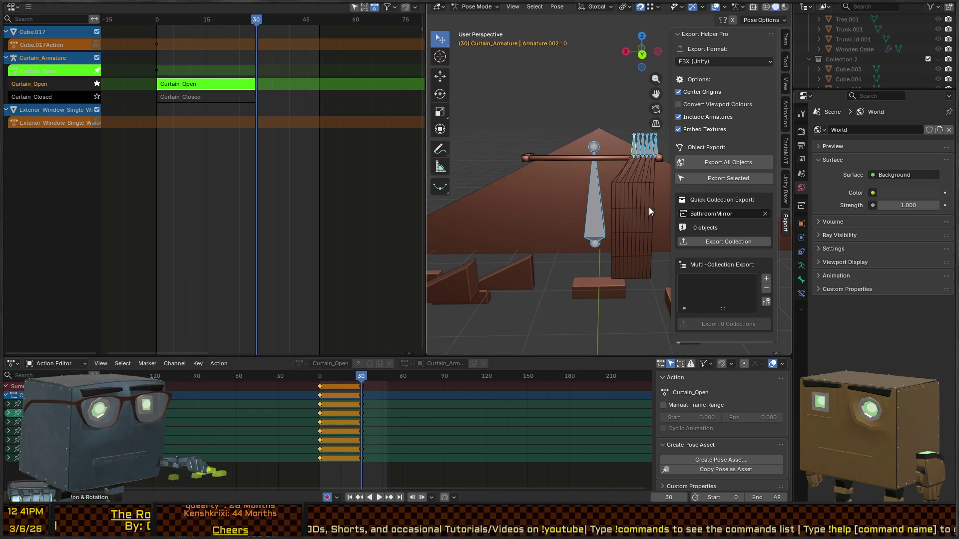
key("ctrl+Tab")
left_click(628, 184)
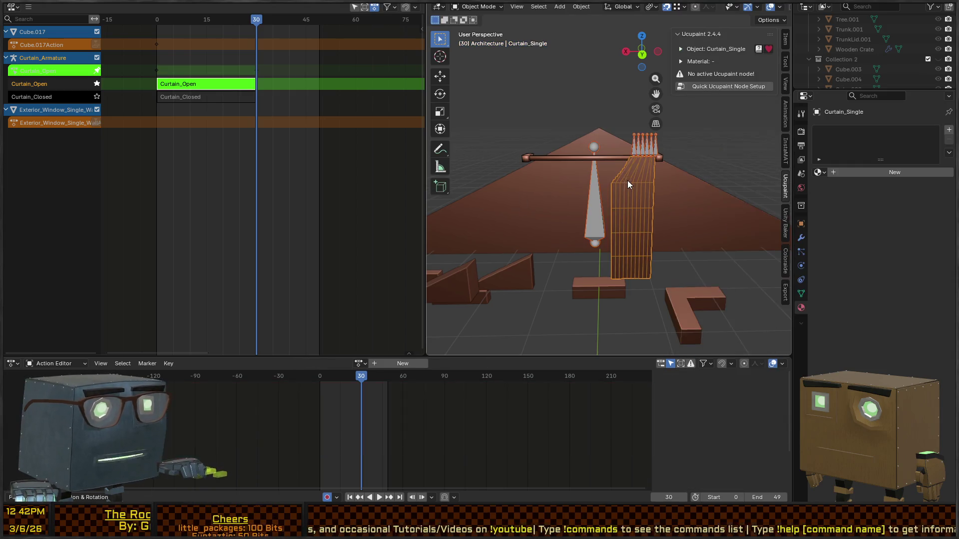
left_click(616, 158)
key("q")
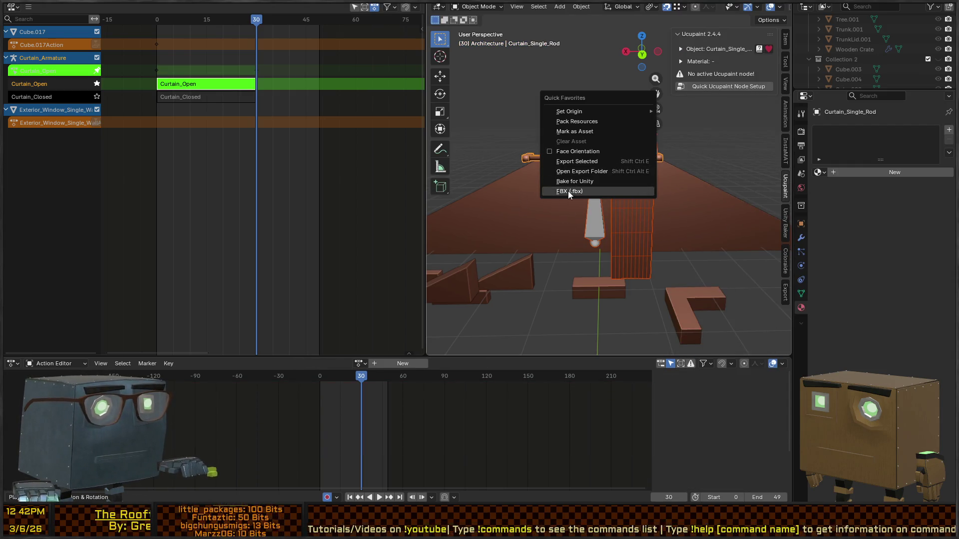
left_click(568, 191)
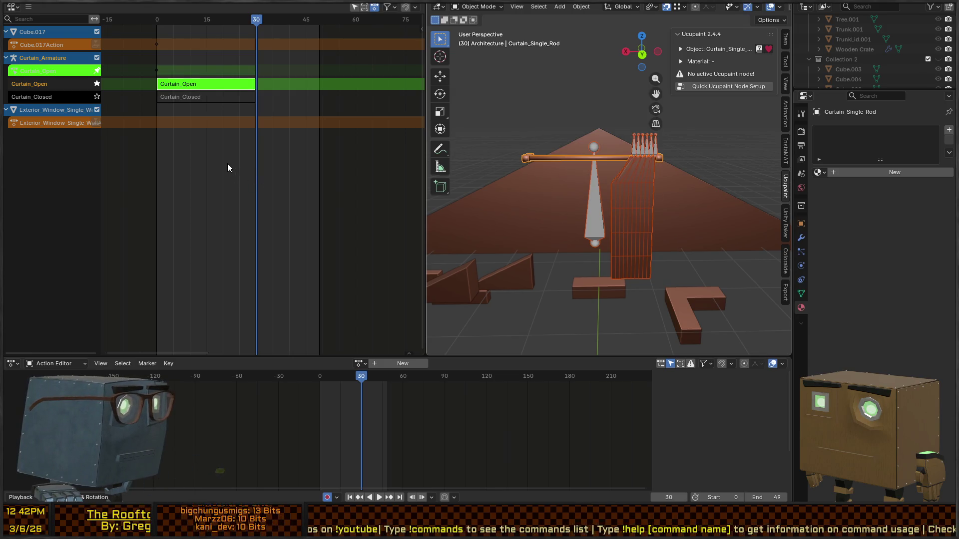
key("alt+Tab")
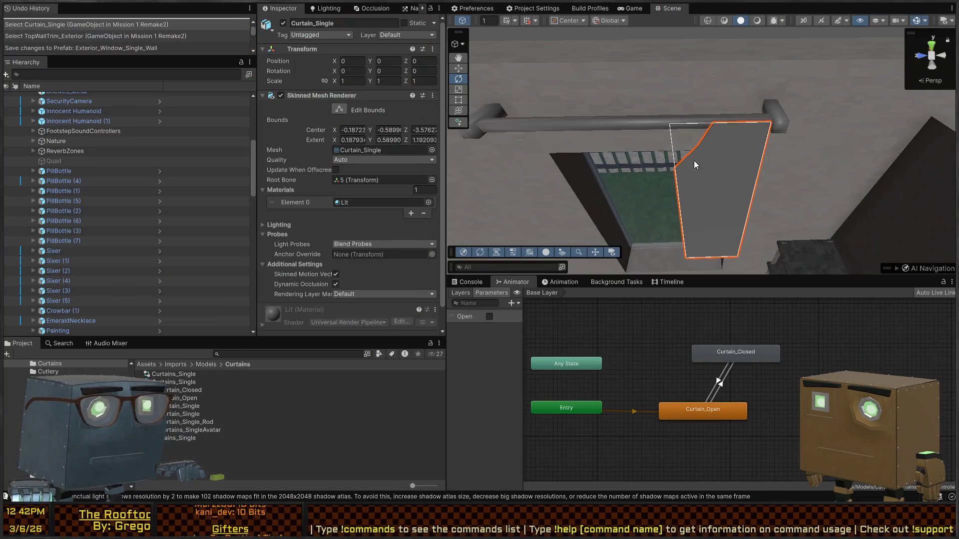
Step: Make the controller's Open bool default to true so it starts in Curtain_Open
key("q")
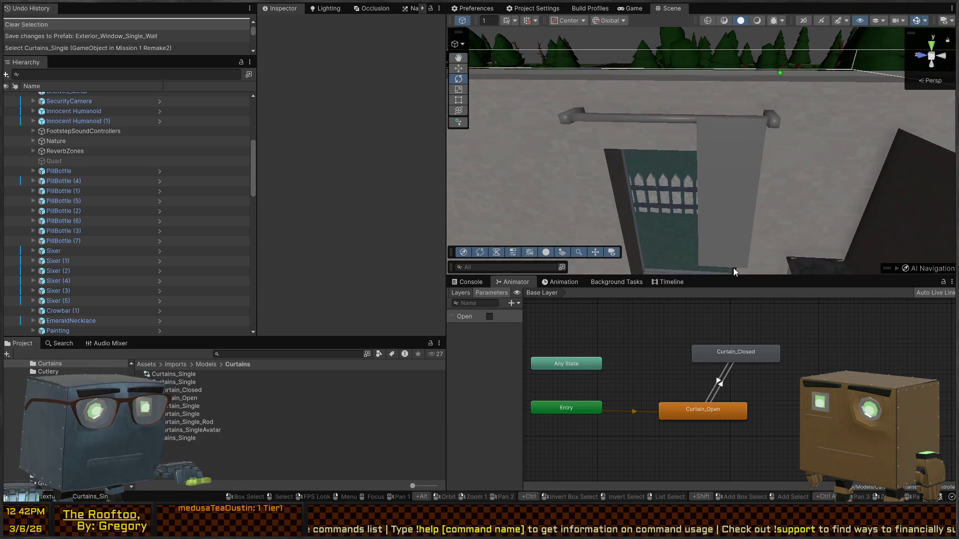
left_click(709, 412)
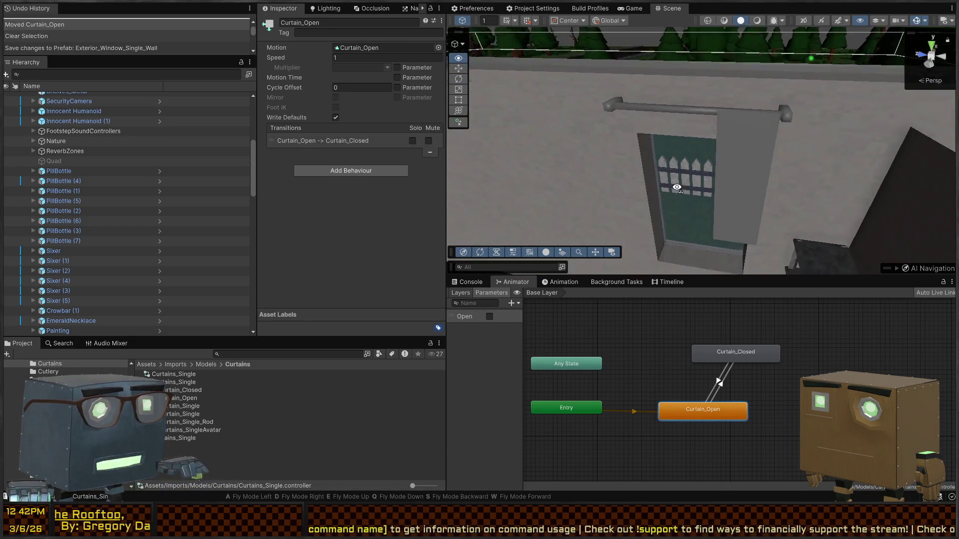
left_click(489, 317)
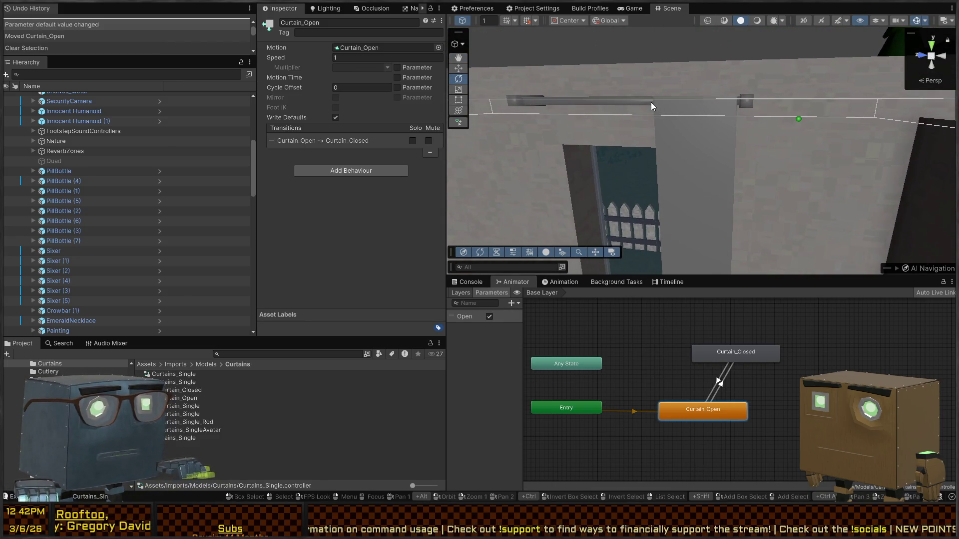
Step: Play-test the game briefly, stop it, and select the house wall in the Scene view
key("ctrl+p")
left_click(634, 9)
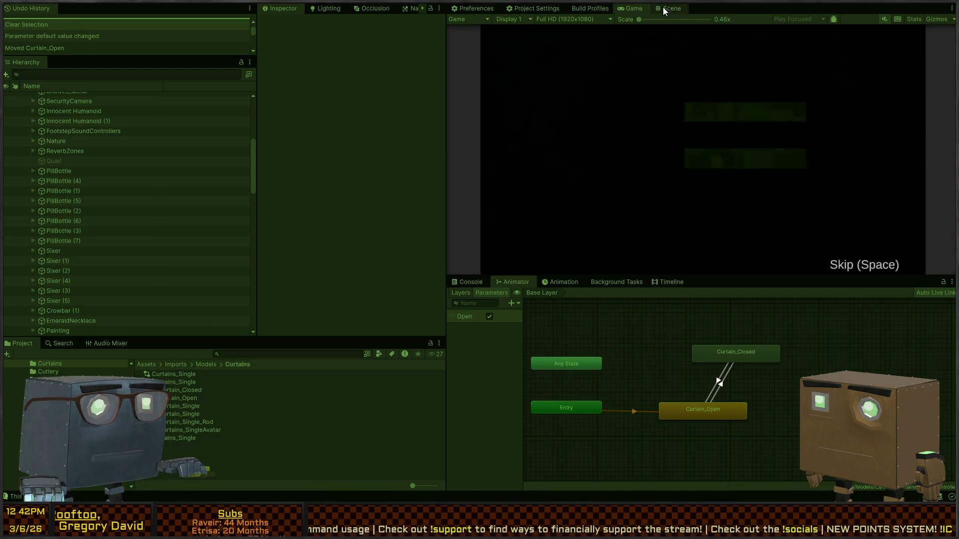
left_click(671, 9)
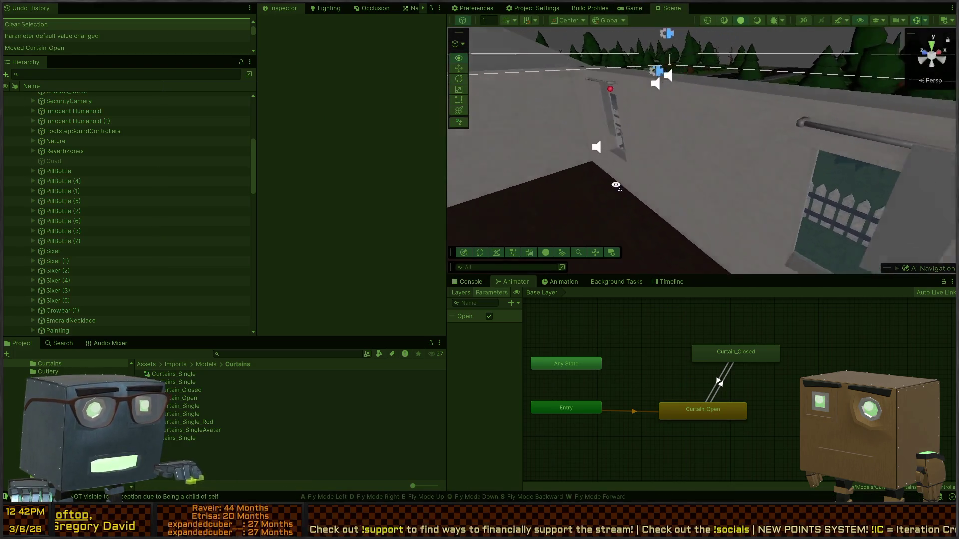
key("ctrl+p")
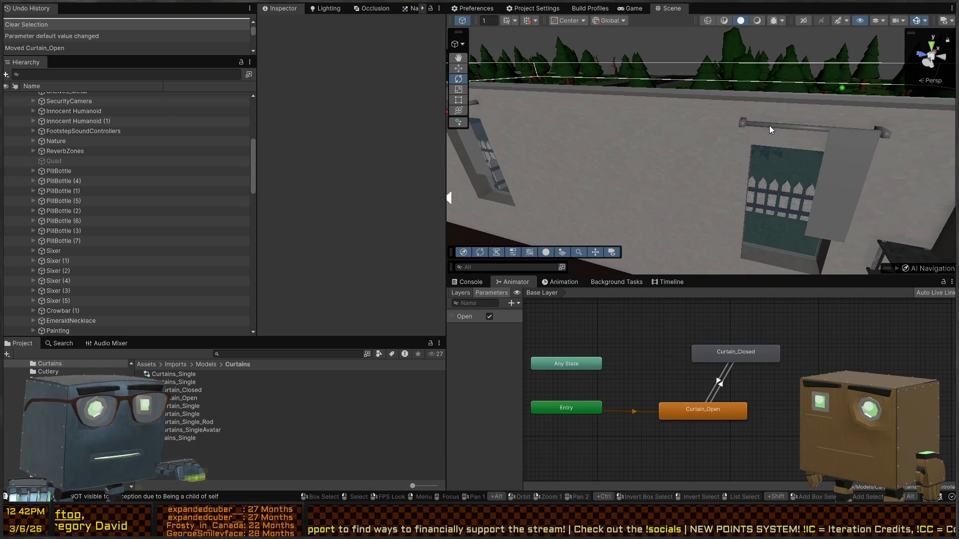
left_click(769, 125)
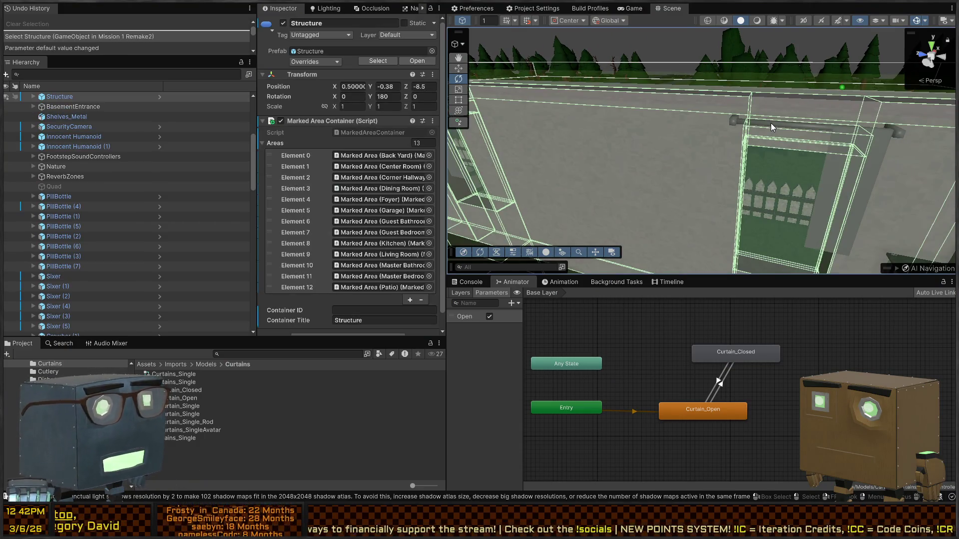
Step: In the wall prefab, give the curtain's Animator the Curtains_Single controller and Curtains_SingleAvatar
left_click(771, 127)
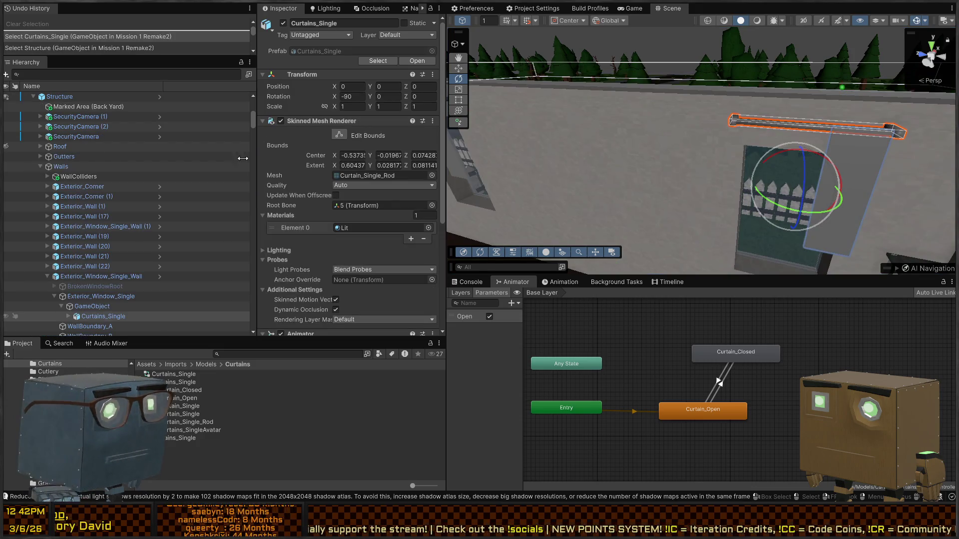
left_click(159, 277)
left_click_drag(746, 127, 736, 175)
left_click(736, 174)
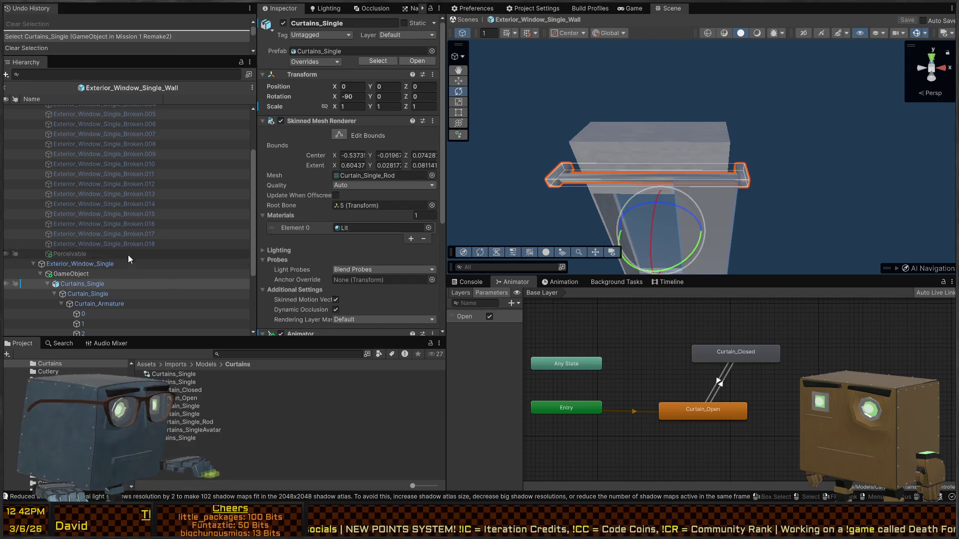
scroll(330, 172, "down", 5)
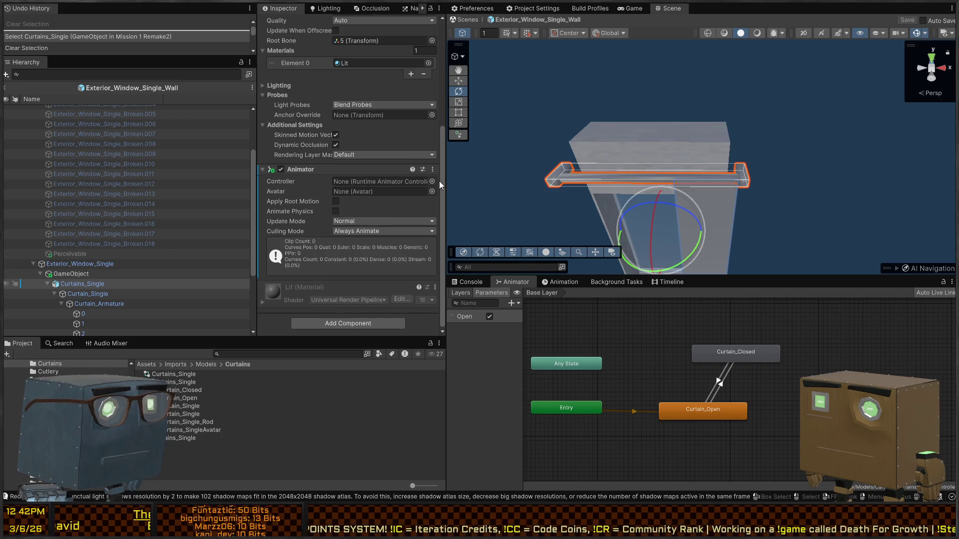
left_click_drag(168, 375, 381, 183)
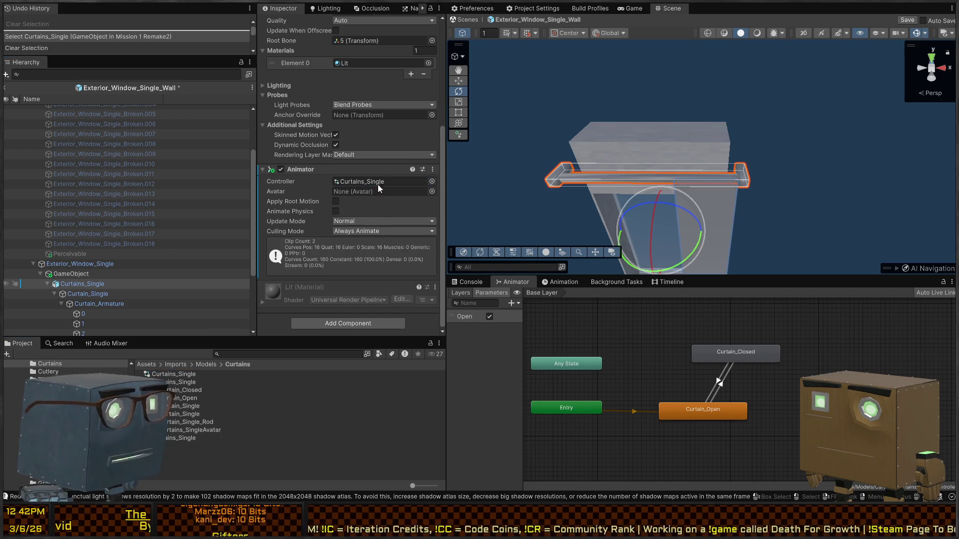
left_click_drag(175, 433, 381, 191)
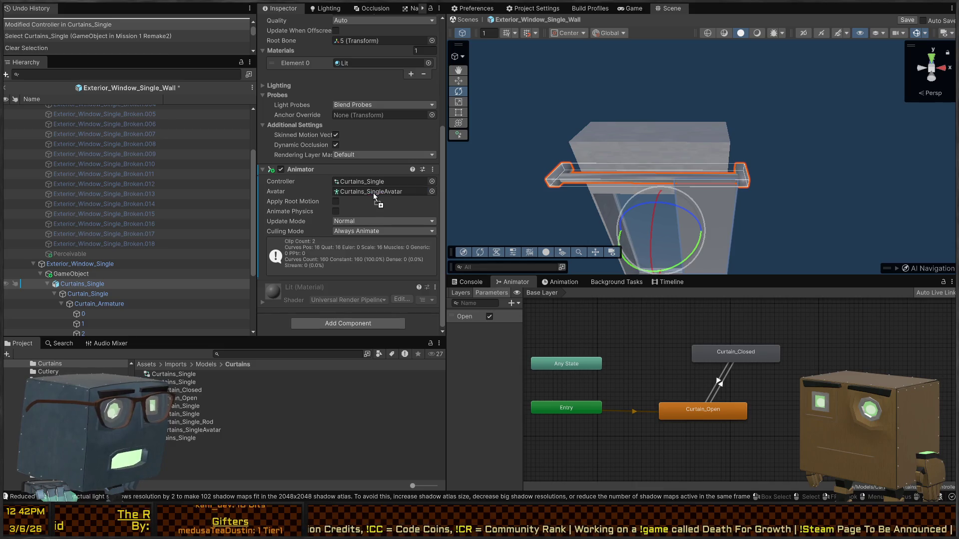
left_click(462, 294)
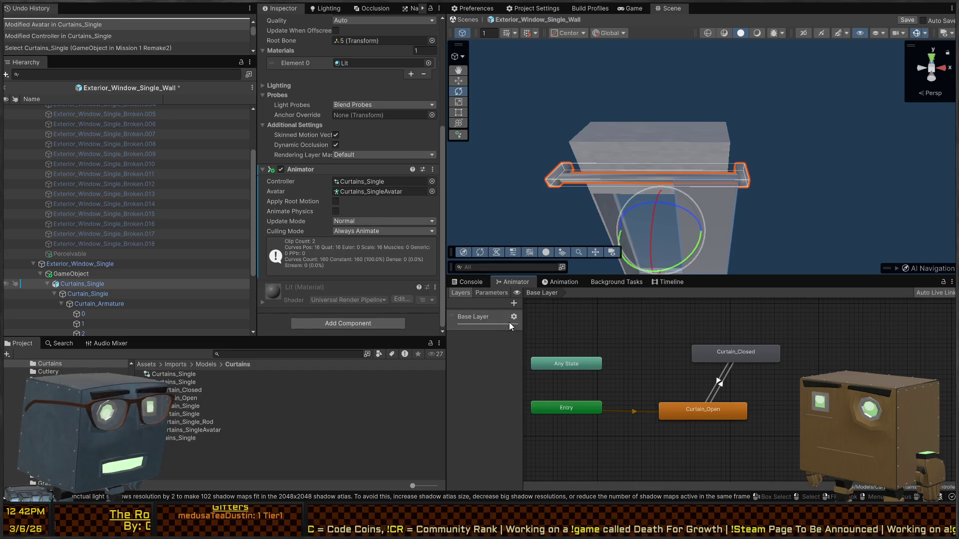
left_click(509, 319)
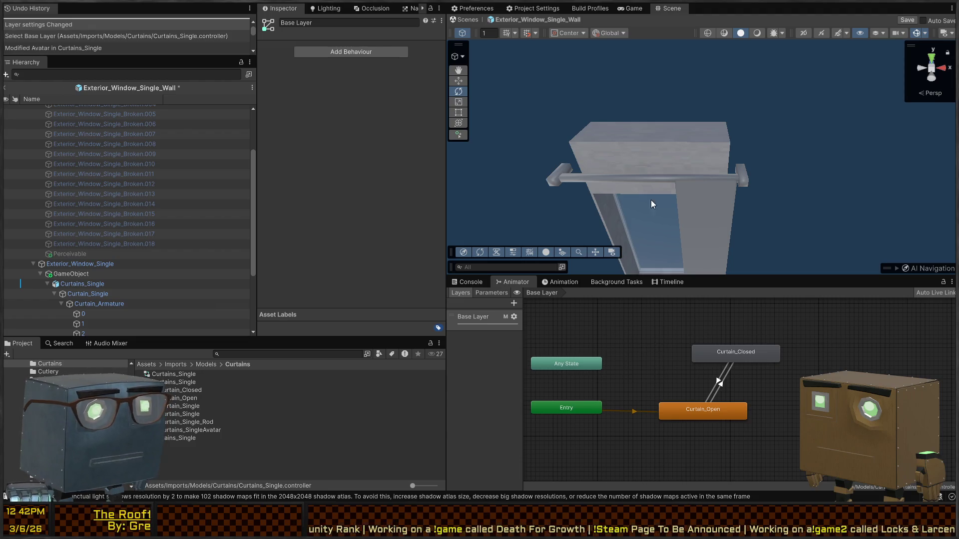
Step: Save the Exterior_Window_Single_Wall prefab, return to the scene, and reopen the prefab
key("ctrl+s")
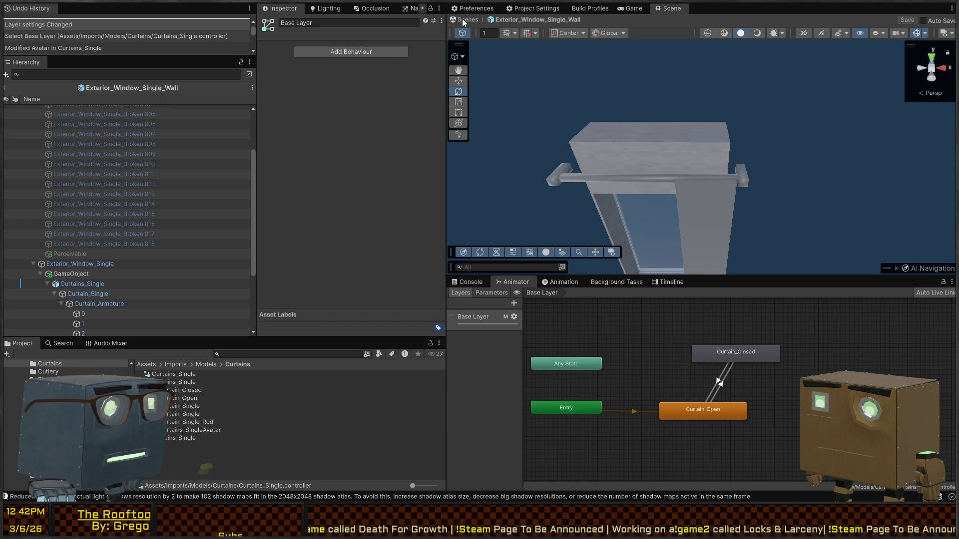
left_click(462, 21)
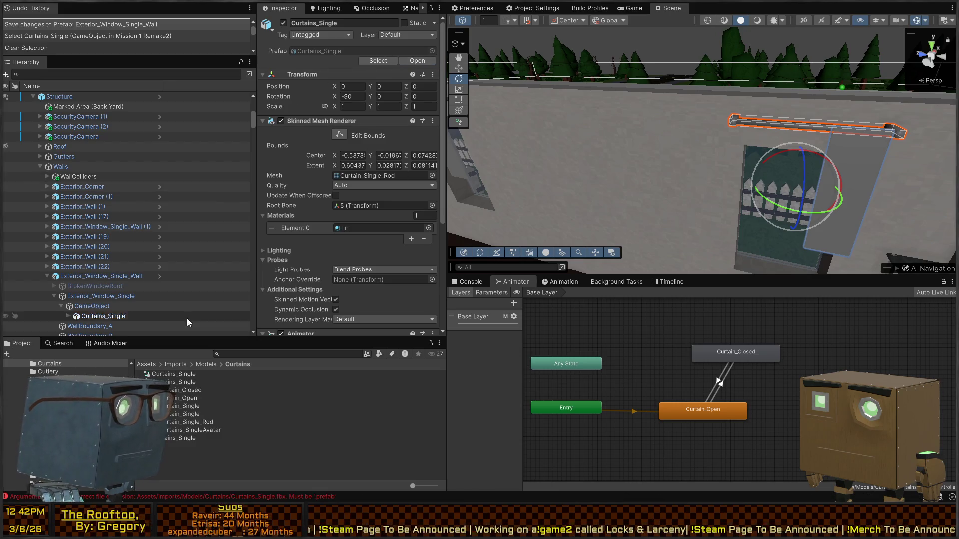
left_click(111, 317)
left_click(159, 277)
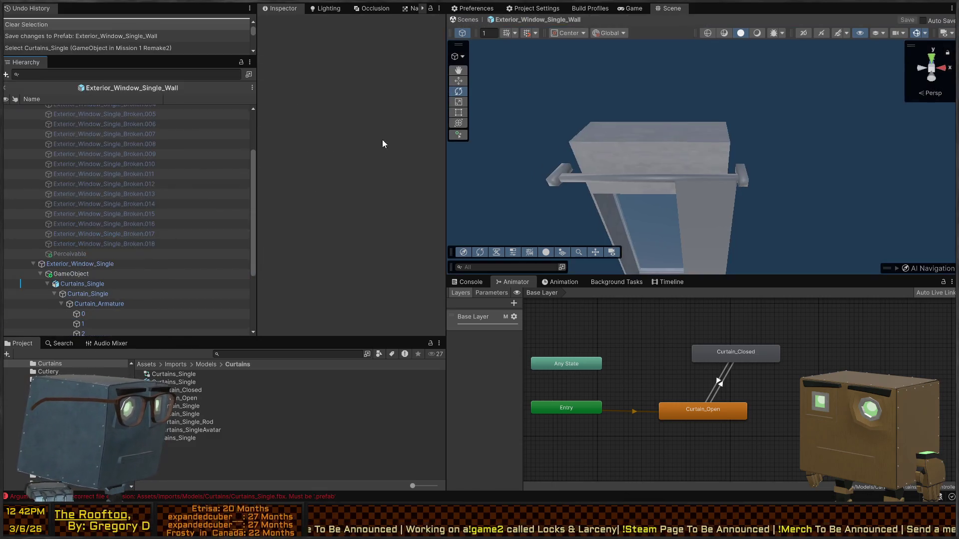
mouse_move(649, 160)
left_mouse_down()
mouse_move(702, 133)
mouse_move(684, 165)
mouse_move(670, 165)
left_mouse_up()
Step: Select the Curtain_Single mesh and start editing its Cloth constraints
left_click(703, 160)
left_click(699, 166)
scroll(349, 237, "down", 2)
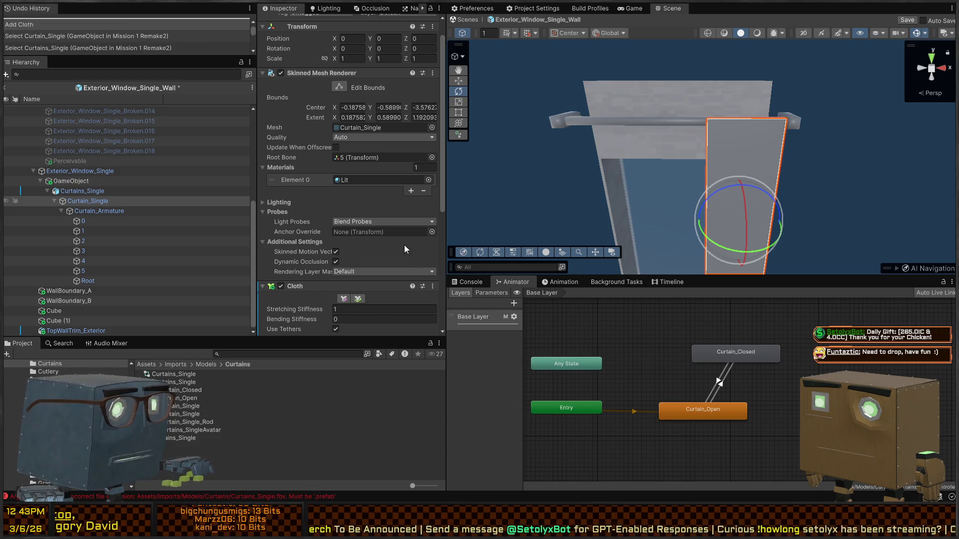
scroll(405, 248, "down", 5)
left_click(342, 91)
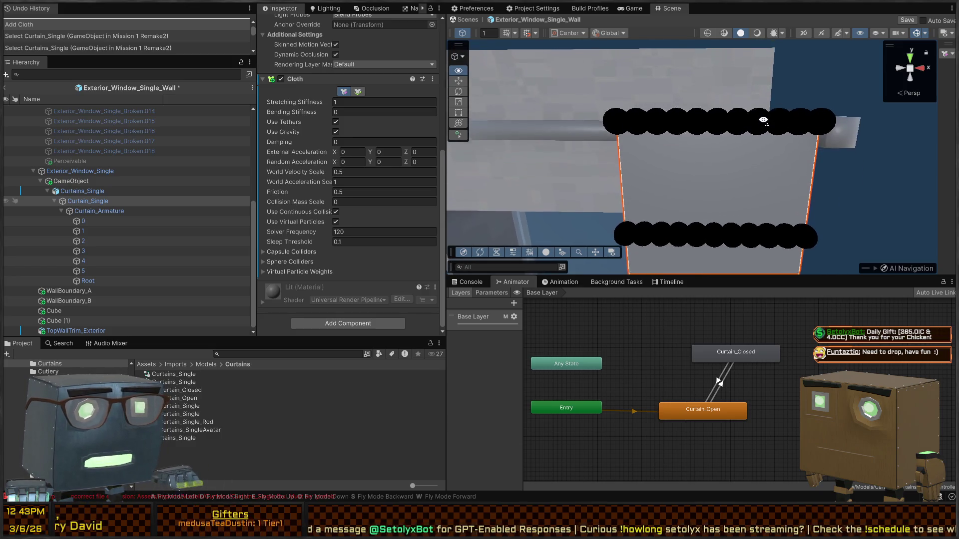
Step: Raise the Brush Radius in the Cloth Constraints settings and view the curtain front-on
left_click(946, 54)
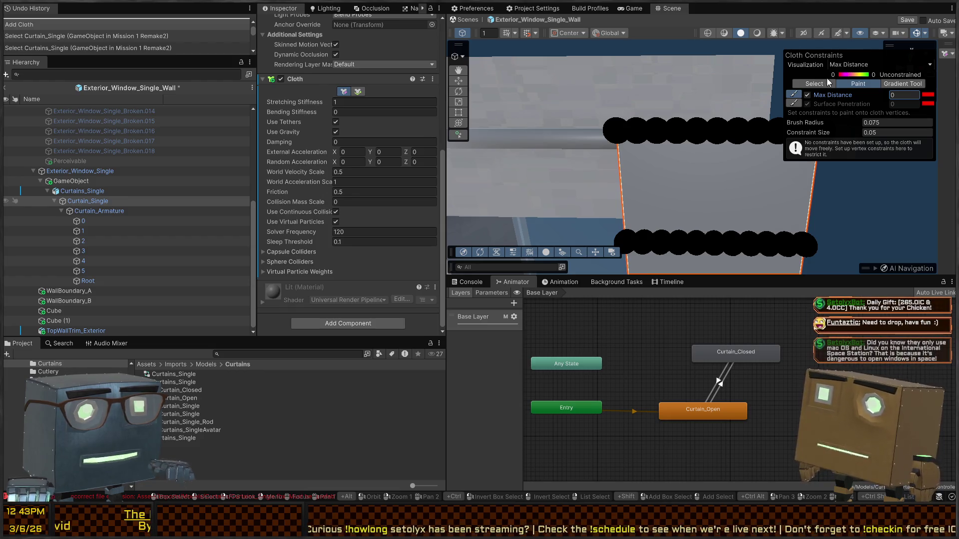
left_click_drag(819, 123, 876, 121)
key("Escape")
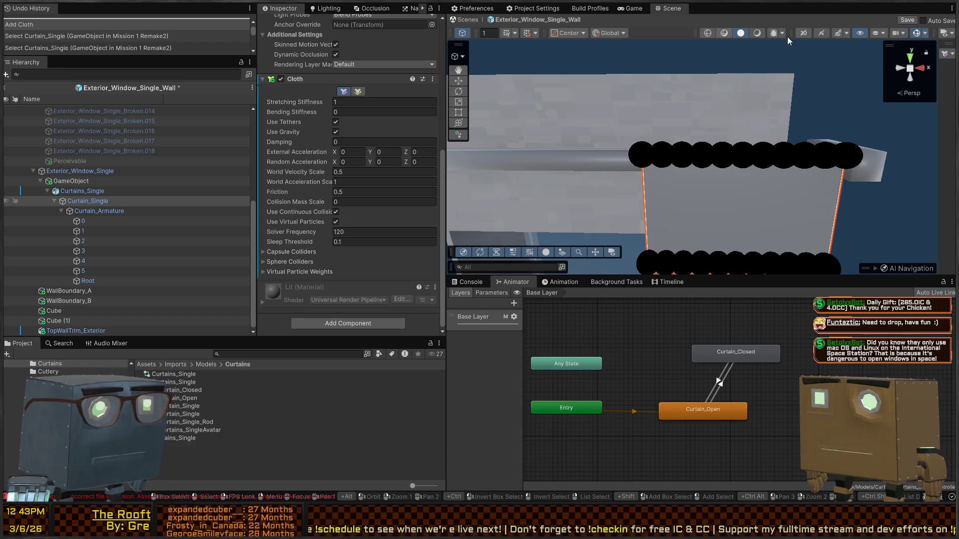
left_click(945, 54)
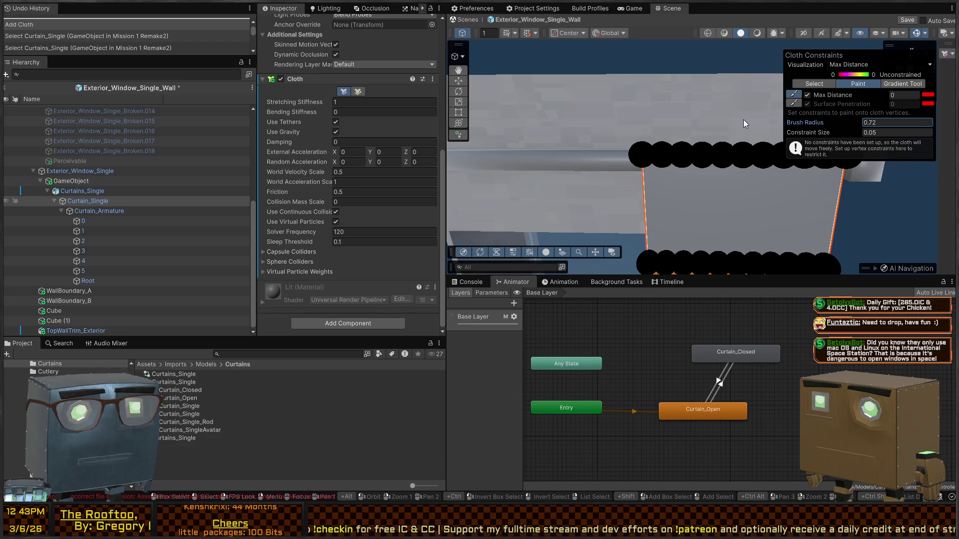
key("Escape")
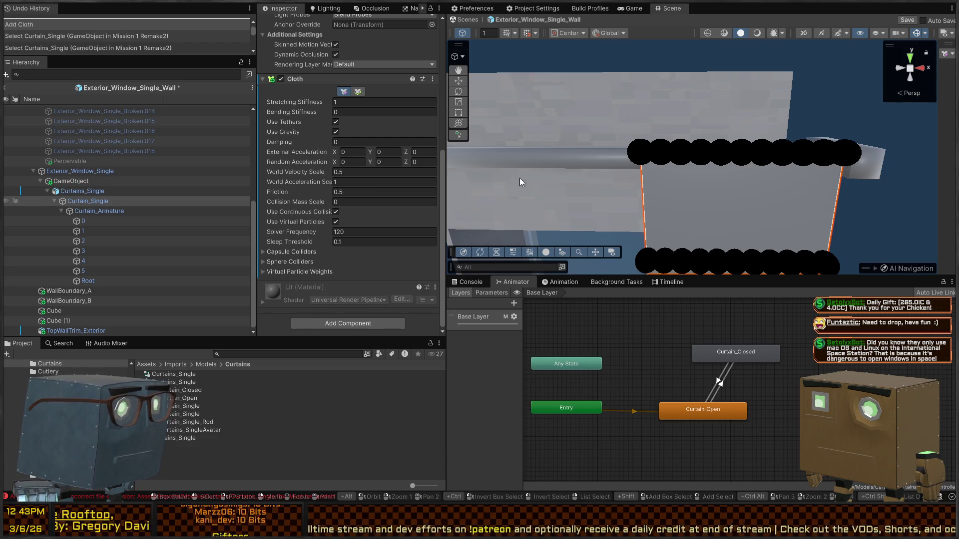
scroll(667, 147, "down", 5)
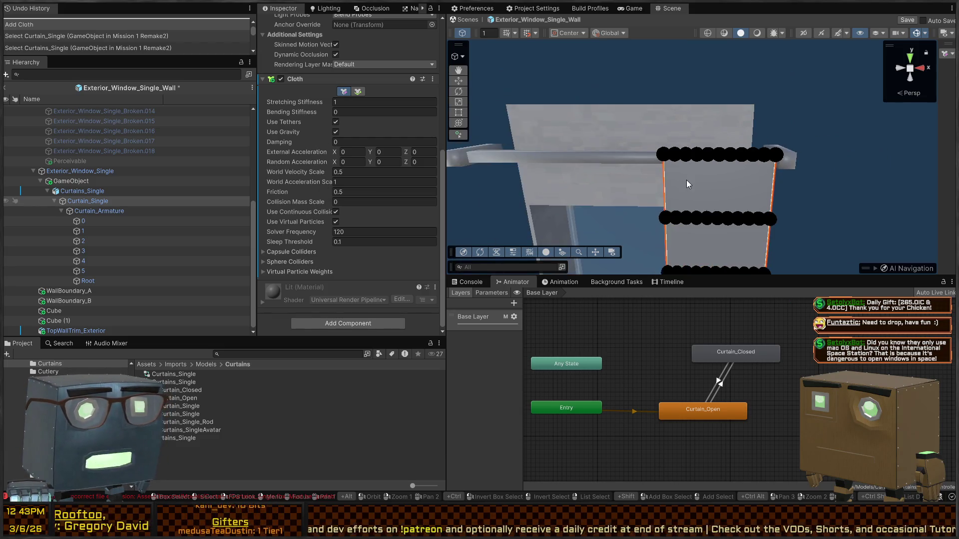
scroll(711, 179, "down", 5)
mouse_move(709, 127)
left_mouse_down()
mouse_move(724, 168)
mouse_move(714, 195)
left_mouse_up()
scroll(295, 121, "up", 5)
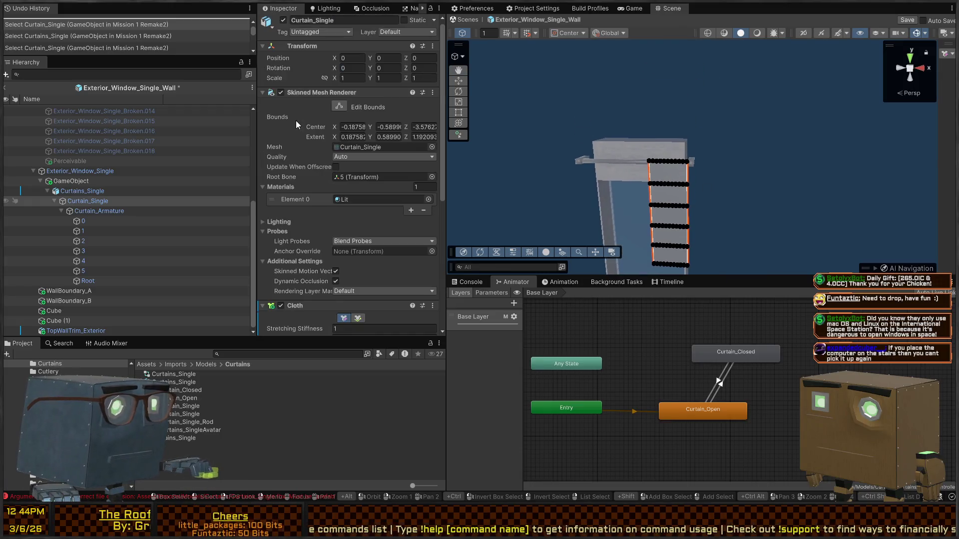
Step: Toggle the curtain mesh rendering off and back on twice
left_click(281, 94)
left_click(281, 94)
left_click(281, 93)
left_click(281, 93)
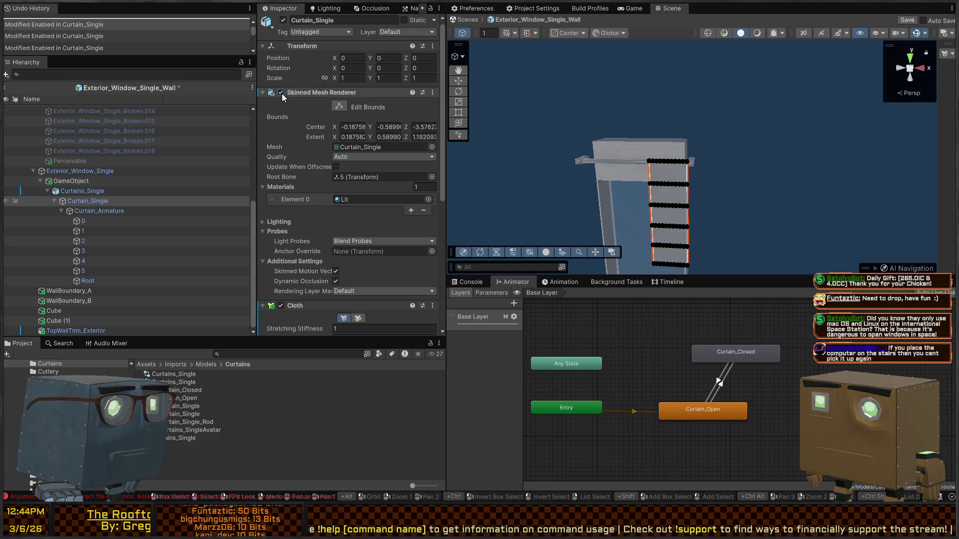
Step: Collapse and disable the Animator on Curtains_Single
left_click(97, 210)
left_click(91, 191)
scroll(313, 132, "down", 5)
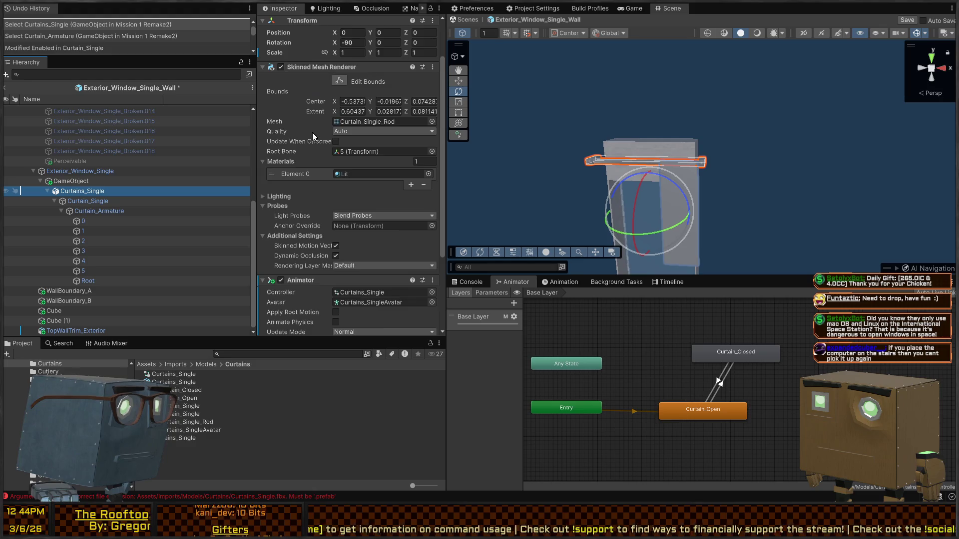
left_click(277, 169)
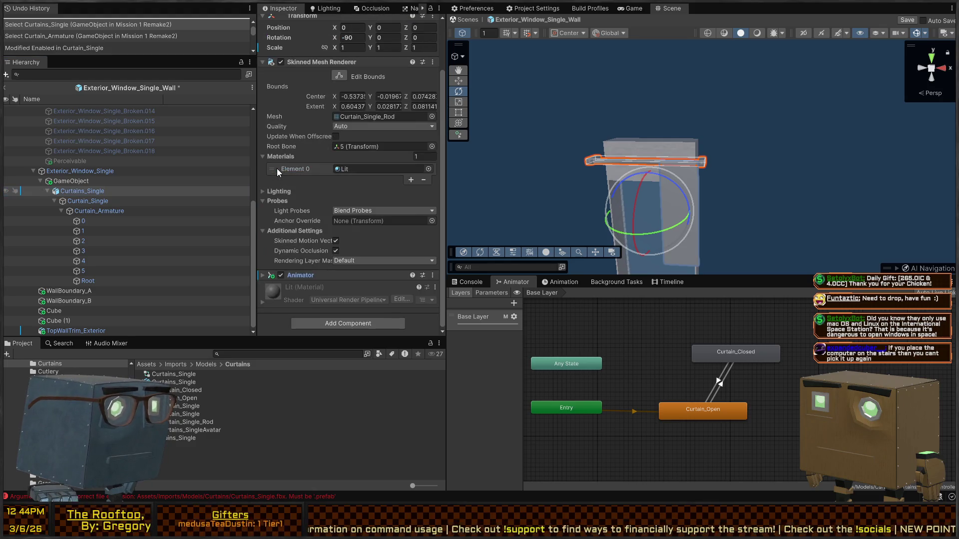
mouse_move(779, 170)
left_mouse_down()
mouse_move(755, 188)
mouse_move(771, 186)
left_mouse_up()
left_click(281, 276)
Step: Re-enter cloth constraint editing on Curtain_Single, check it from below, then exit it
left_click(92, 210)
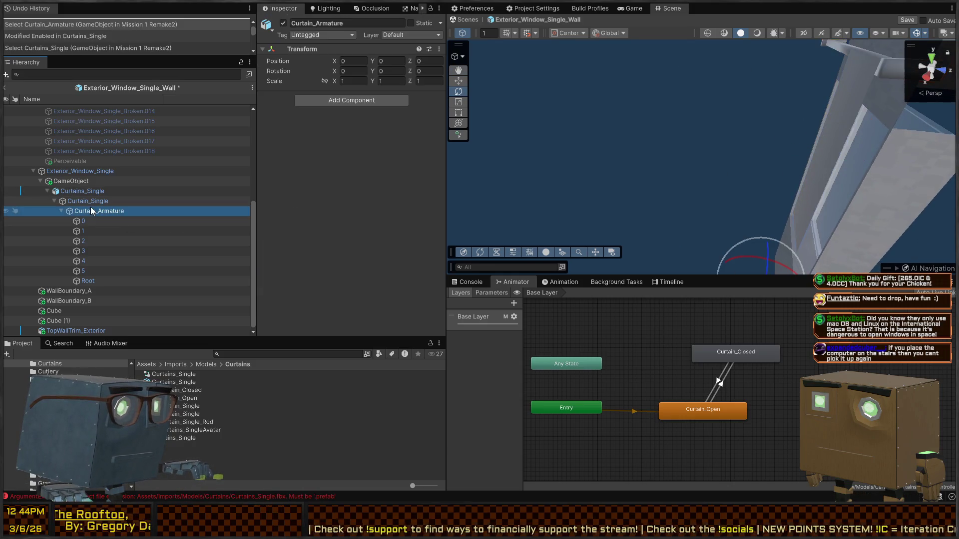
left_click(94, 200)
scroll(365, 154, "down", 5)
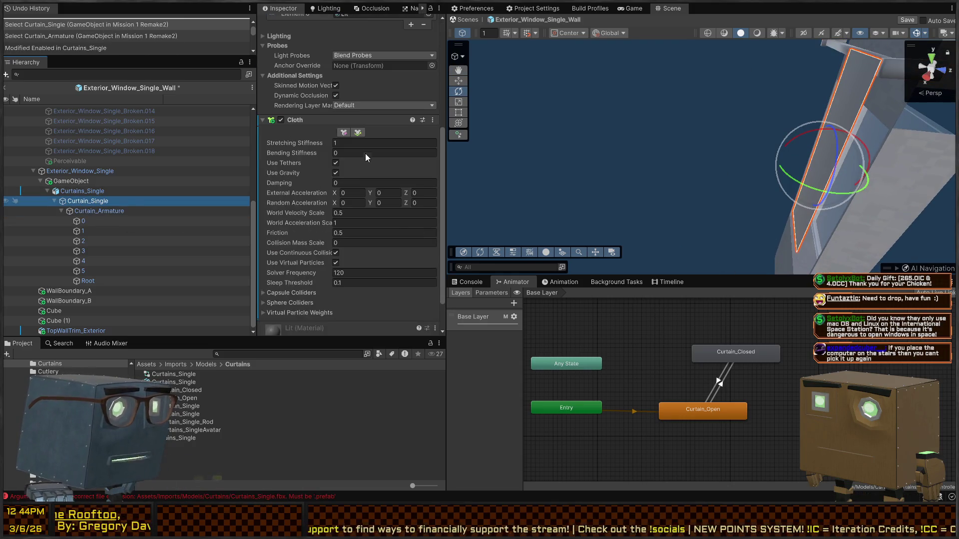
left_click(344, 133)
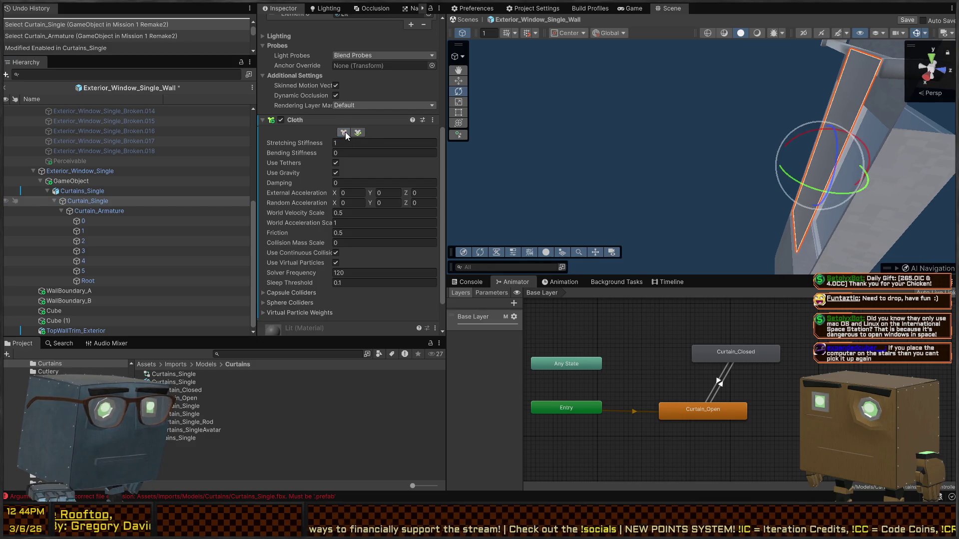
mouse_move(670, 188)
left_mouse_down()
mouse_move(662, 195)
mouse_move(825, 162)
mouse_move(825, 140)
left_mouse_up()
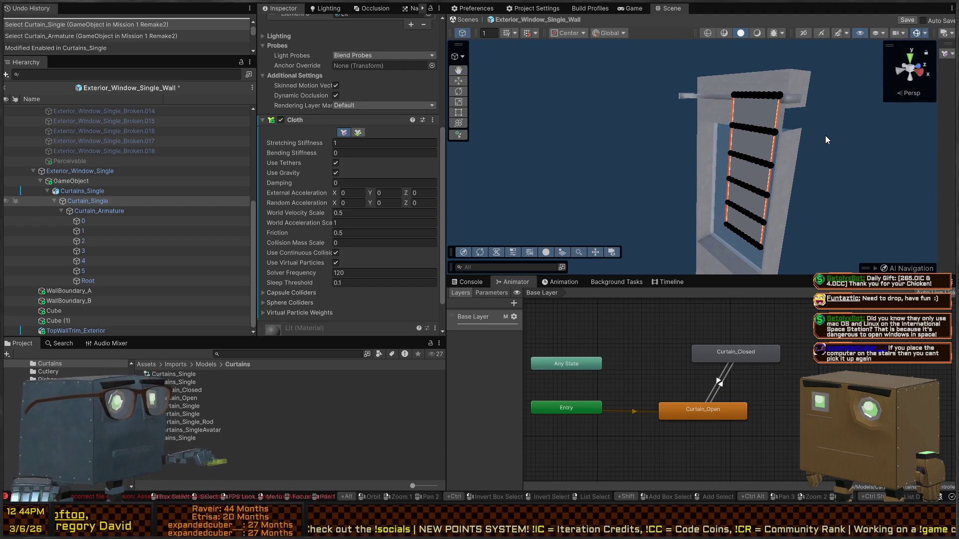
mouse_move(650, 113)
left_mouse_down()
mouse_move(643, 179)
mouse_move(607, 179)
mouse_move(699, 173)
mouse_move(642, 195)
mouse_move(675, 190)
mouse_move(740, 147)
mouse_move(647, 200)
left_mouse_up()
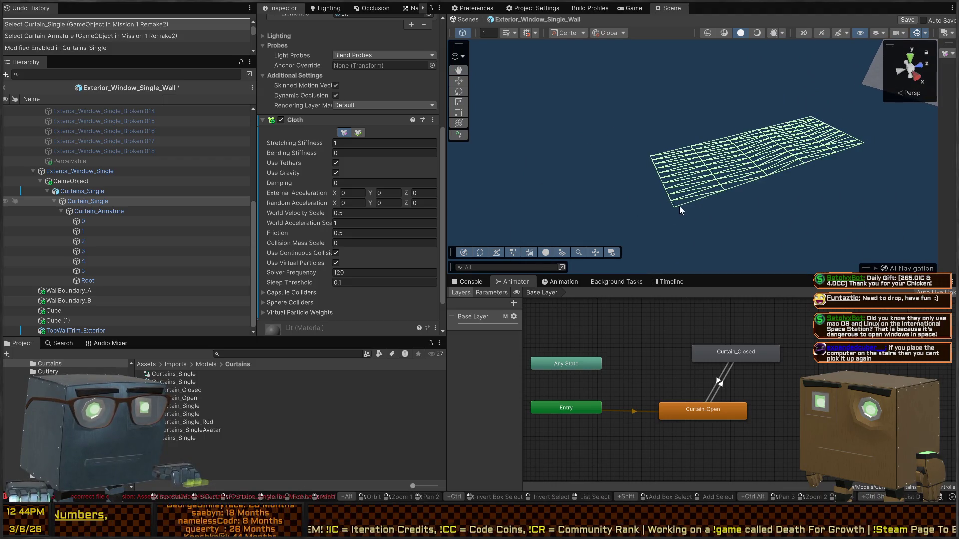
left_click(947, 53)
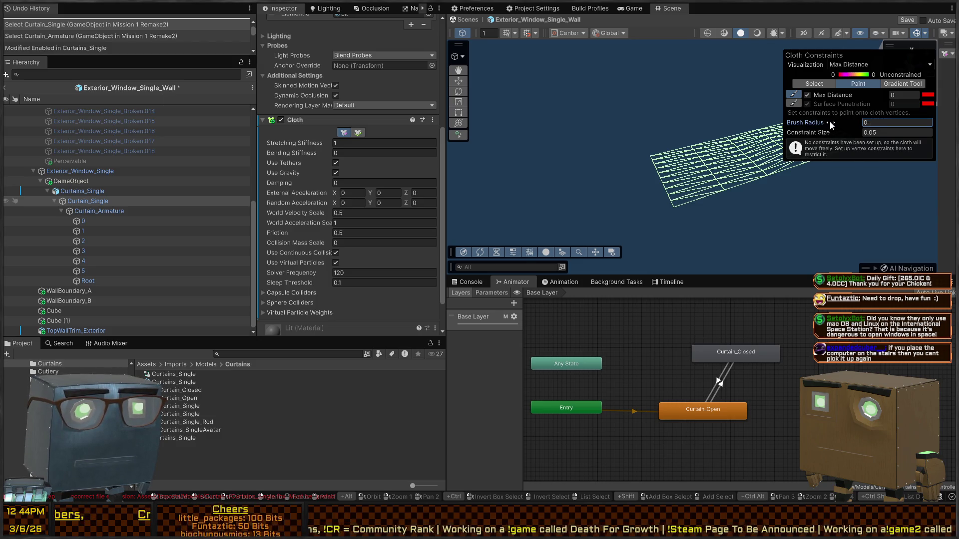
key("q")
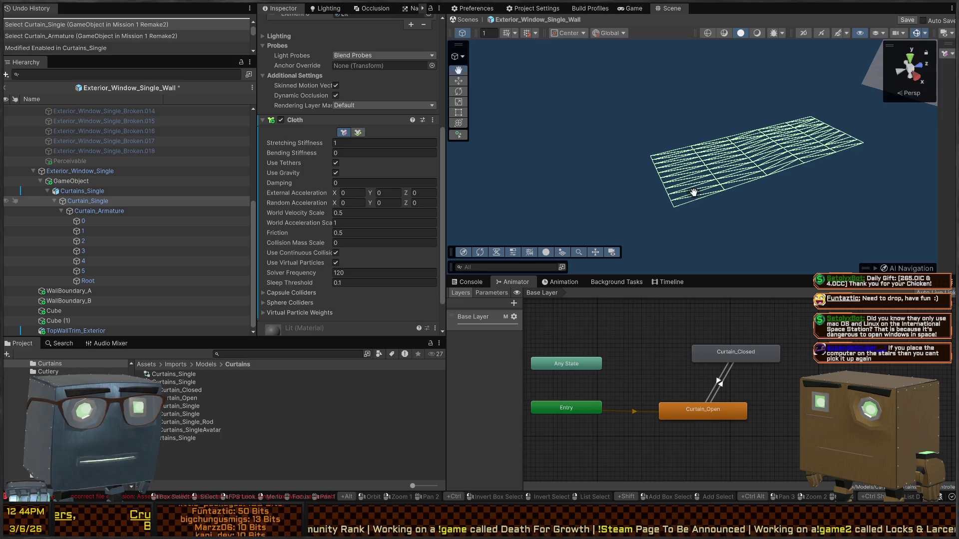
Step: Bring the curtain in the window back into view and reselect Curtain_Armature and Curtain_Single
left_click_drag(674, 205, 876, 40)
left_click_drag(655, 115, 532, 202)
left_click(104, 214)
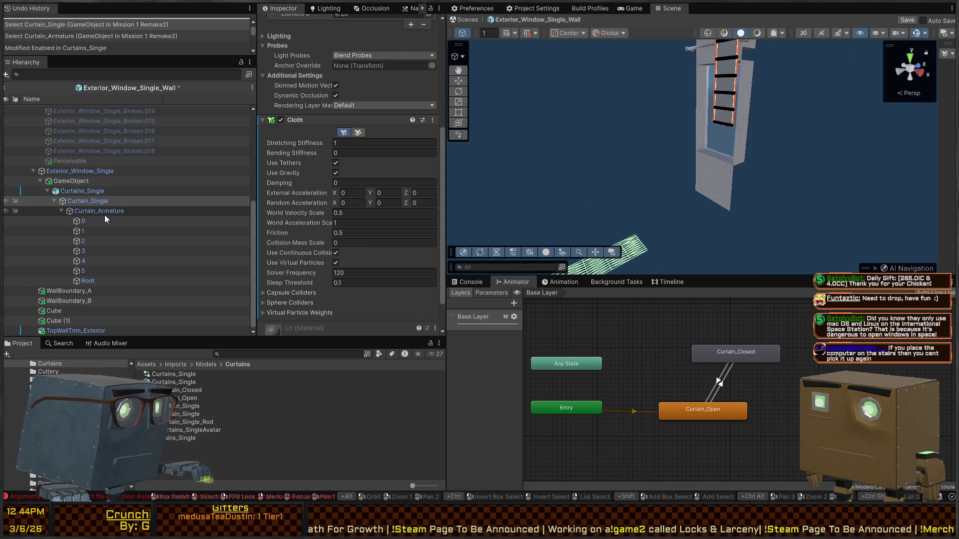
left_click(97, 200)
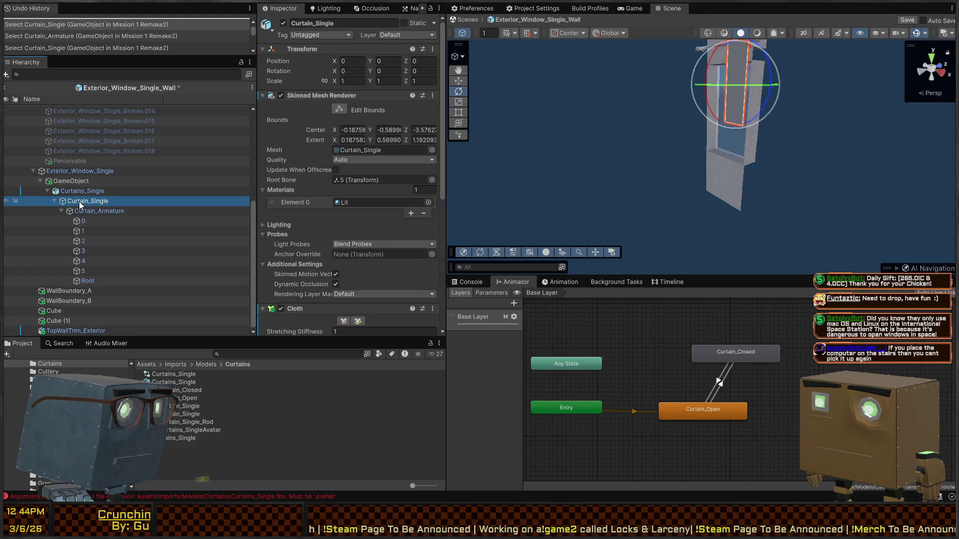
Step: Delete the Cloth component from Curtain_Single, leaving its Skinned Mesh Renderer and Lit material
scroll(337, 123, "down", 3)
scroll(325, 129, "down", 5)
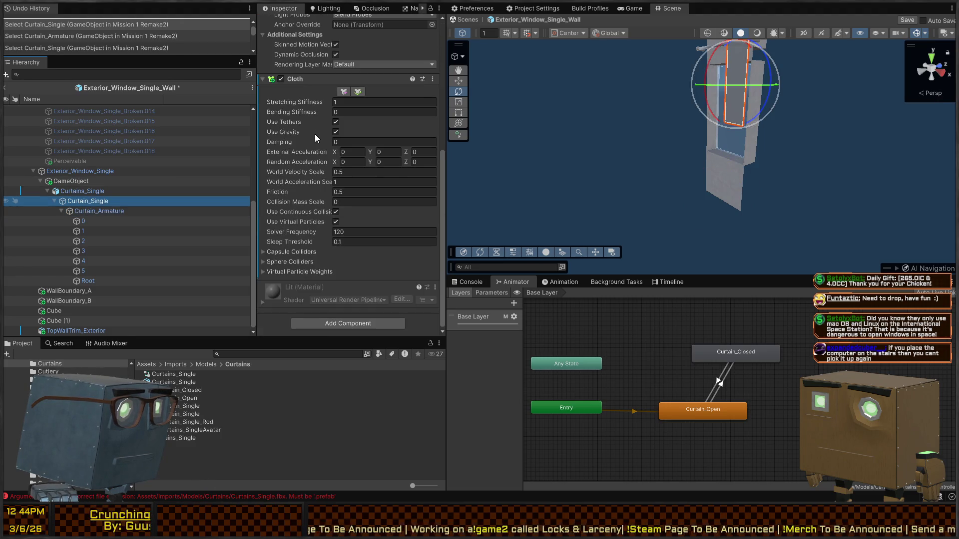
left_click_drag(624, 145, 865, 121)
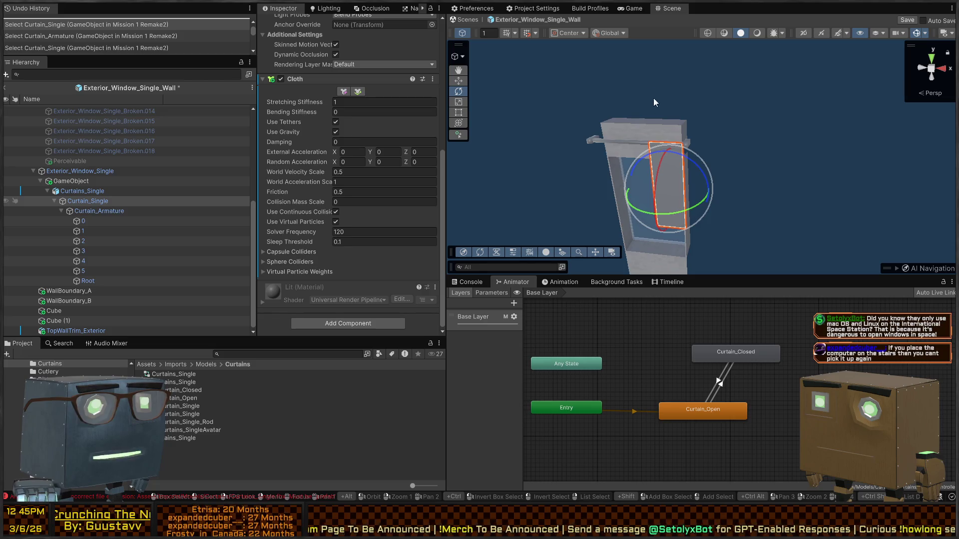
right_click(672, 124)
key("w")
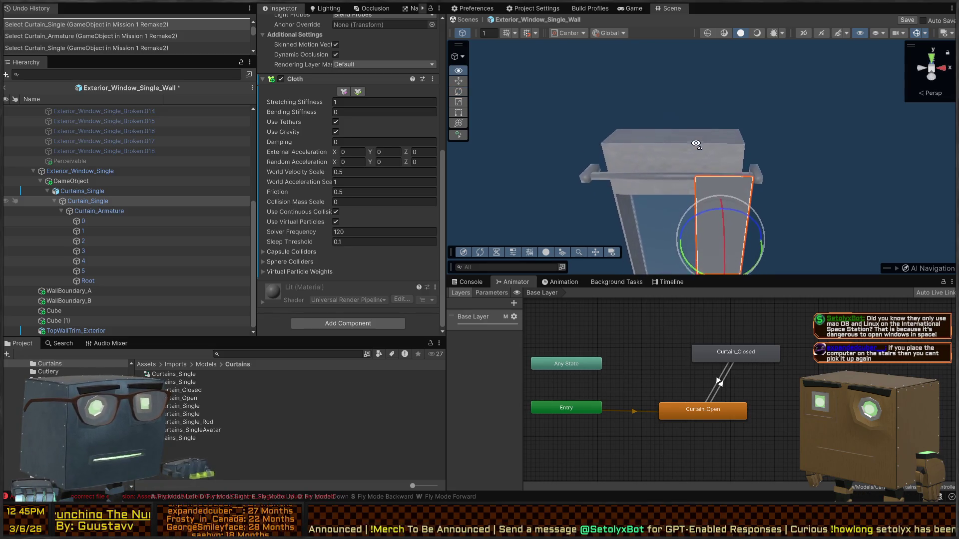
key("w")
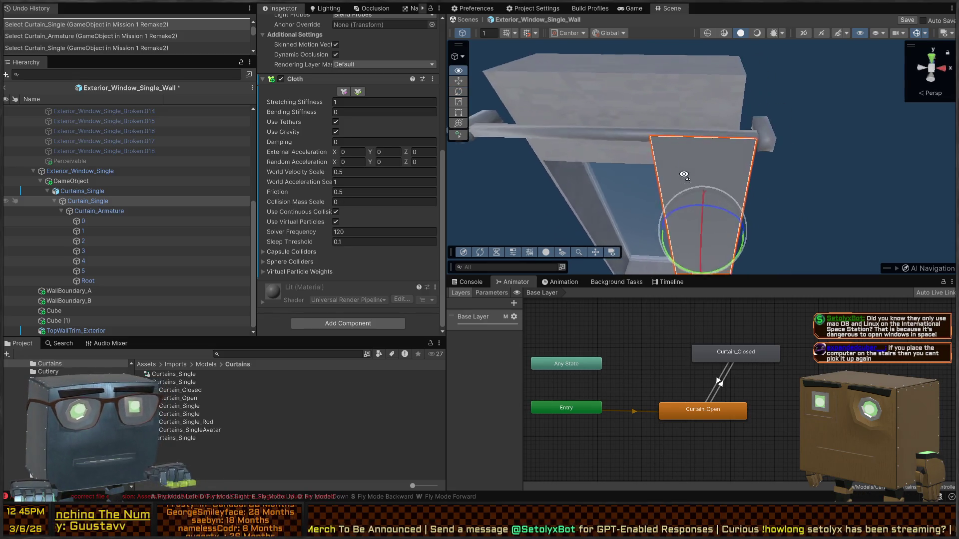
key("s")
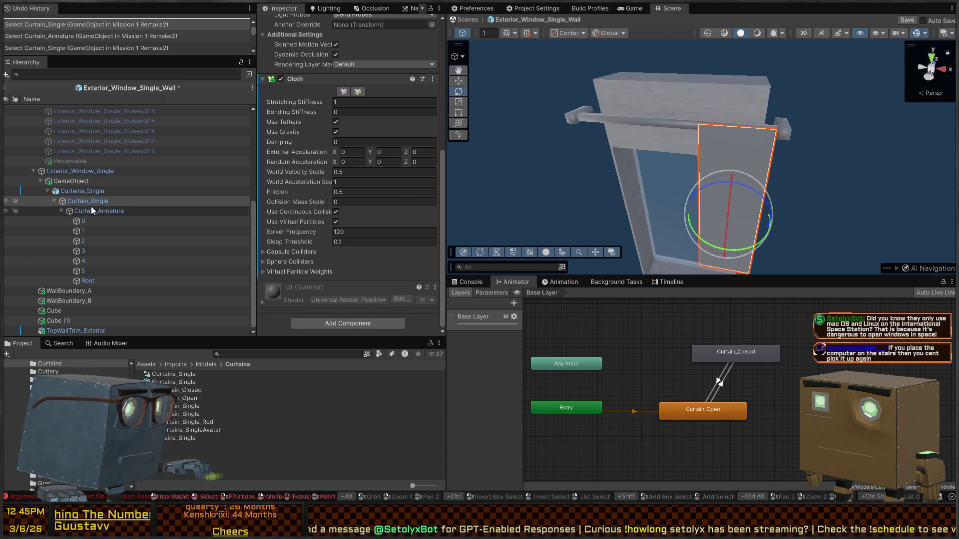
scroll(304, 136, "up", 5)
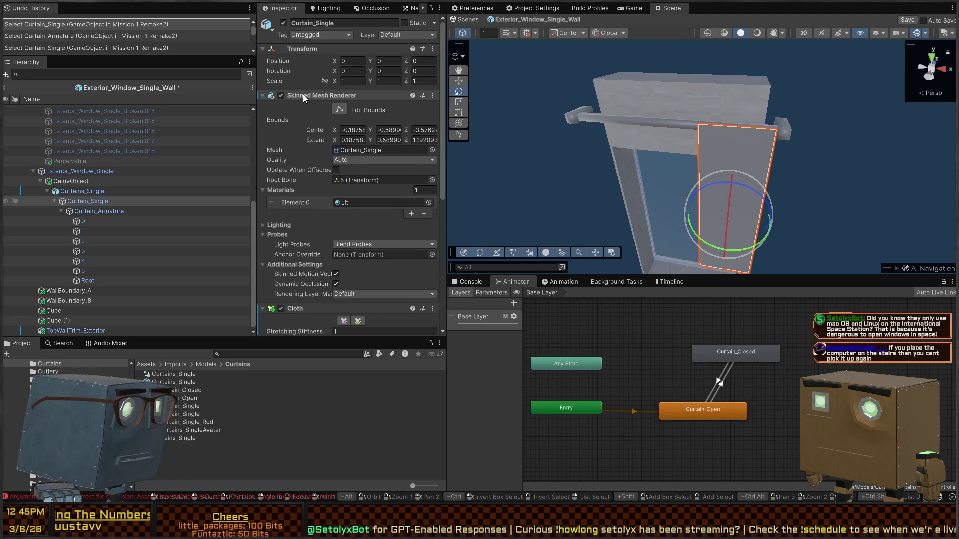
left_click(64, 191)
scroll(277, 152, "down", 2)
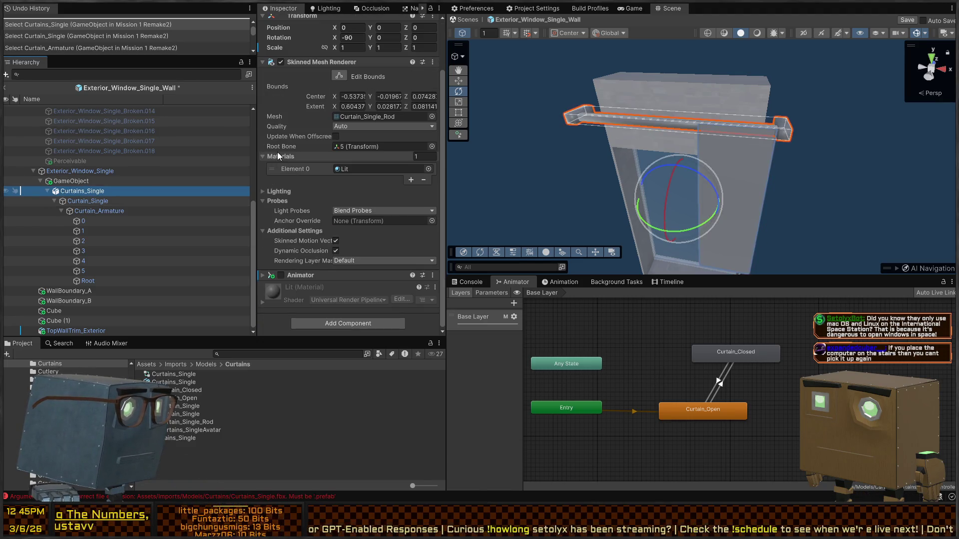
left_click(95, 201)
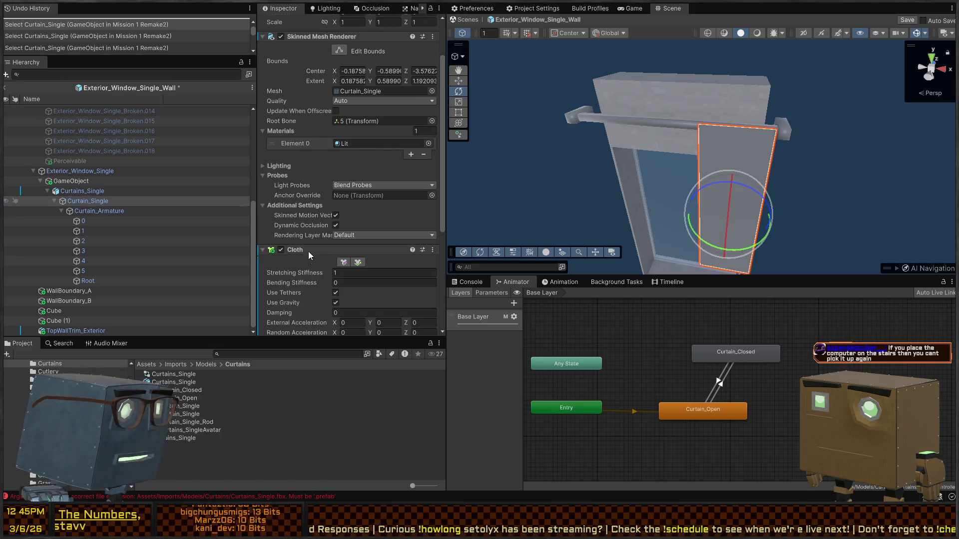
key("Delete")
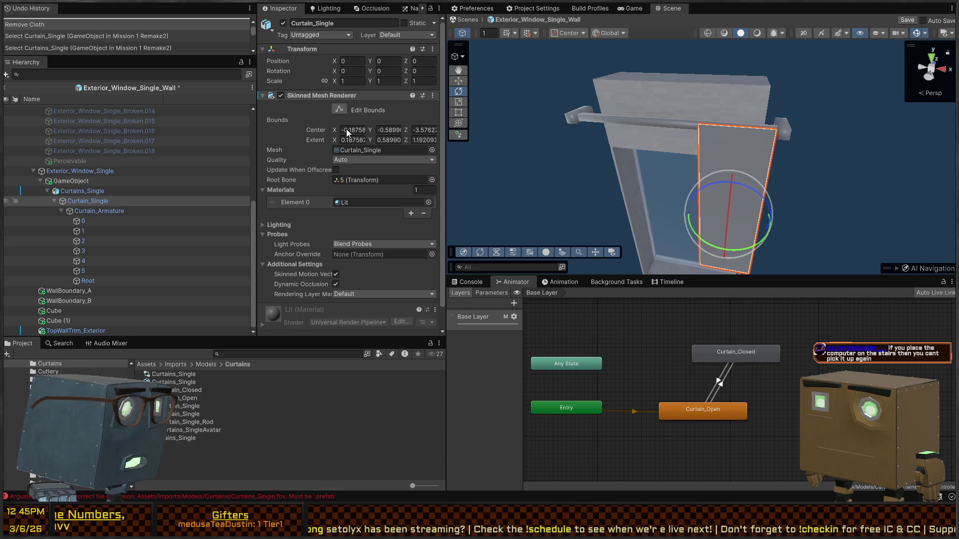
Step: Undo the Cloth component removal on the curtain
left_click(101, 183)
left_click(100, 191)
left_click_drag(568, 184, 539, 164)
key("ctrl+z")
key("ctrl+z")
key("ctrl+z")
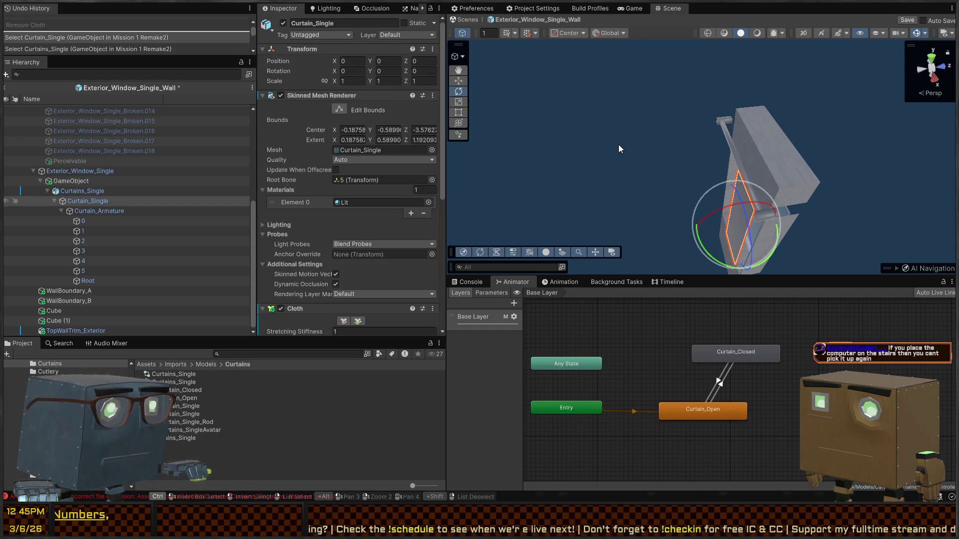
Step: Replace Curtains_Single's Skinned Mesh Renderer with a Mesh Filter and Mesh Renderer using Curtain_Single_Rod
left_click(106, 192)
scroll(312, 128, "down", 1)
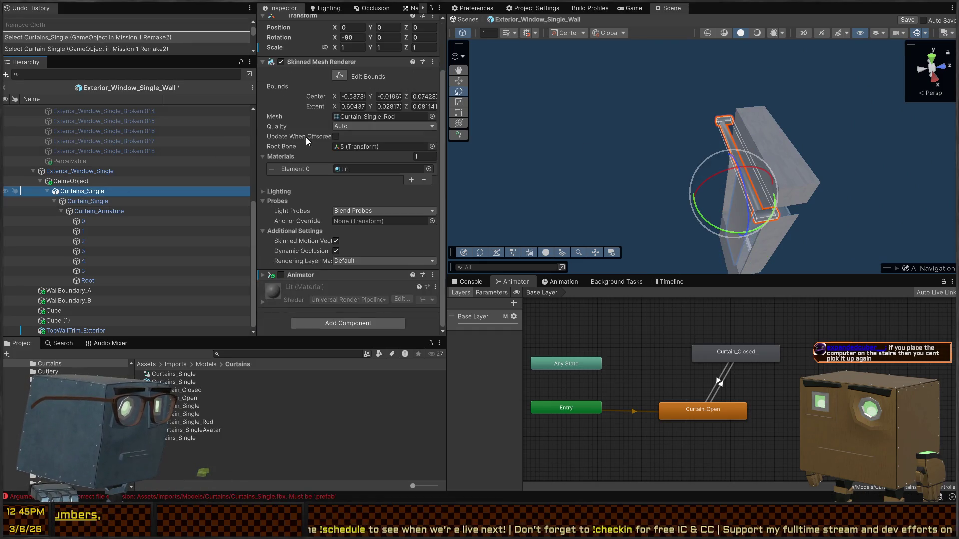
scroll(310, 95, "up", 2)
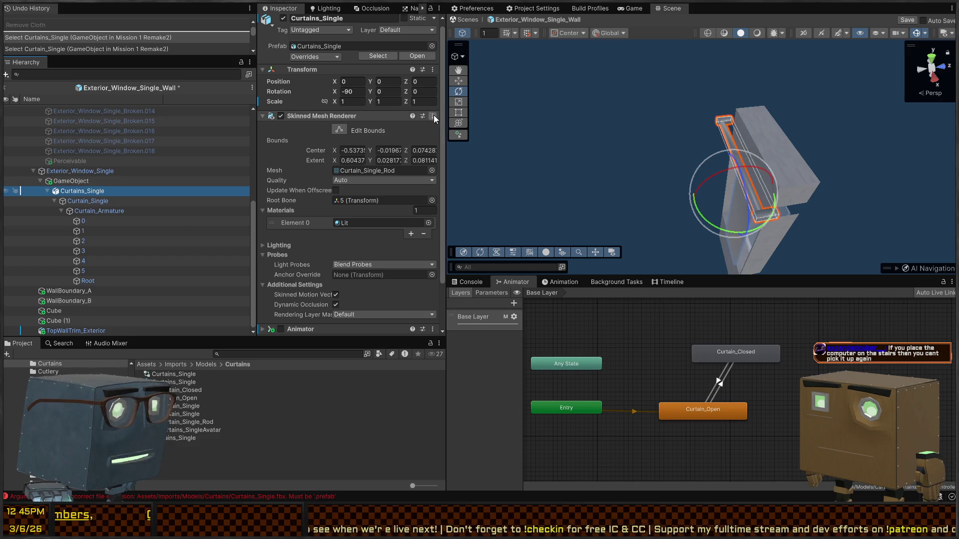
left_click(464, 140)
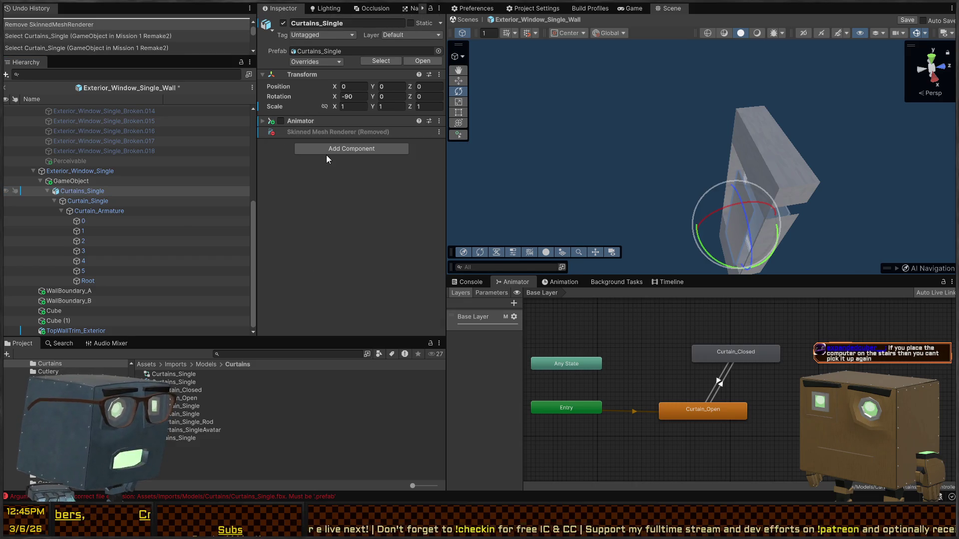
left_click(344, 149)
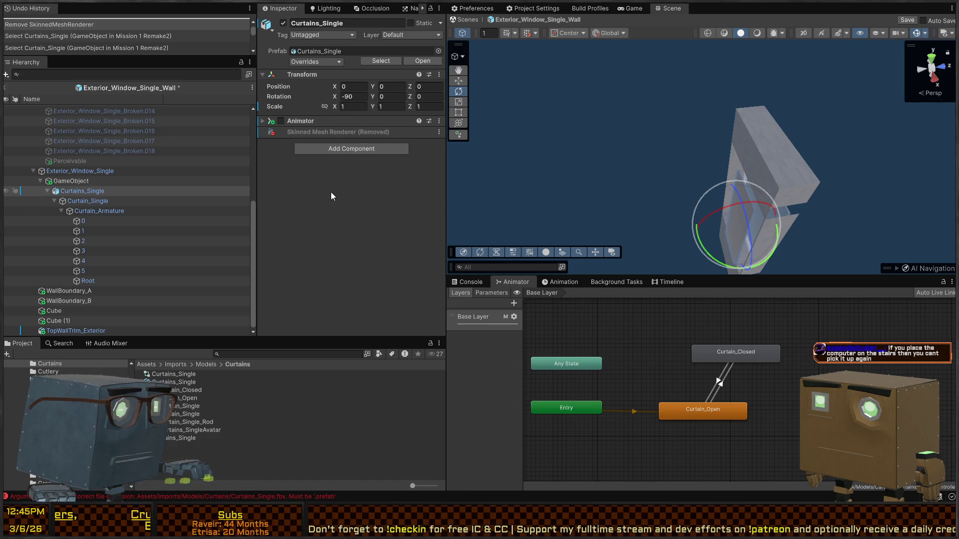
left_click(329, 195)
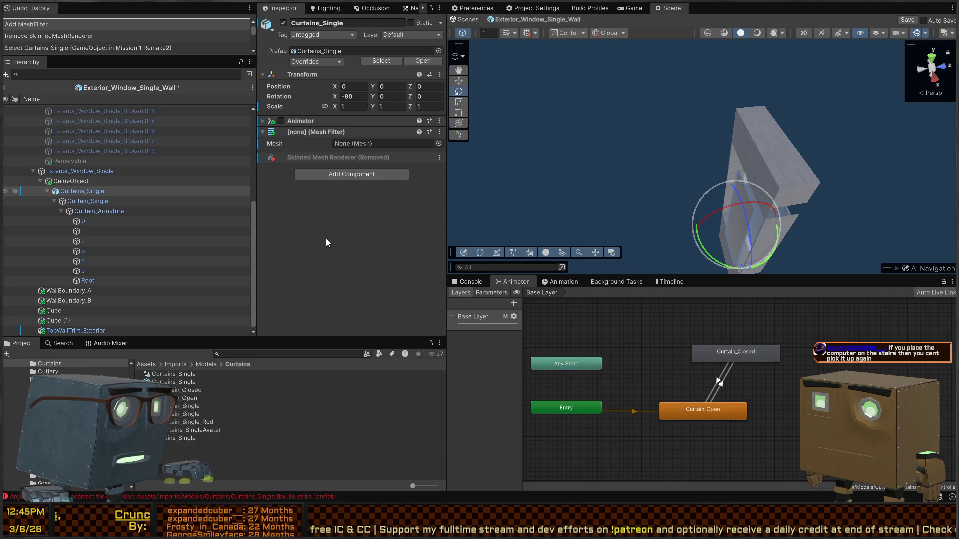
key("ctrl+y")
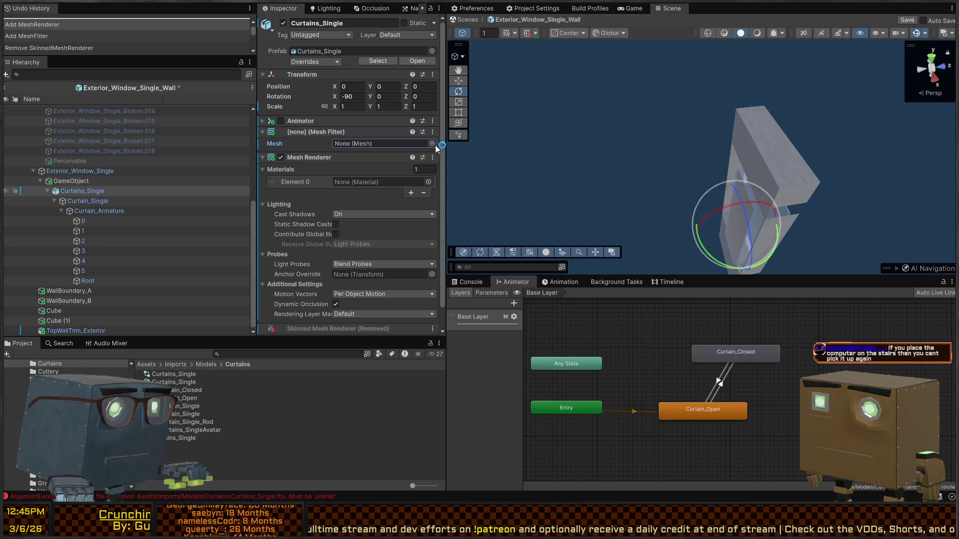
key("Return")
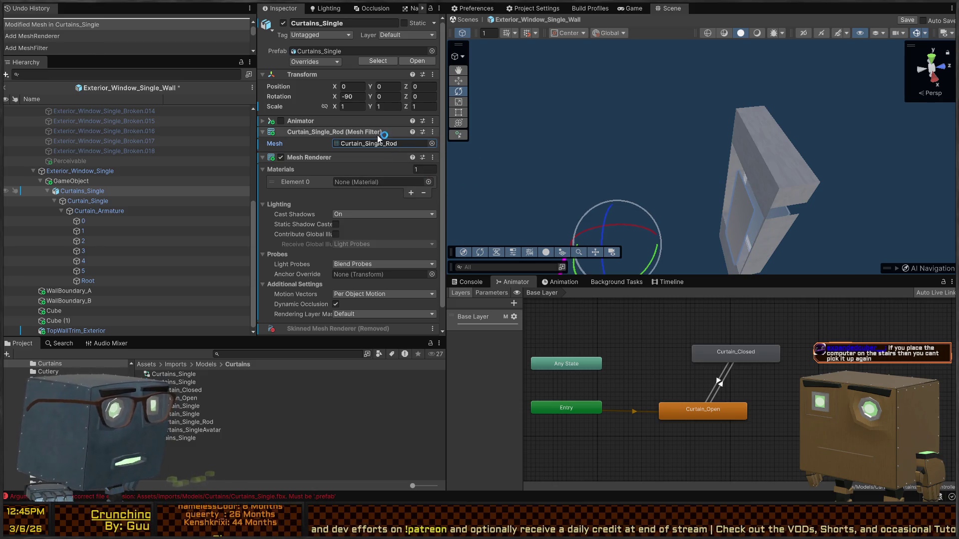
Step: Locate the Curtain_Single_Rod mesh asset and check the model's material import settings
left_click(375, 143)
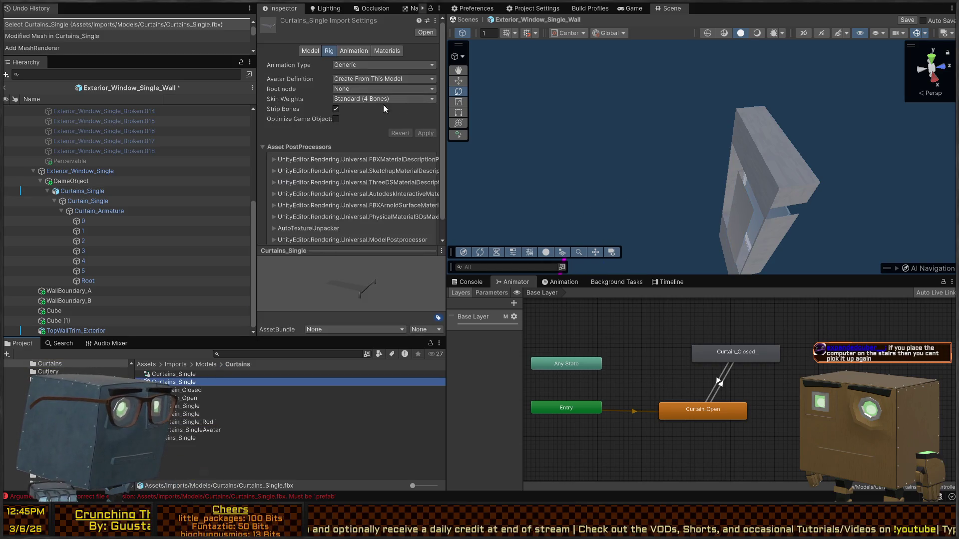
left_click(386, 51)
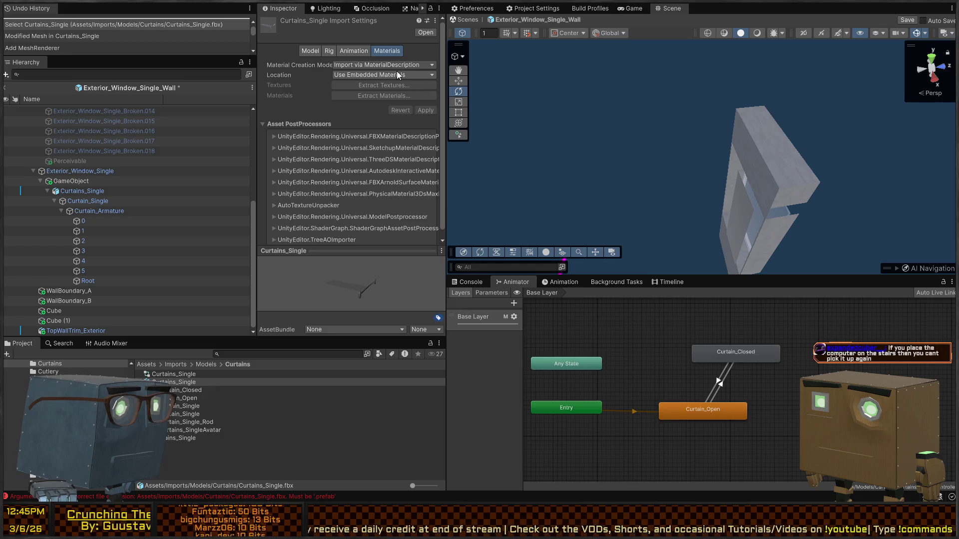
left_click_drag(624, 204, 628, 208)
left_click(604, 171)
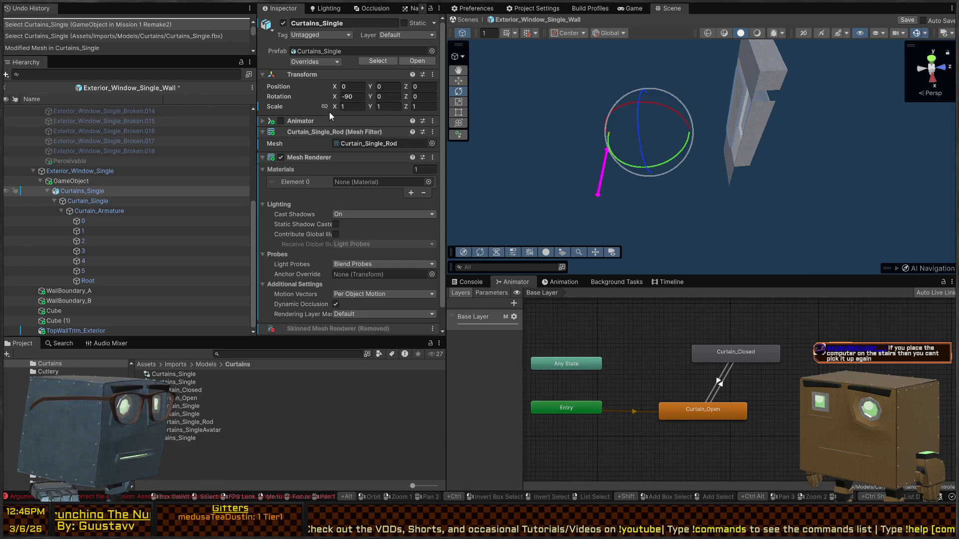
left_click_drag(686, 169, 307, 202)
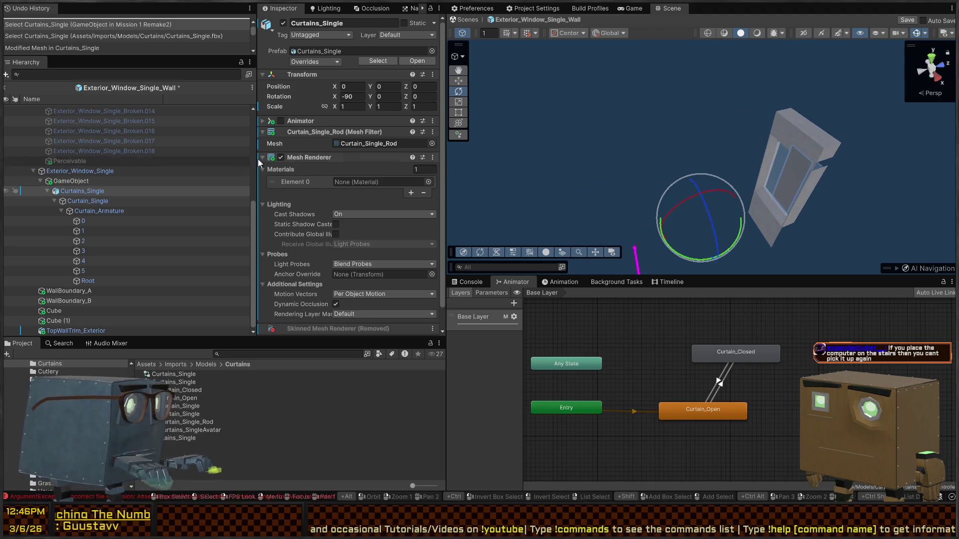
Step: Delete Curtains_Single and its leftover empty GameObject from the window, then switch to Blender
left_click(82, 182)
left_click(83, 172)
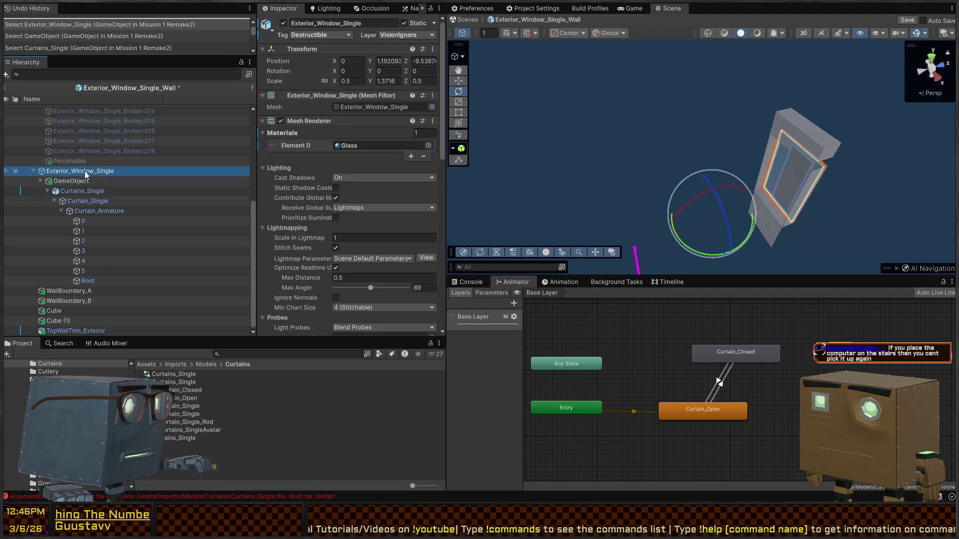
left_click(71, 191)
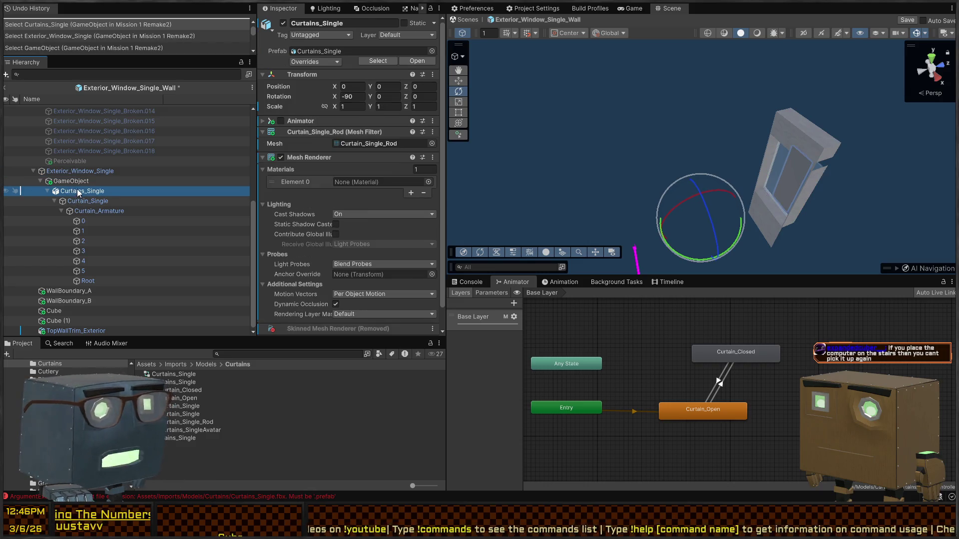
left_click(82, 183)
left_click(73, 188)
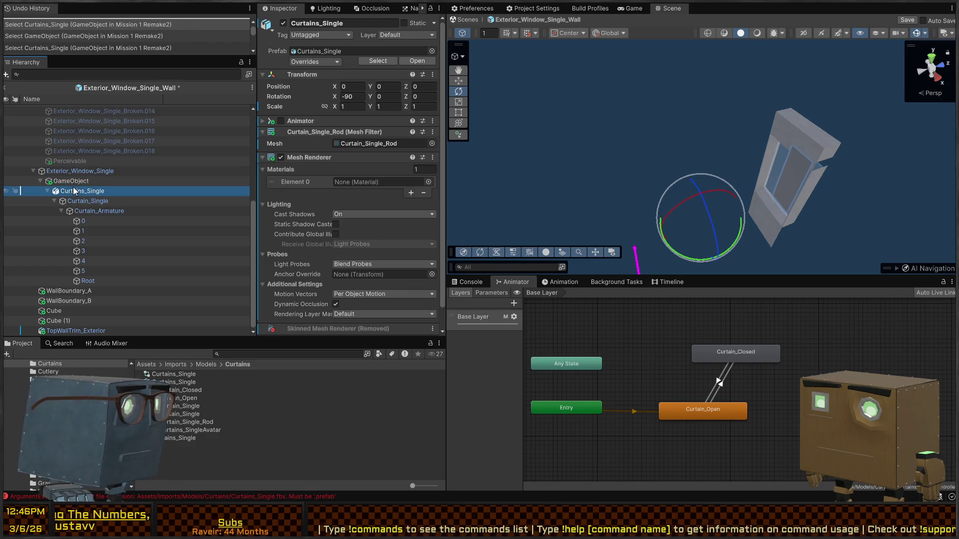
key("Delete")
left_click(83, 282)
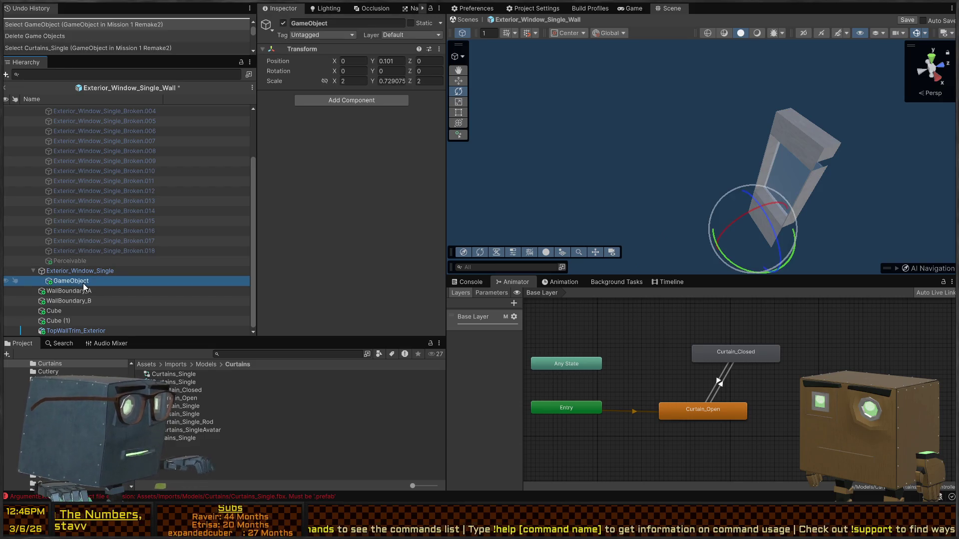
key("Delete")
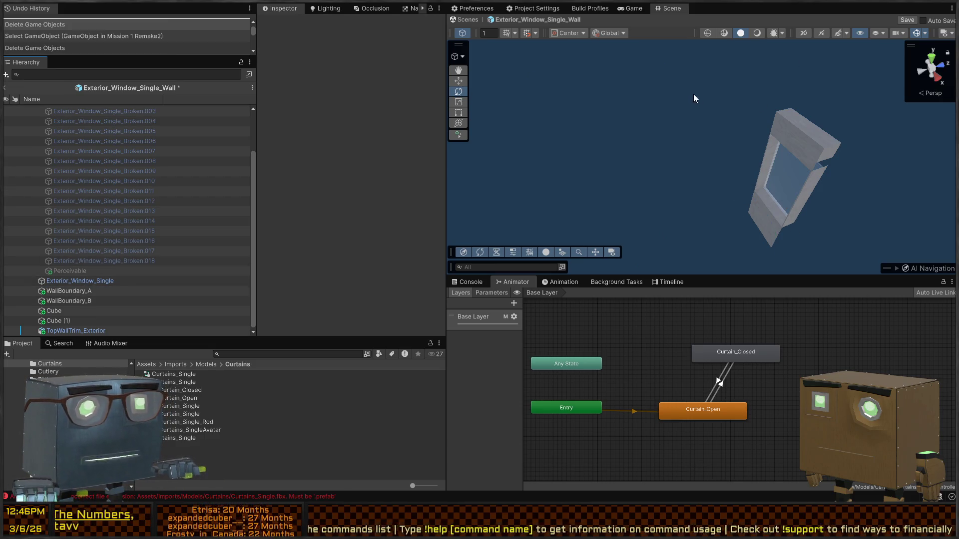
key("alt+Tab")
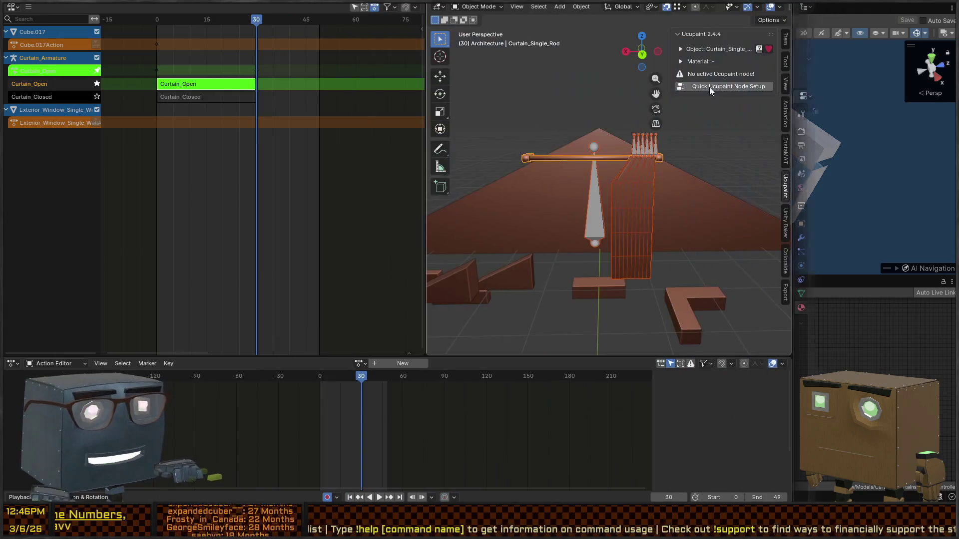
Step: Inspect the Architecture walls, doors and staircases from several angles in Blender, then return to Unity
mouse_move(531, 199)
left_mouse_down()
mouse_move(628, 181)
mouse_move(526, 182)
mouse_move(687, 195)
mouse_move(447, 235)
left_mouse_up()
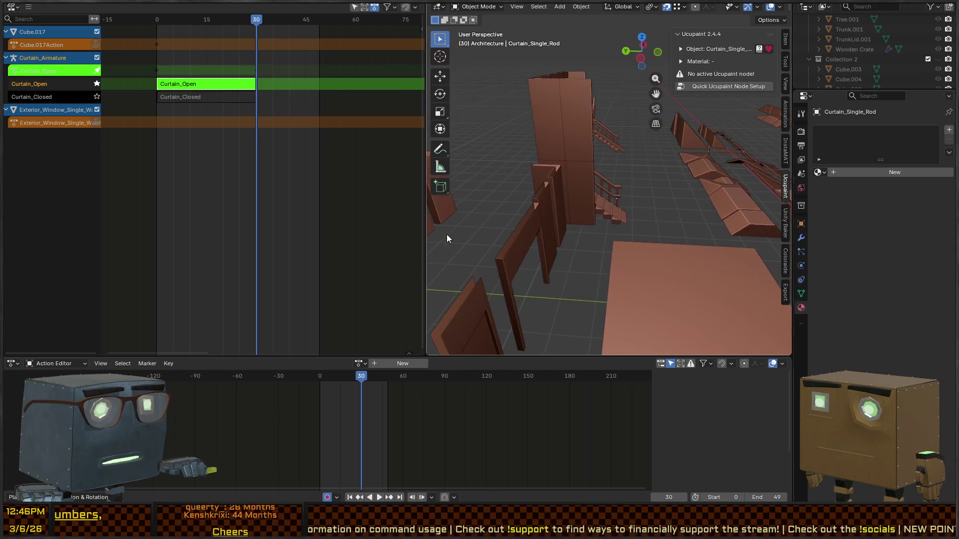
right_click(644, 185)
mouse_move(644, 170)
left_mouse_down()
mouse_move(583, 158)
mouse_move(515, 189)
mouse_move(595, 188)
left_mouse_up()
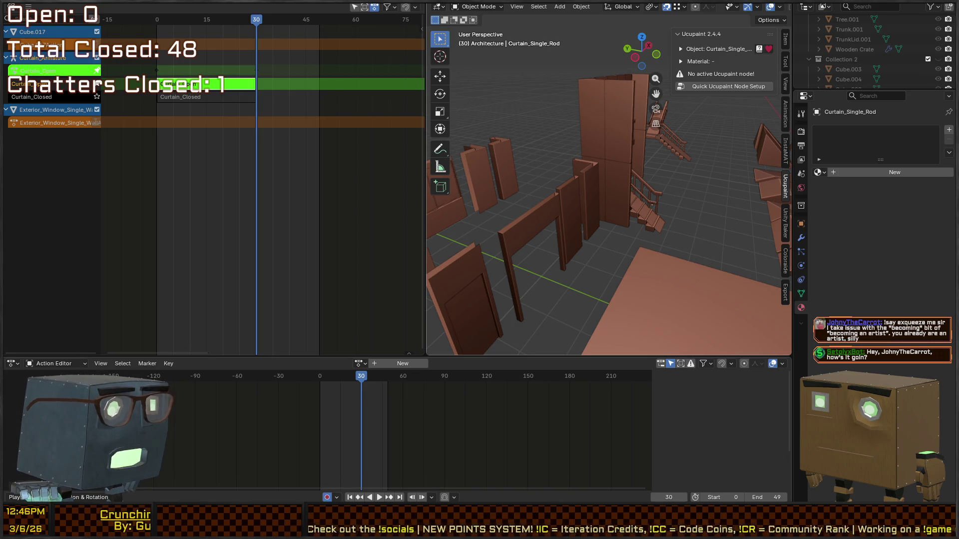
mouse_move(553, 220)
left_mouse_down()
mouse_move(617, 230)
mouse_move(675, 220)
mouse_move(668, 191)
mouse_move(594, 238)
mouse_move(520, 198)
mouse_move(586, 251)
left_mouse_up()
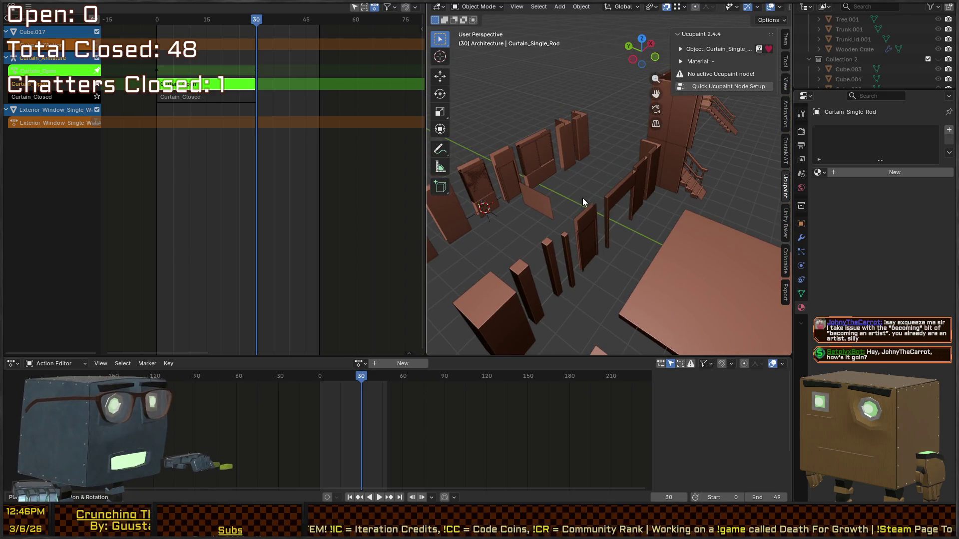
key("alt+Tab")
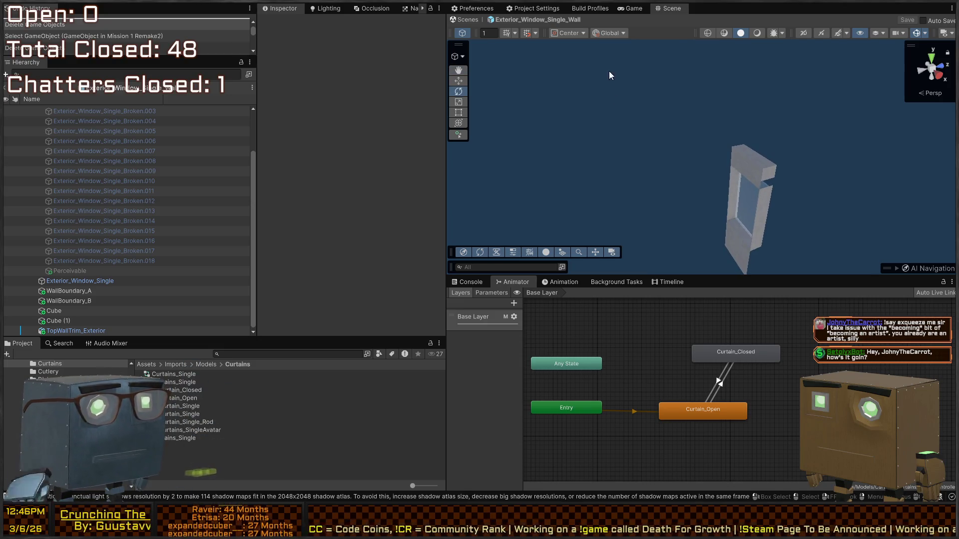
Step: Exit the window wall prefab to the house scene, frame the interior, and start Play mode
left_click(458, 20)
mouse_move(672, 122)
left_mouse_down()
mouse_move(733, 129)
mouse_move(738, 177)
left_mouse_up()
mouse_move(723, 188)
left_mouse_down()
mouse_move(608, 162)
mouse_move(783, 202)
mouse_move(586, 190)
mouse_move(725, 146)
mouse_move(620, 155)
mouse_move(455, 97)
left_mouse_up()
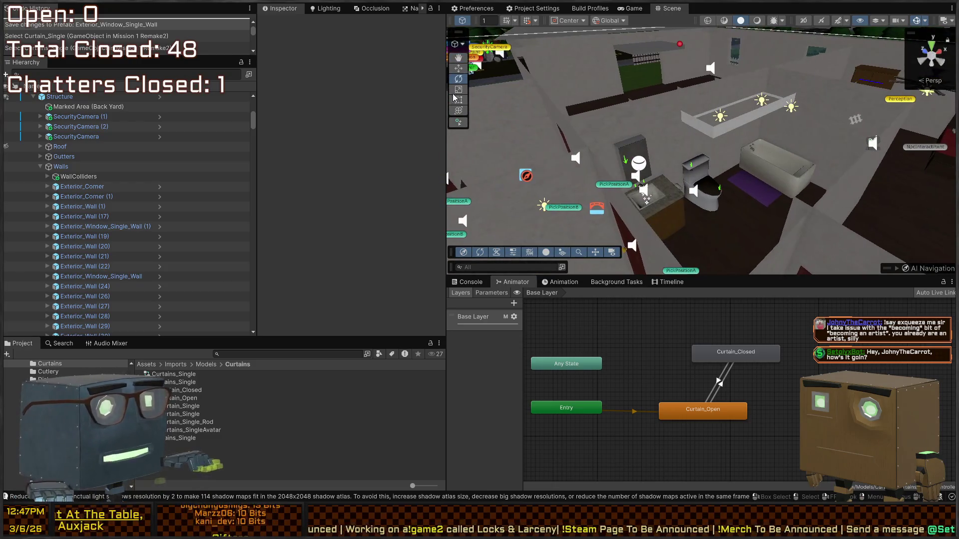
key("ctrl+p")
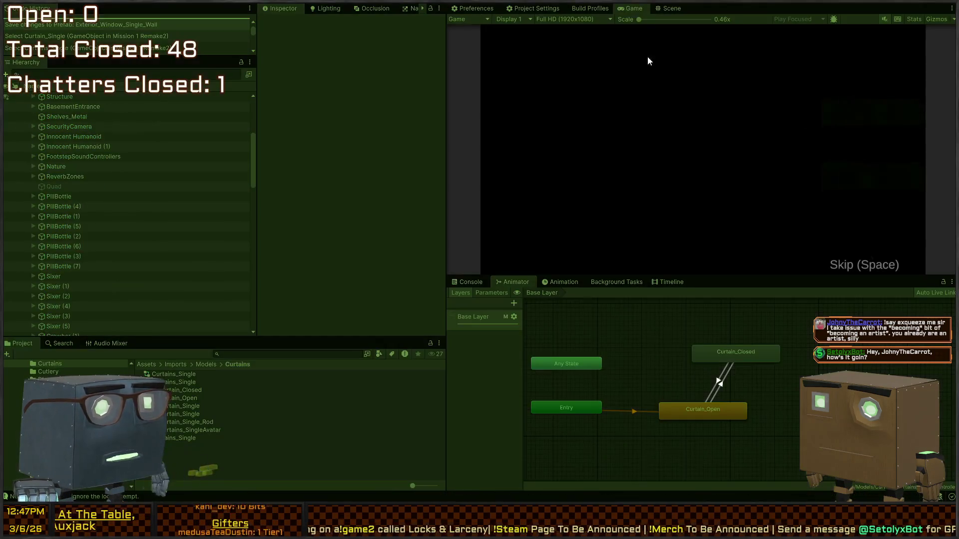
Step: Maximize the Game view and walk across the grass, climbing in through the house window
key("shift+space")
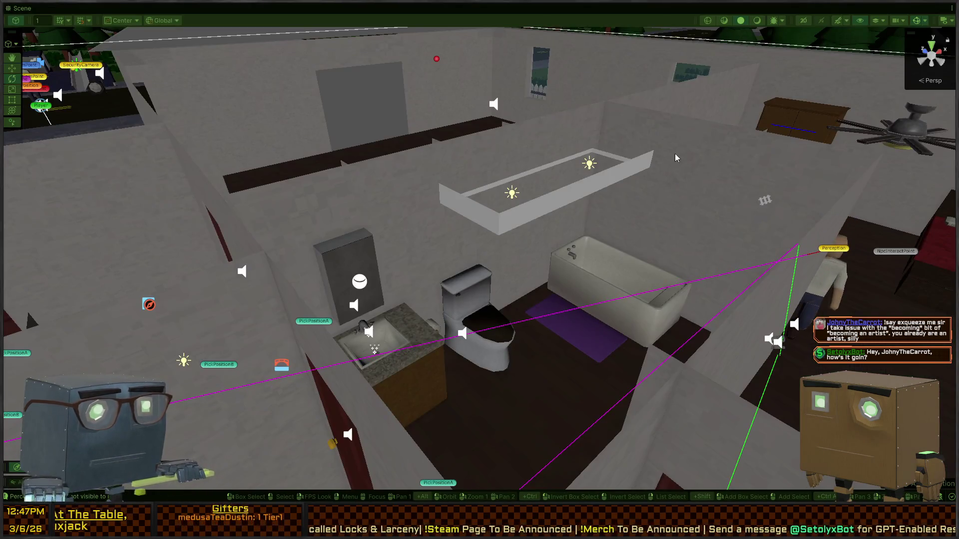
key("shift+space")
left_click(633, 8)
key("shift+space")
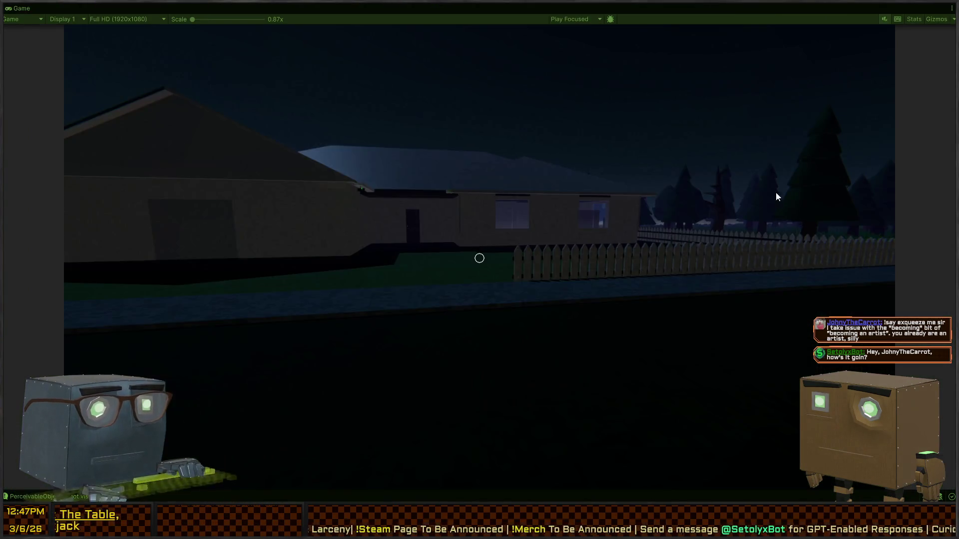
key("w")
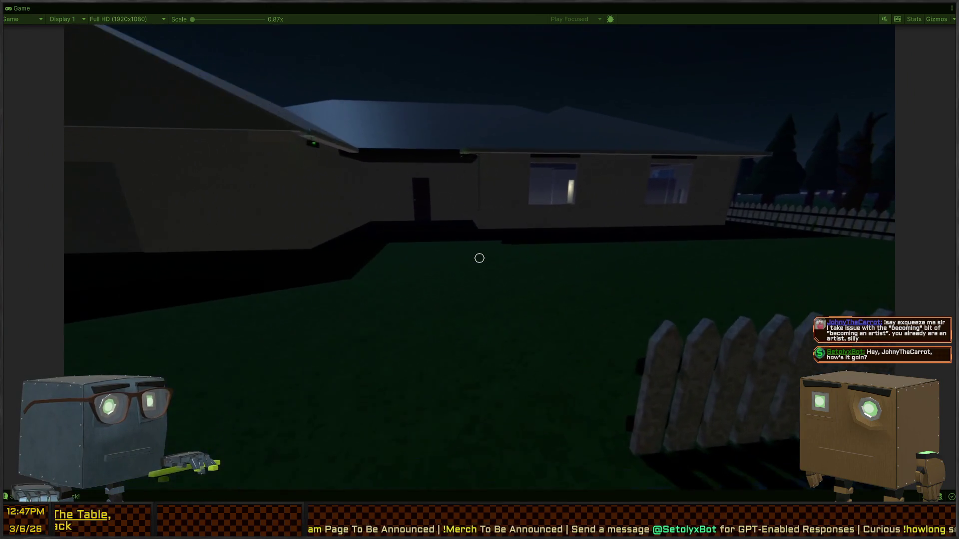
key("w")
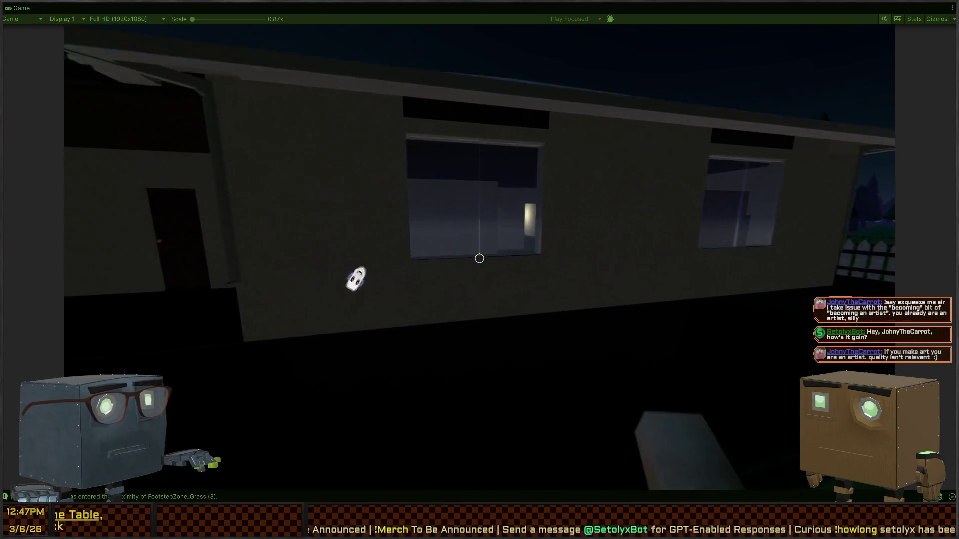
key("w")
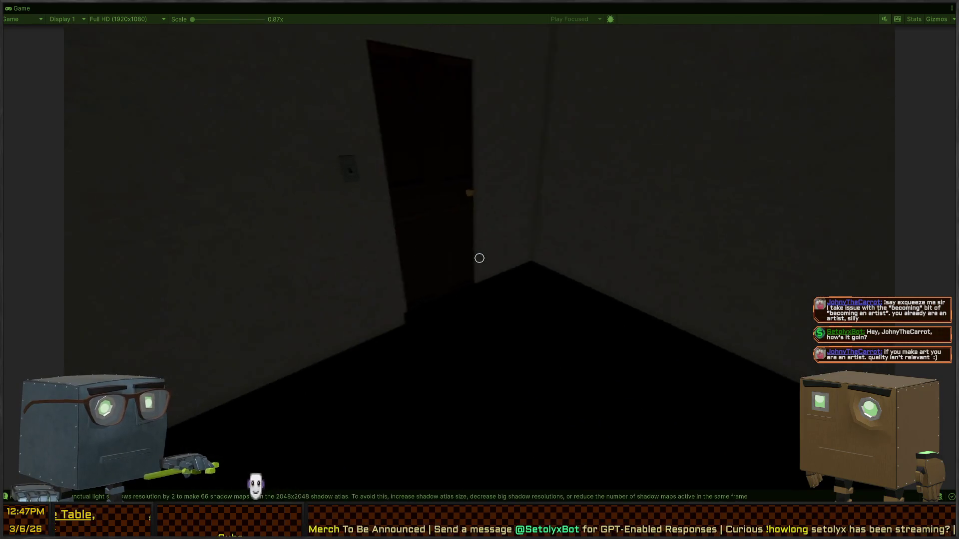
Step: Open the hallway and room doors and flip the wall switch to light the dark room
key("f")
key("w")
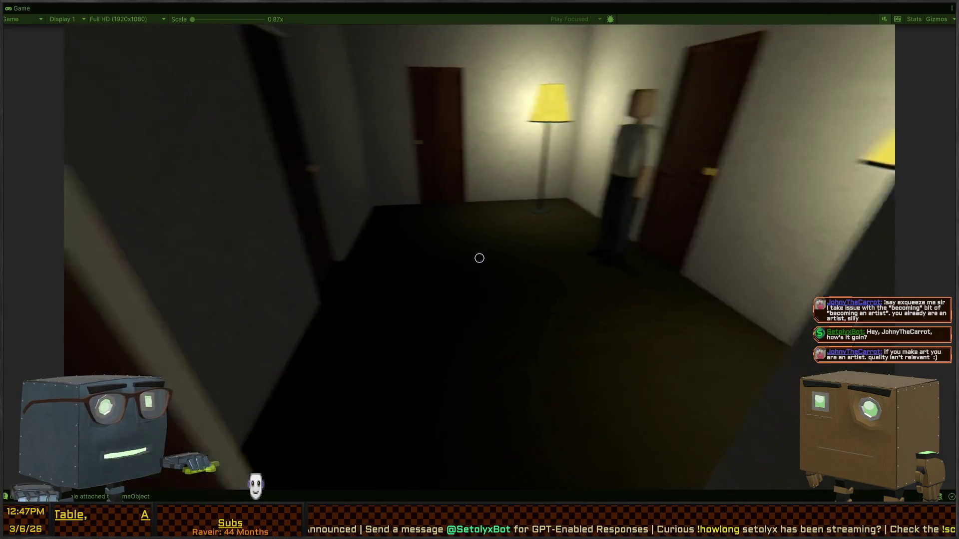
key("w")
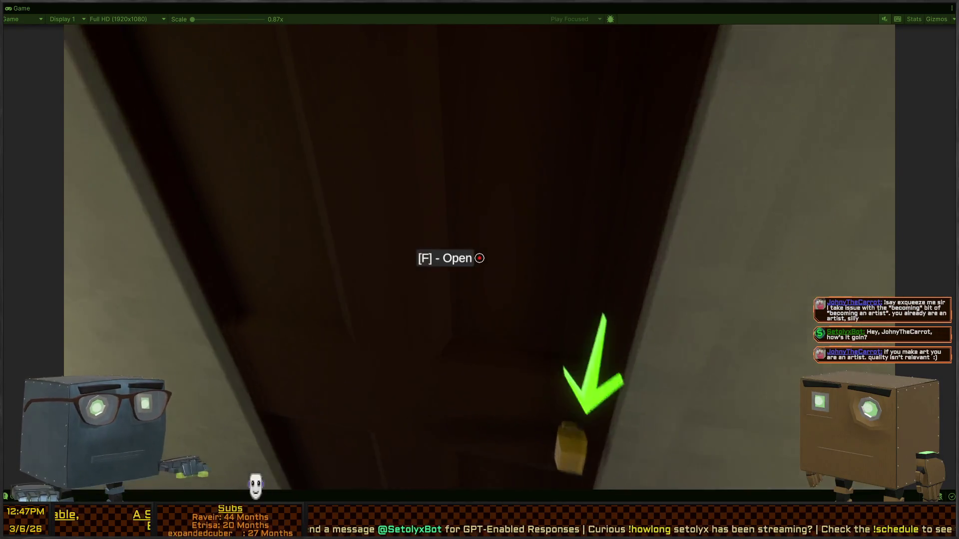
key("f")
key("w")
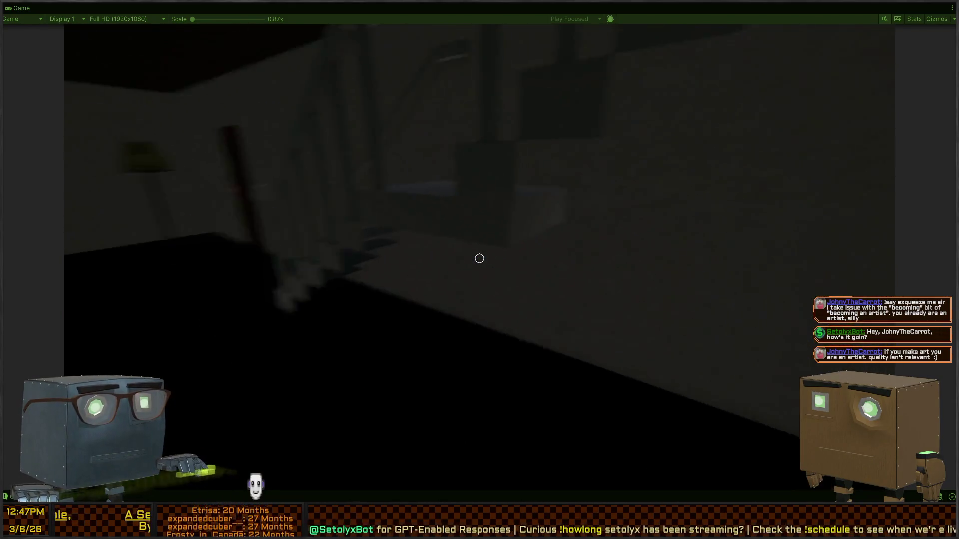
key("w")
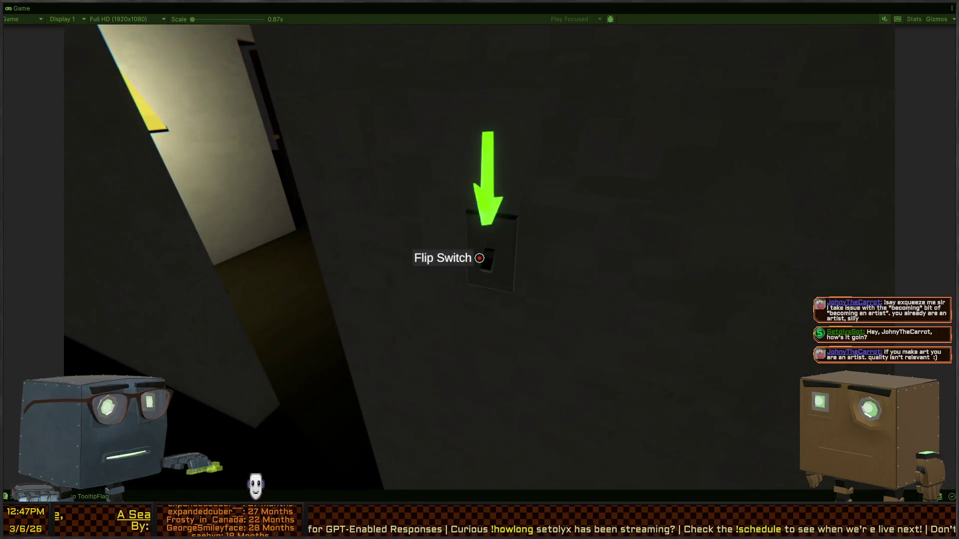
left_click(480, 258)
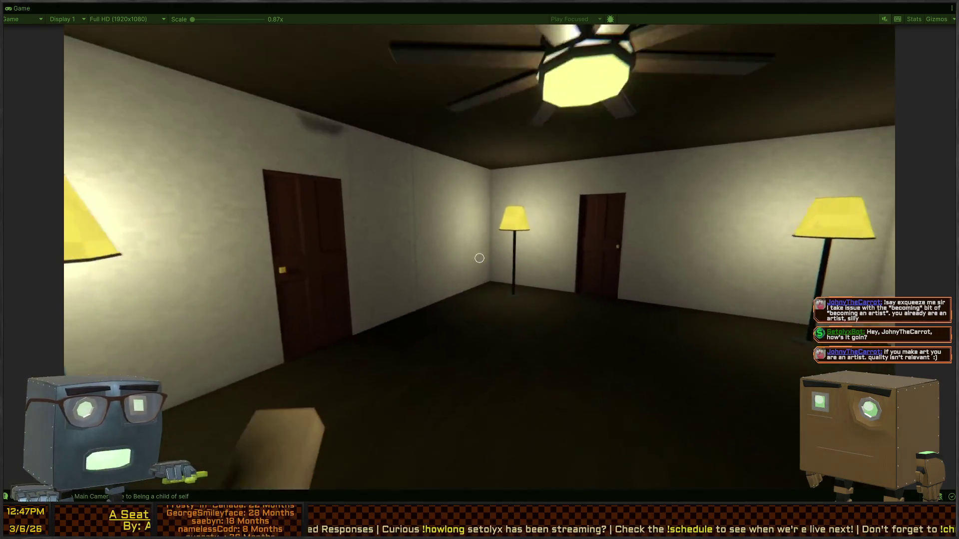
Step: Open the next door, walk along the long wall, and enter the bedroom through the brown door
key("w")
key("f")
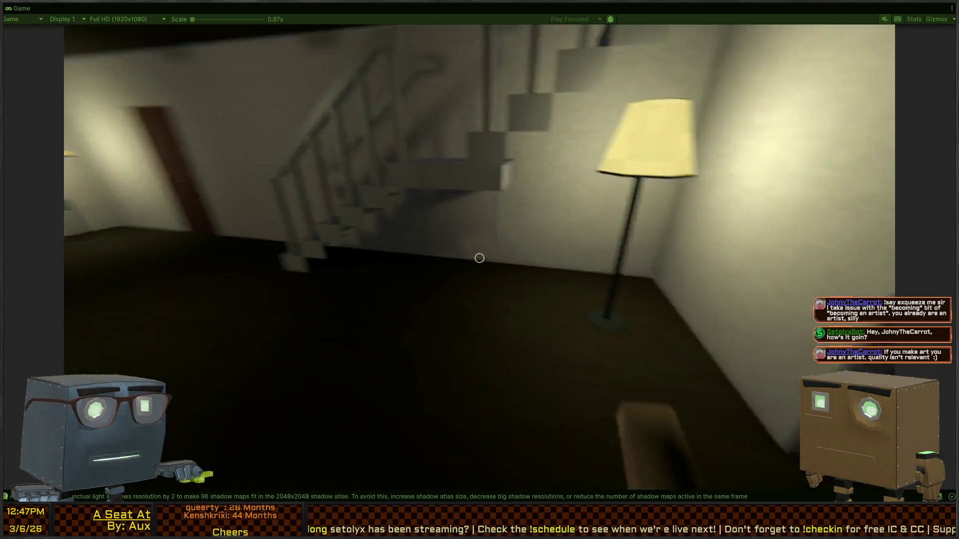
key("w")
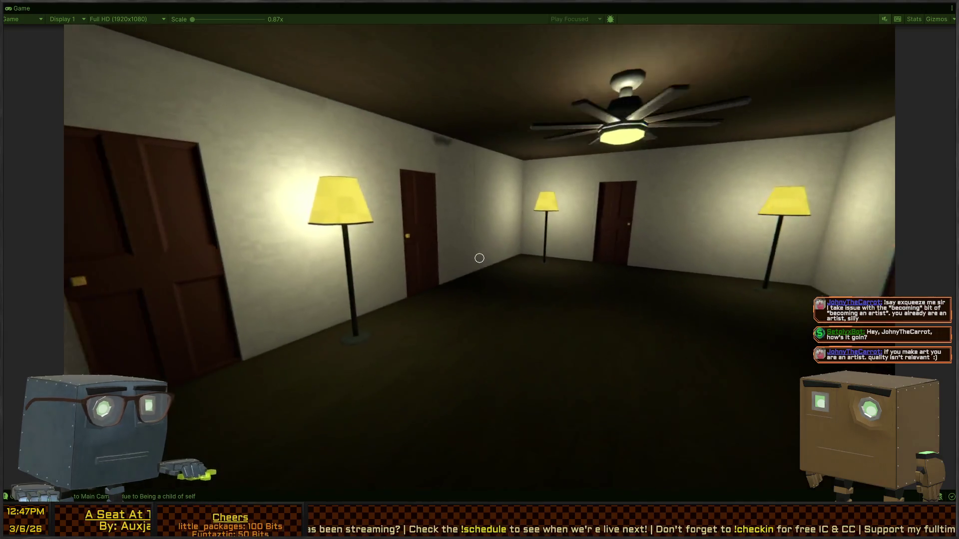
key("w")
key("f")
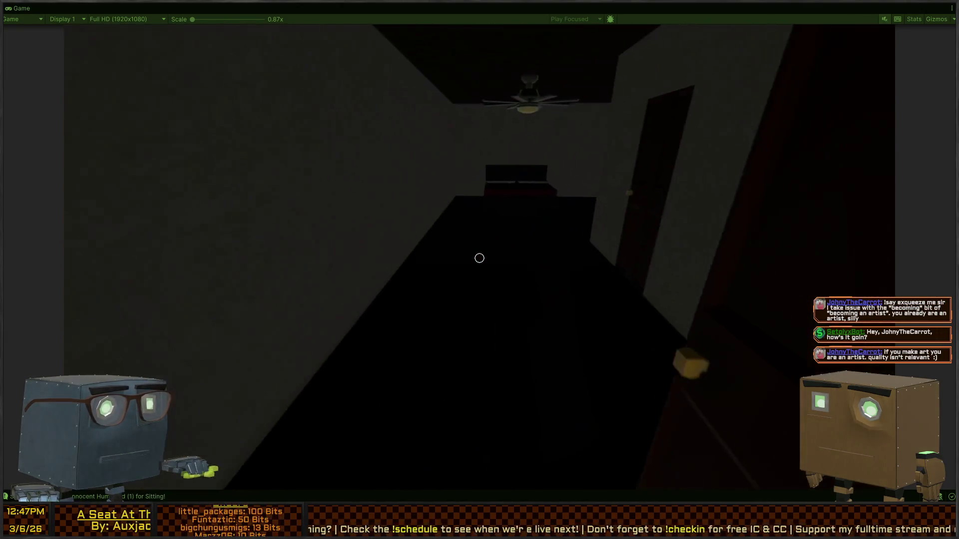
key("w")
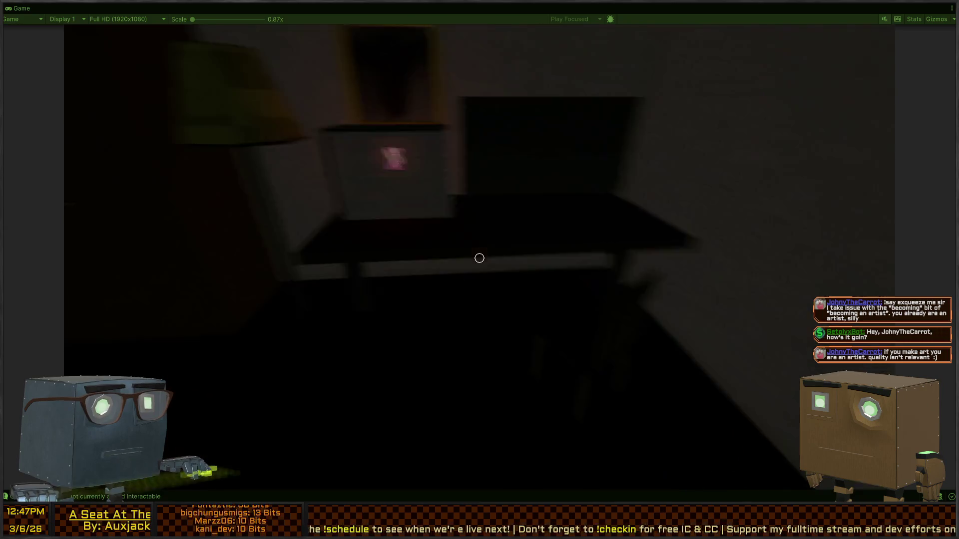
Step: Head past the two-lamp room and stairs into the darkened living room
key("w")
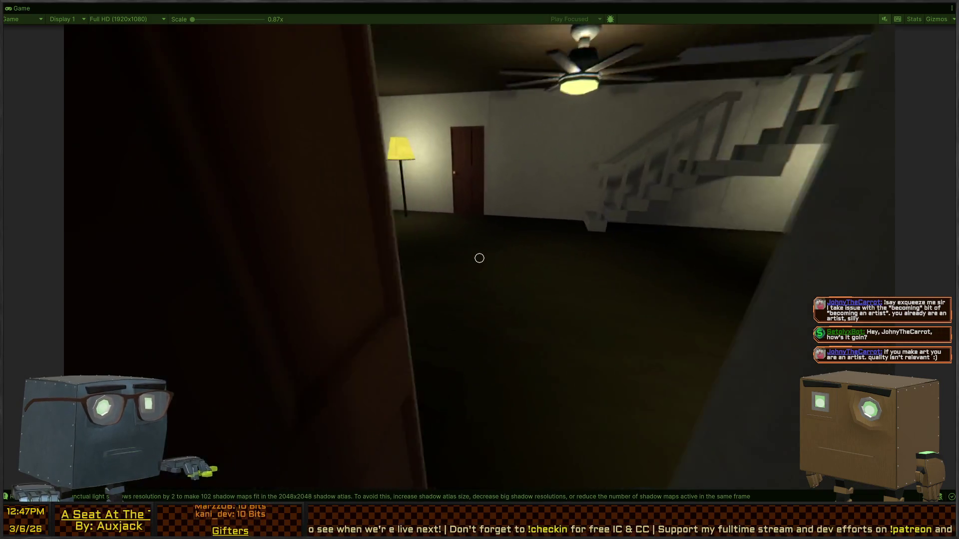
key("w")
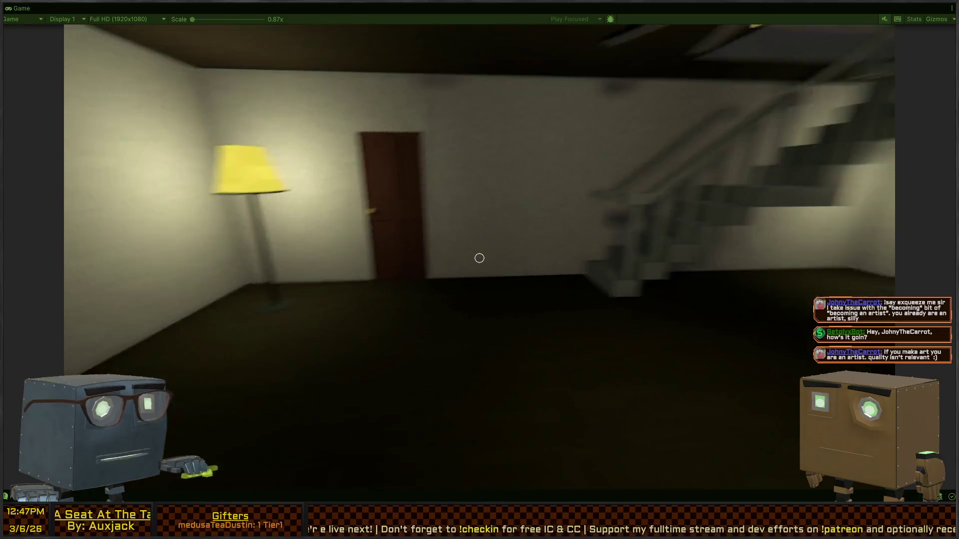
key("w")
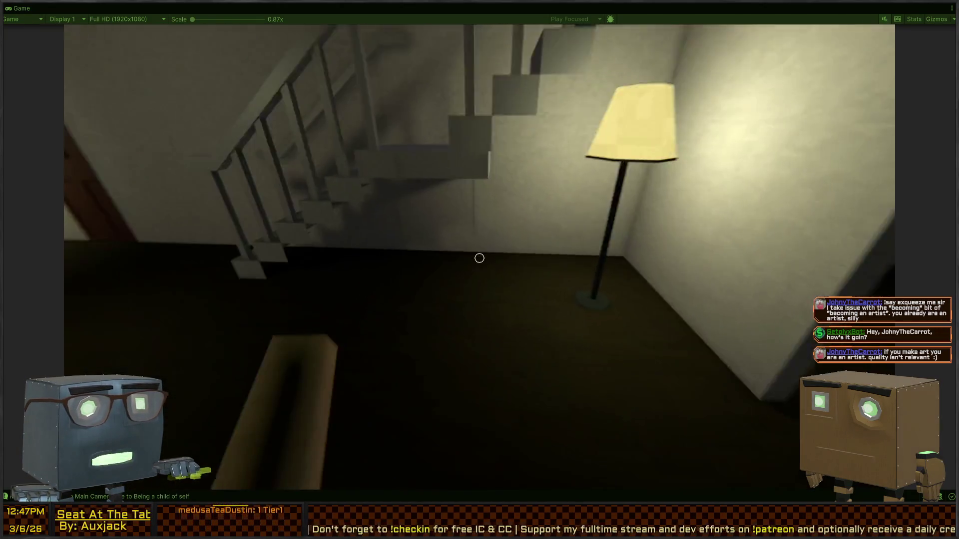
key("w")
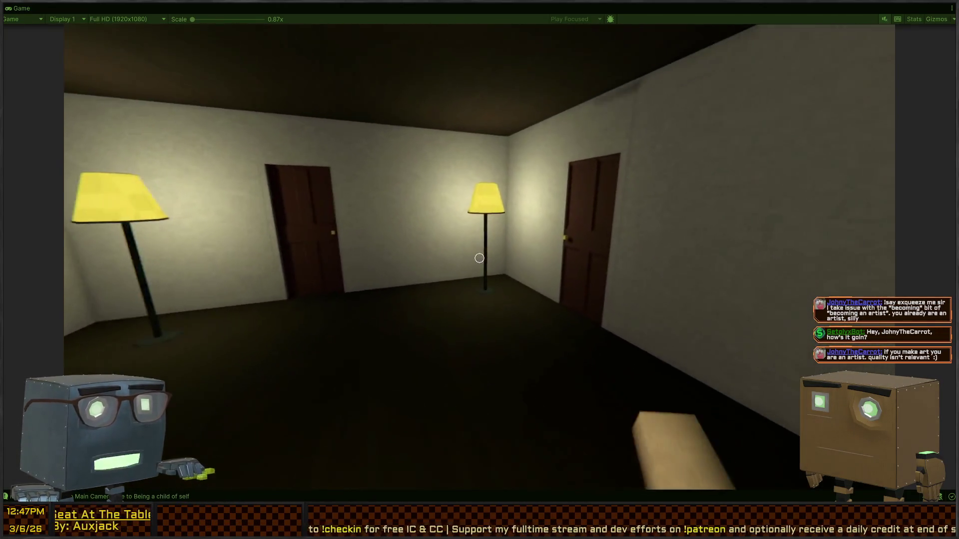
key("w")
key("w")
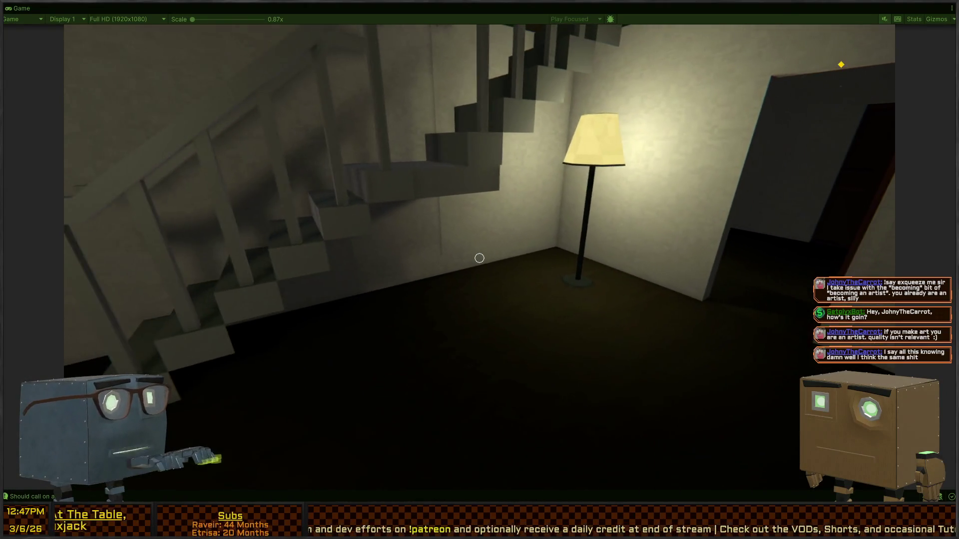
key("w")
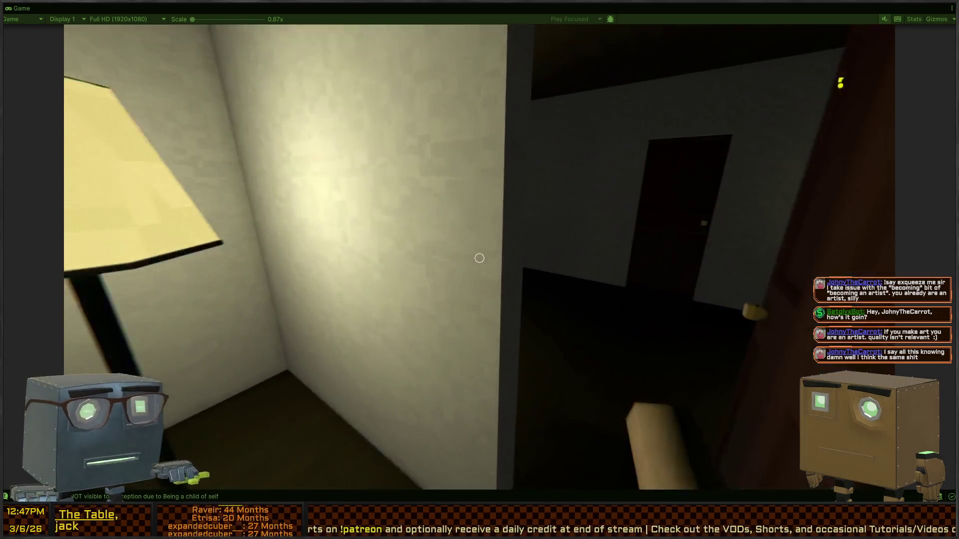
key("w")
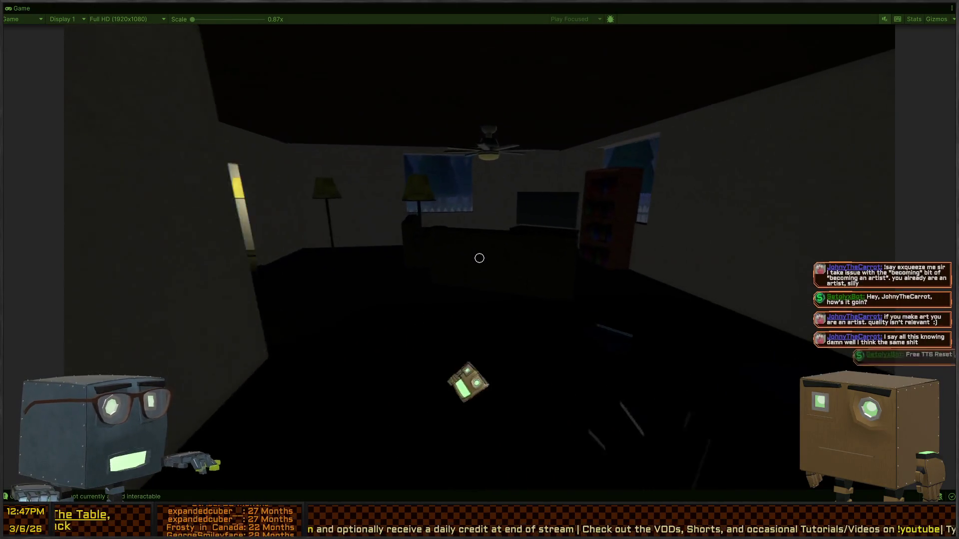
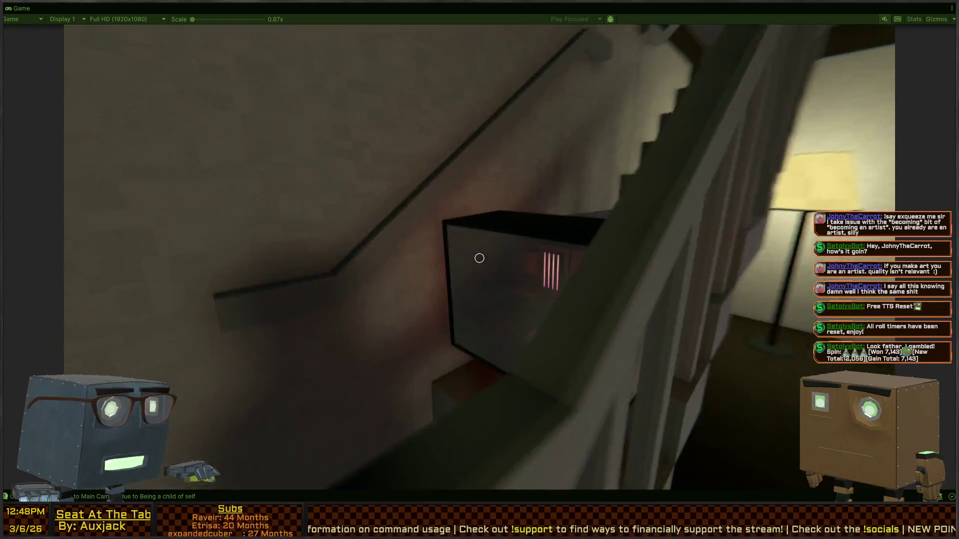
Step: Pick up the box, drop it on the stairs, then carry it to the top of the stairs
key("f")
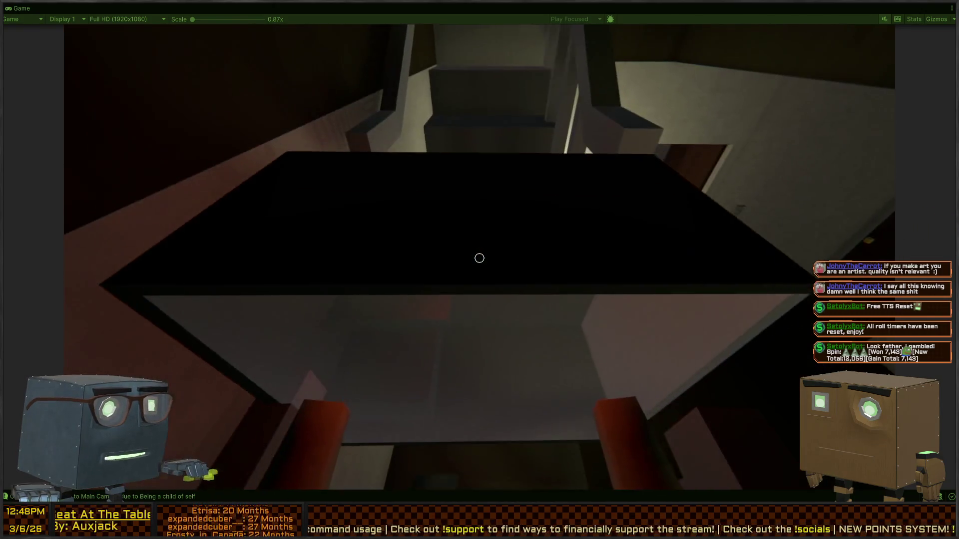
key("f")
key("f")
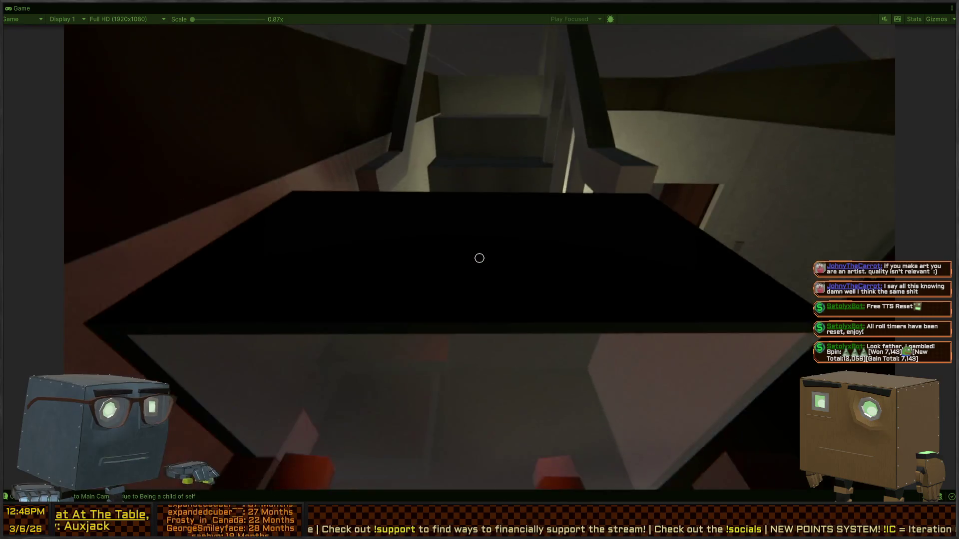
key("f")
key("s")
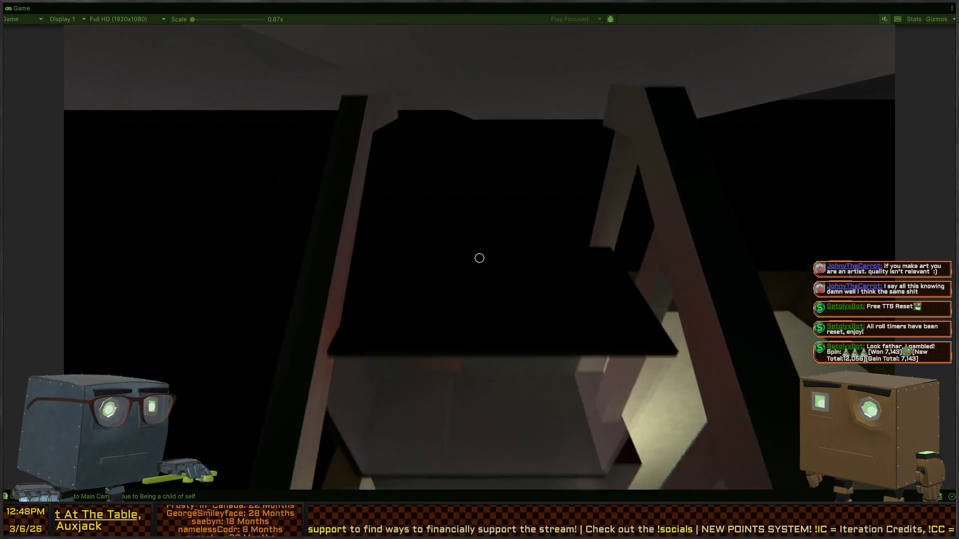
Step: Climb the stairs, grab the box, drop it on the floor and pause the game
key("w")
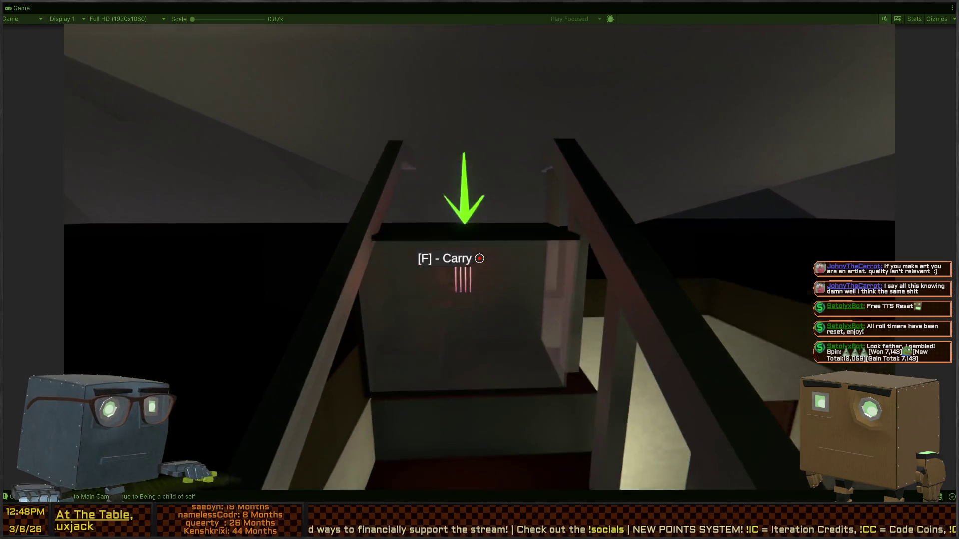
key("f")
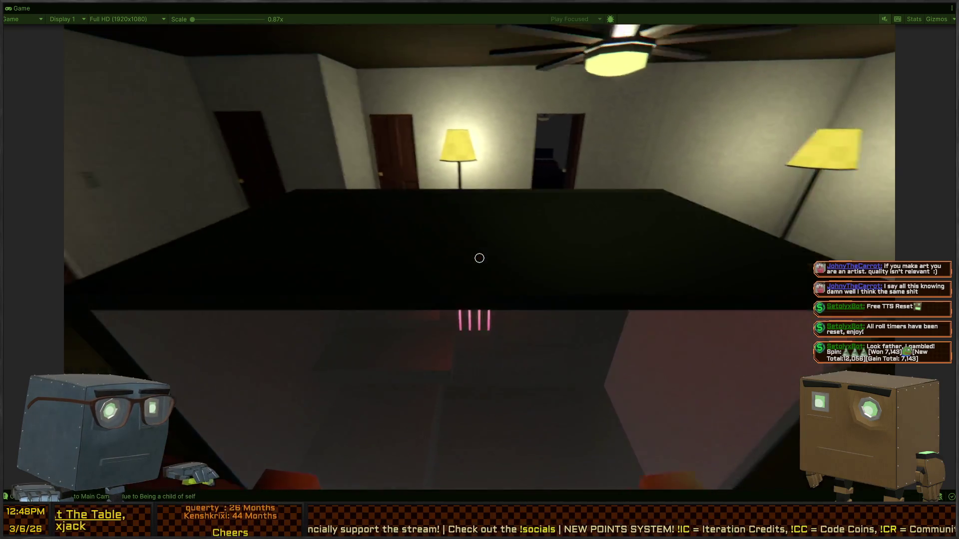
key("f")
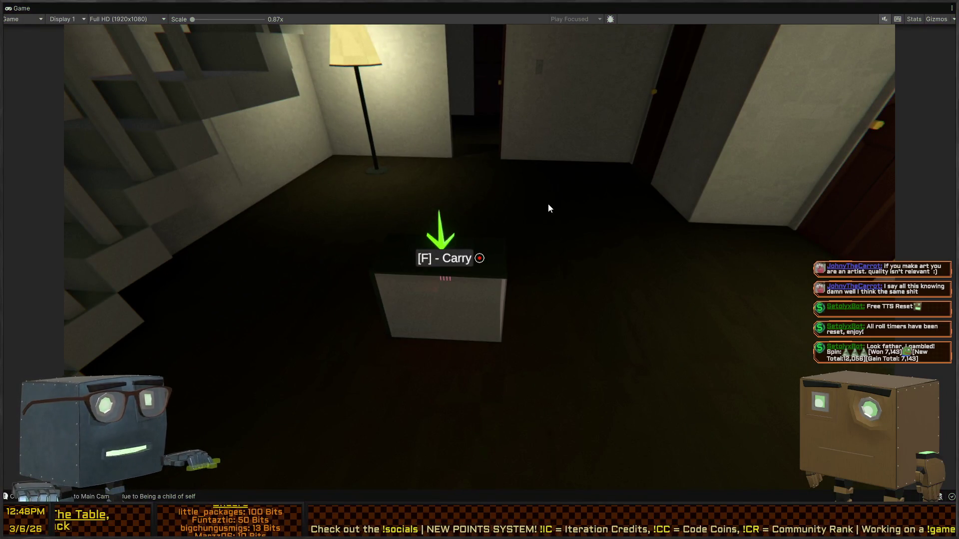
key("Escape")
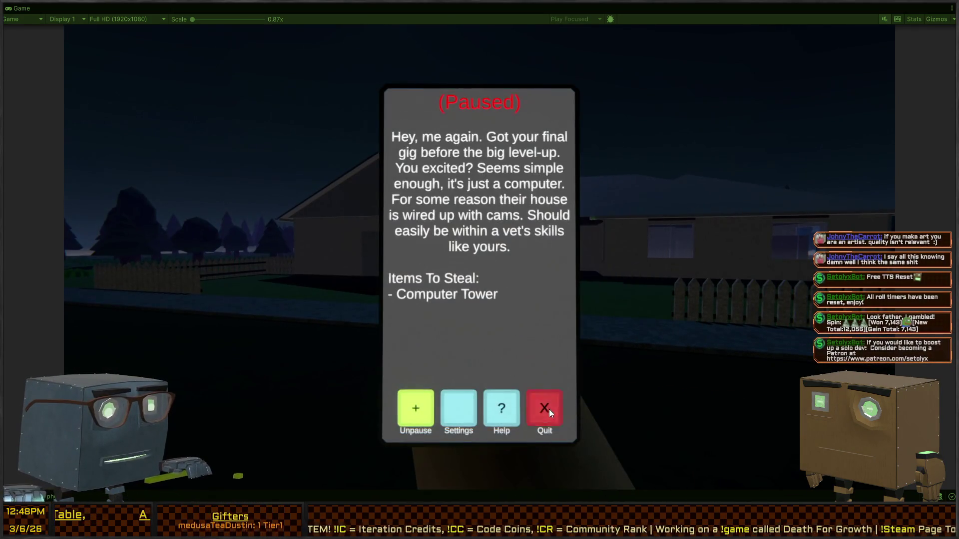
Step: Quit the current job to the main menu and start a new game with Play
left_click(549, 411)
left_click(437, 264)
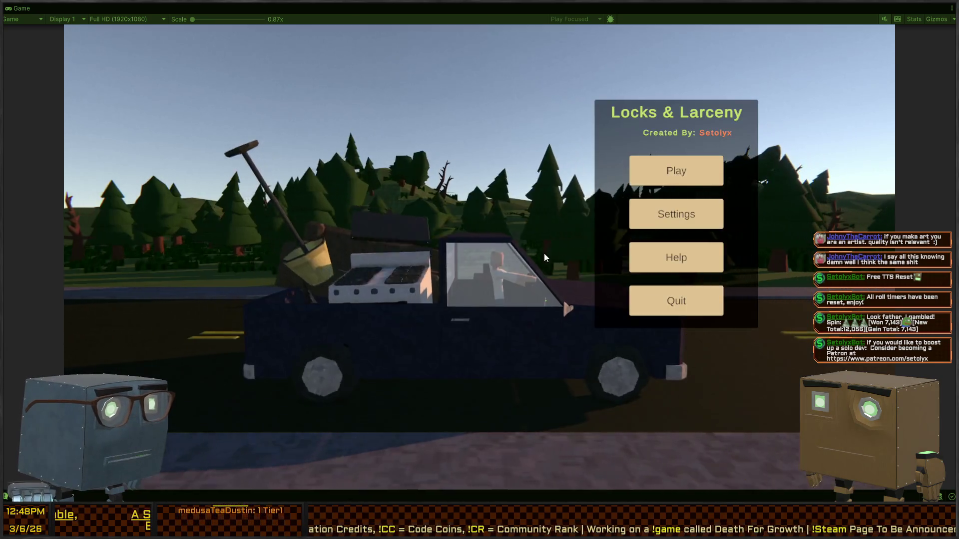
left_click(679, 172)
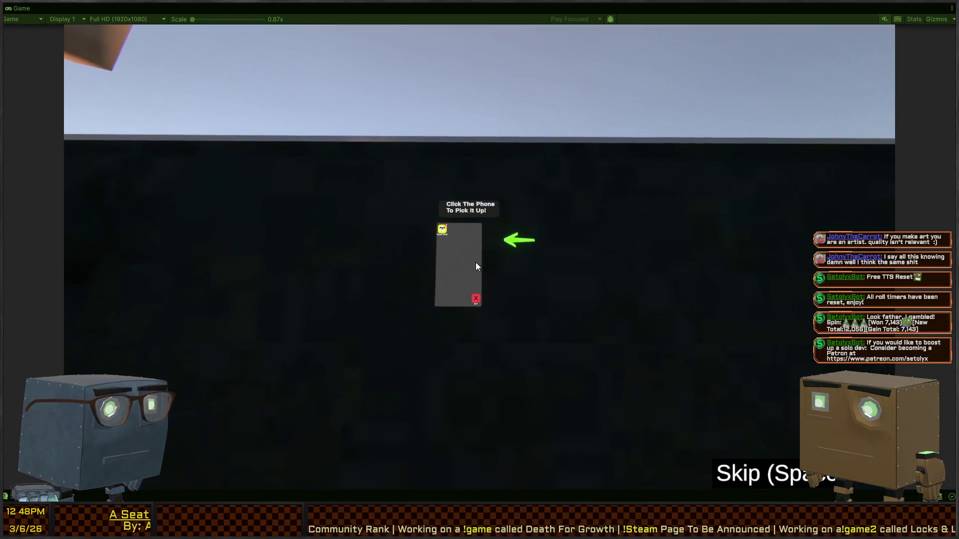
Step: Answer the phone in the truck intro and accept the broker's job
left_click(477, 267)
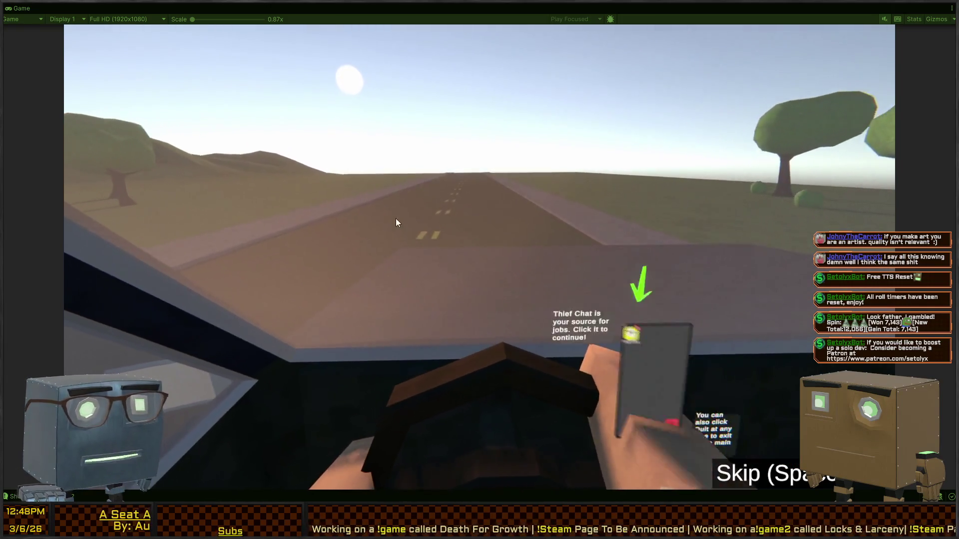
left_click(420, 164)
left_click(453, 192)
left_click(465, 210)
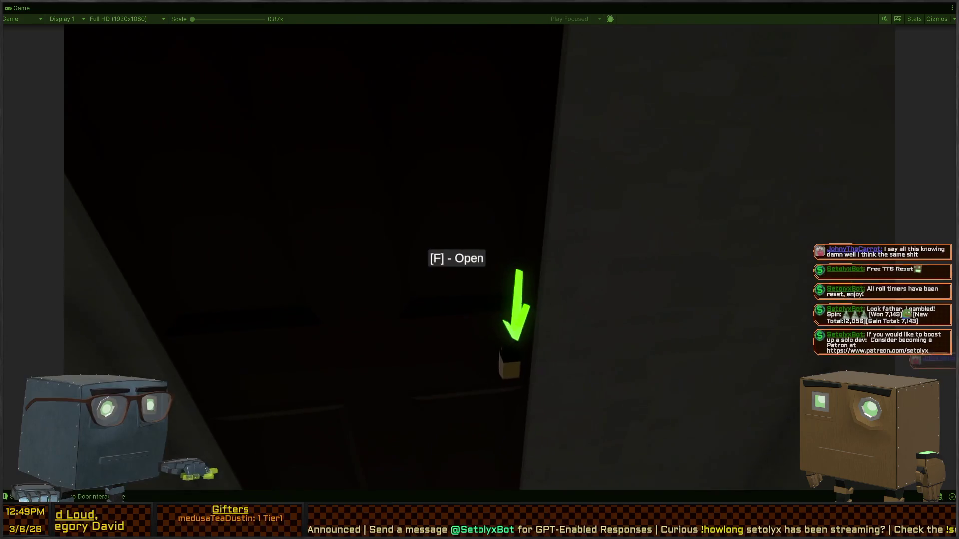
Step: Open the dark door, carry off the computer box, leave in the truck and skip to the next job
key("f")
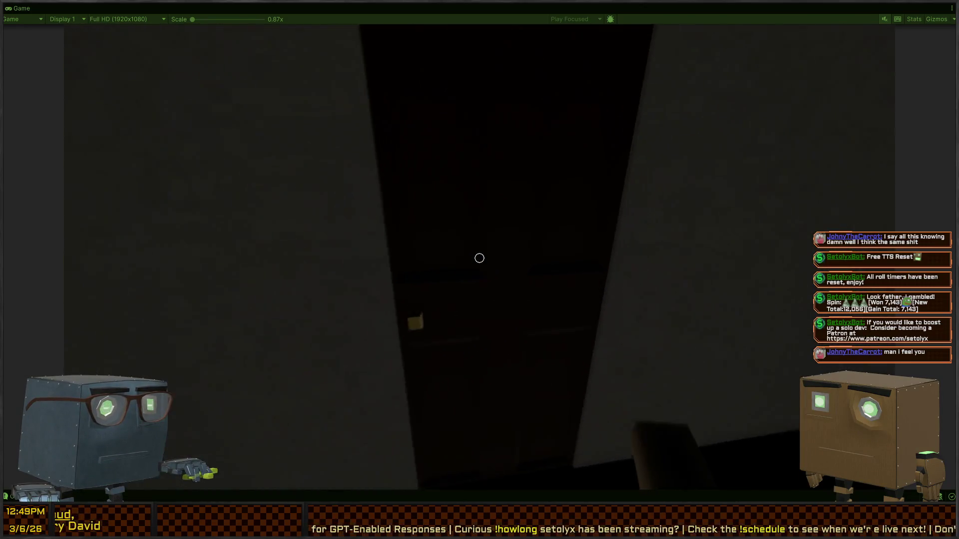
key("f")
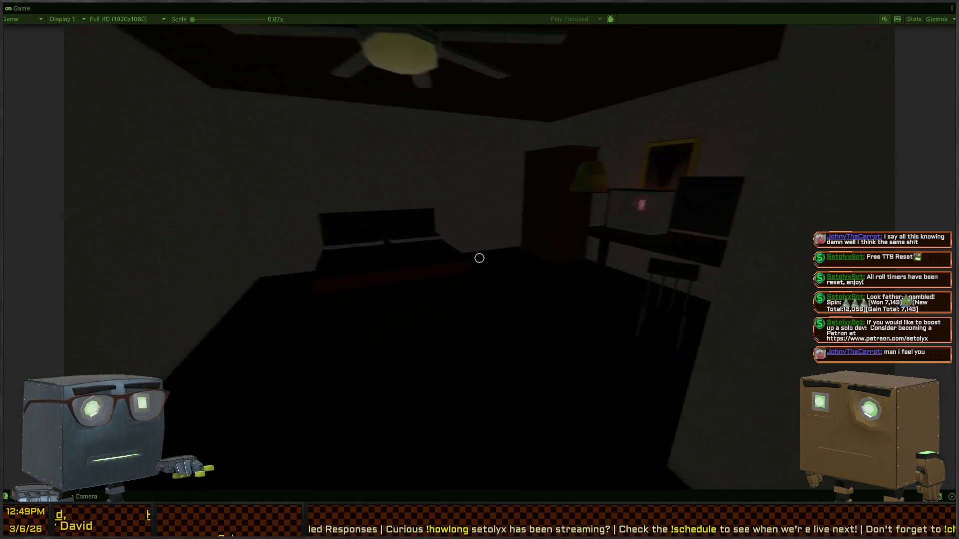
key("f")
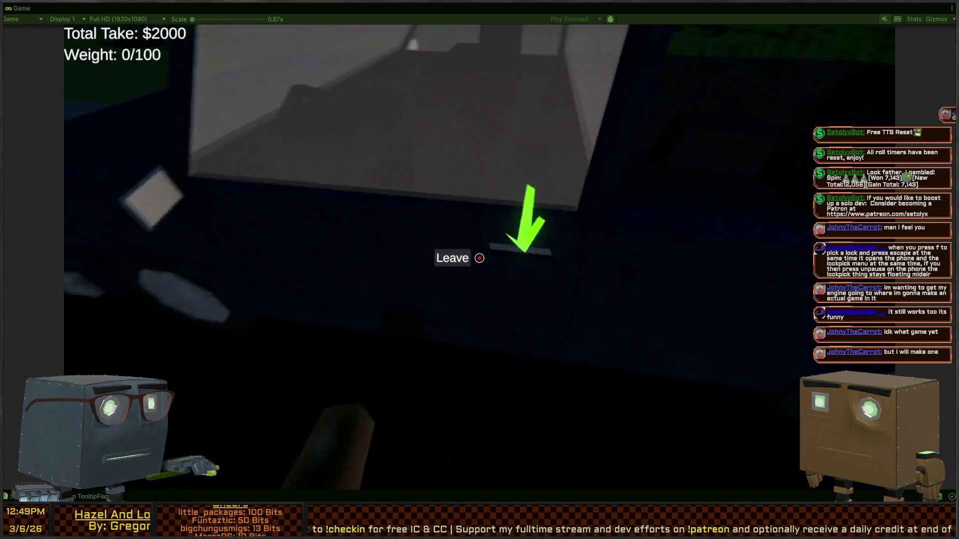
key("f")
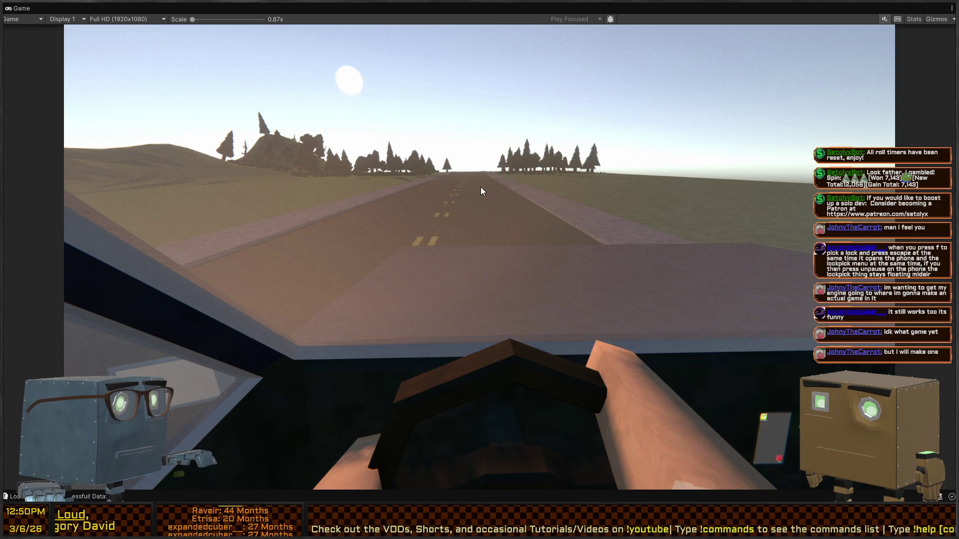
key("Escape")
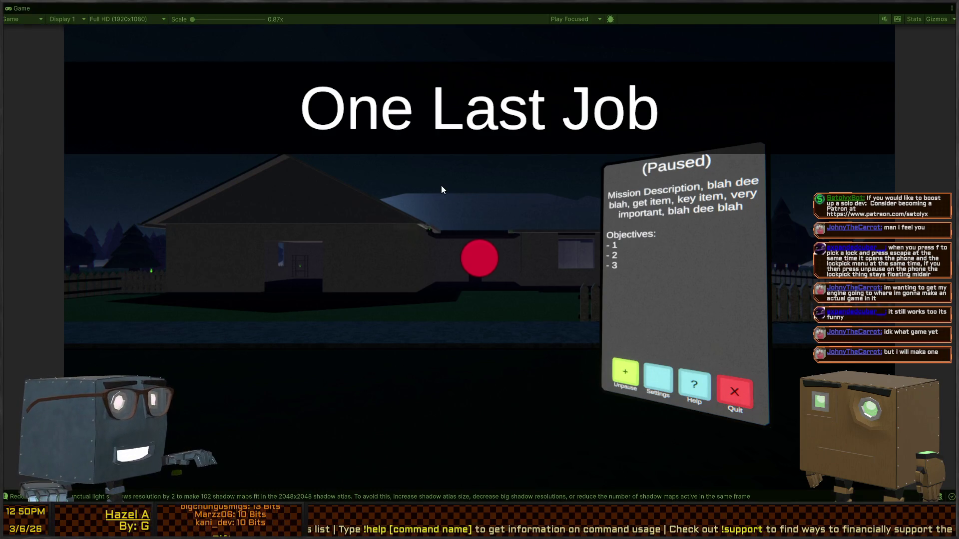
Step: Unpause, skip the intro cutscene, walk to the front door and start lockpicking it
key("Escape")
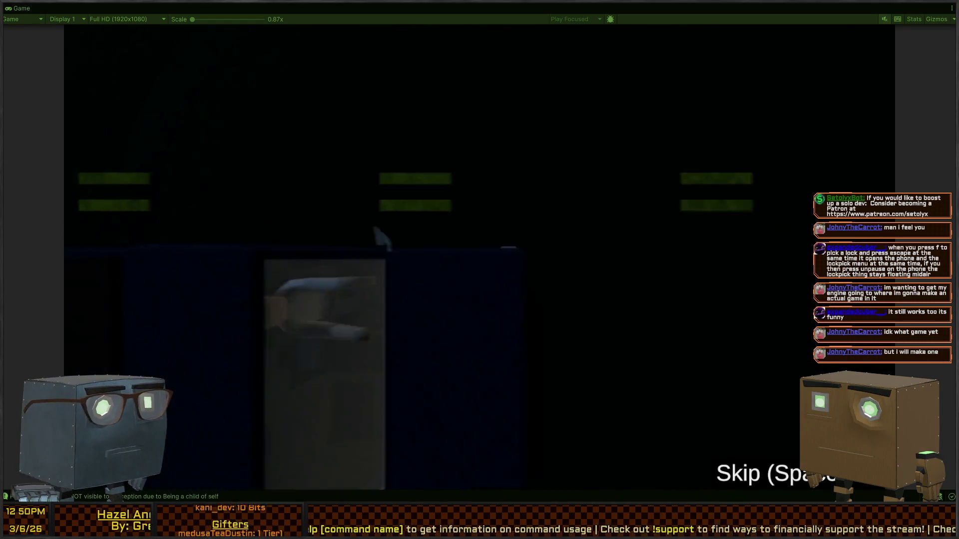
key("space")
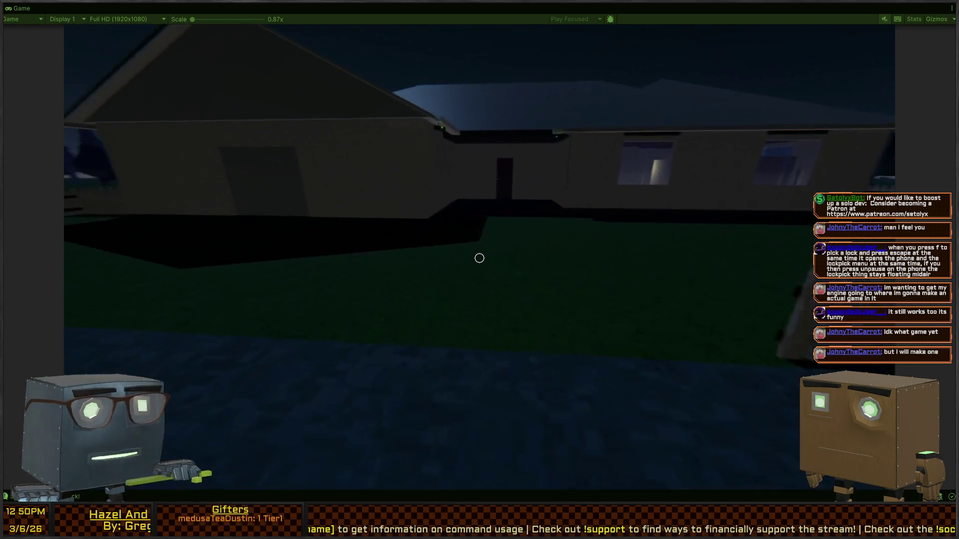
key("w")
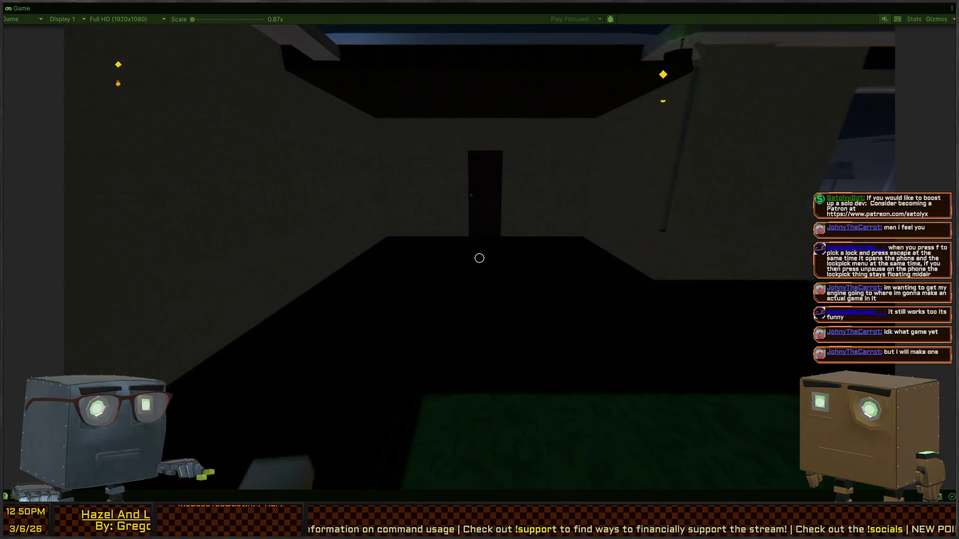
key("w")
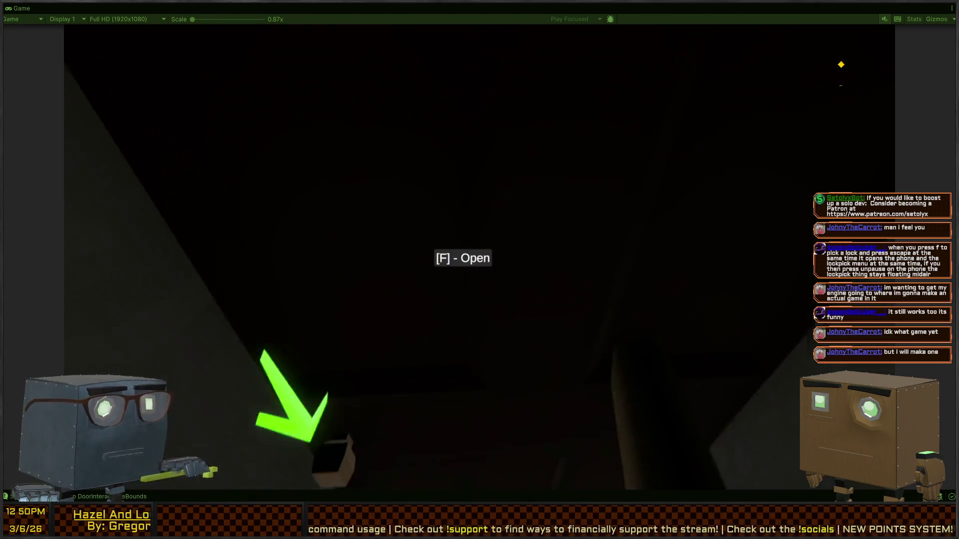
key("f")
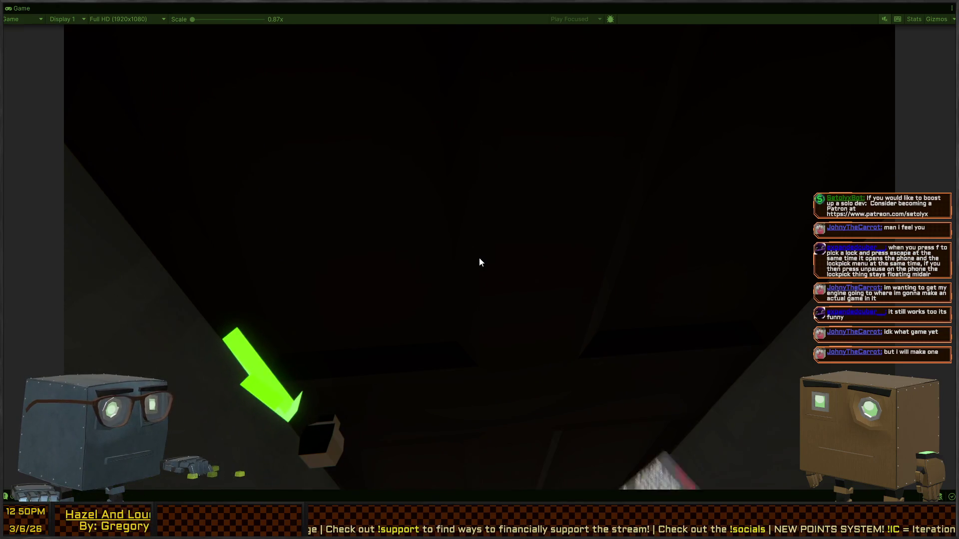
Step: Pause and unpause repeatedly during lockpicking, ending paused mid-lockpick
key("Escape")
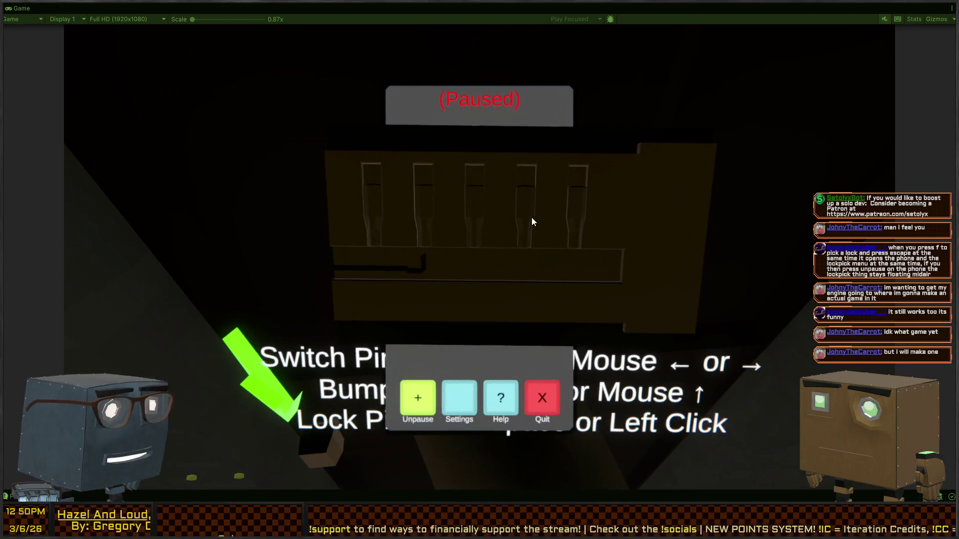
key("Escape")
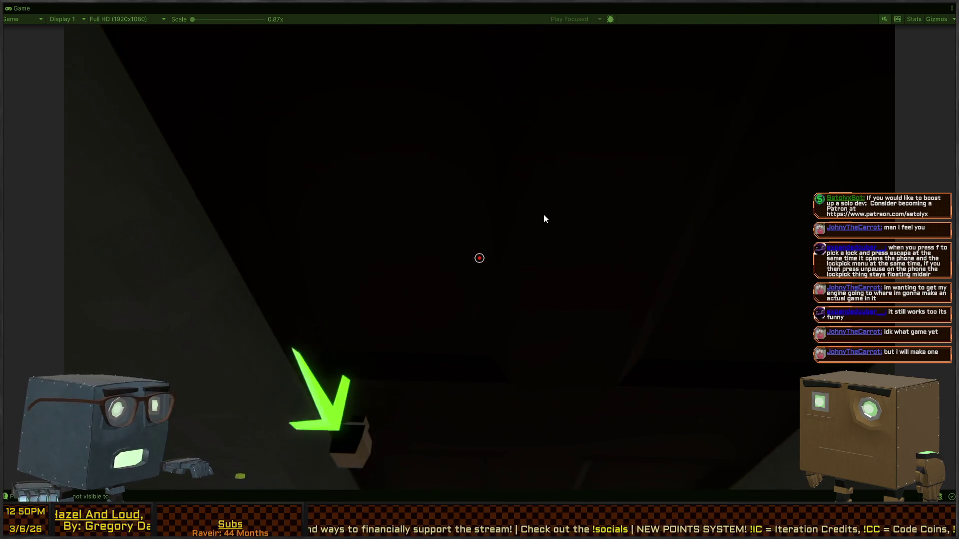
key("f")
key("Escape")
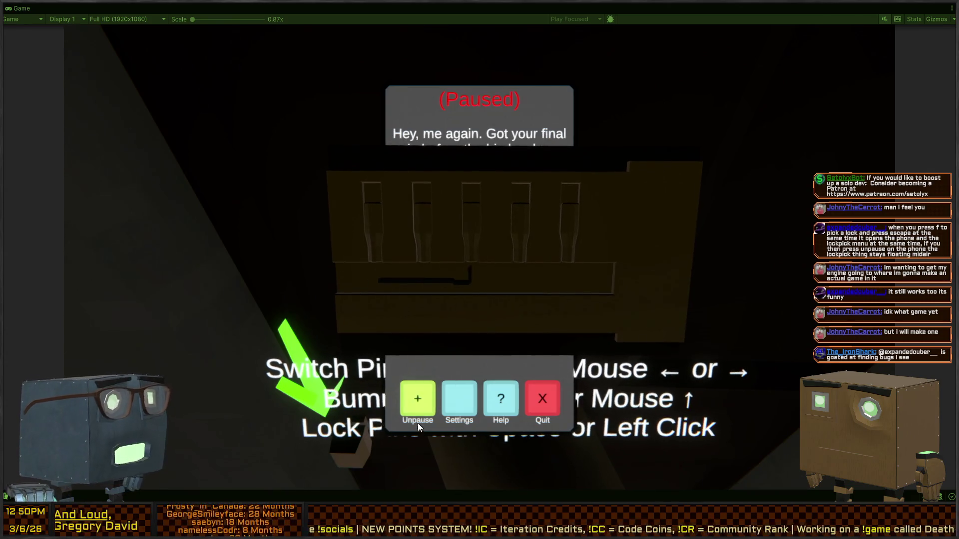
left_click(420, 400)
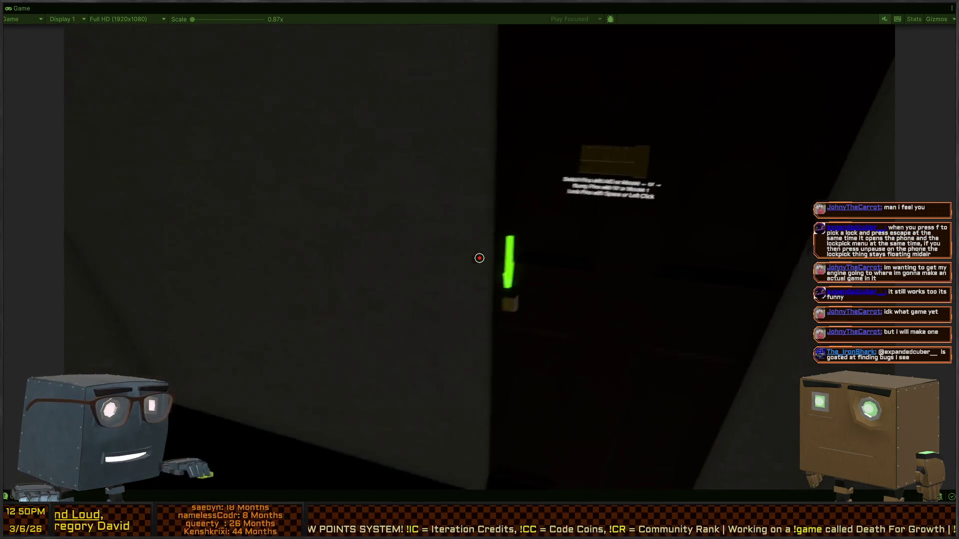
key("f")
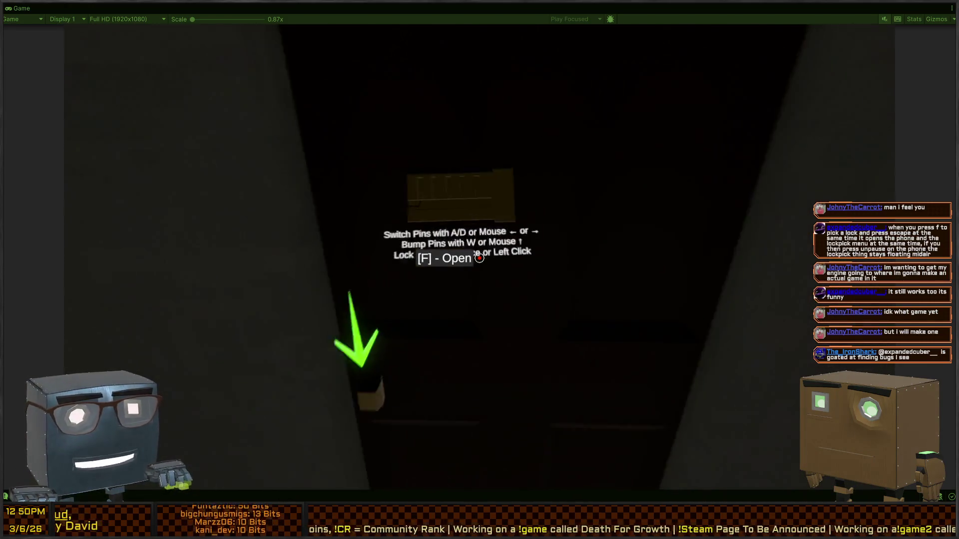
key("w")
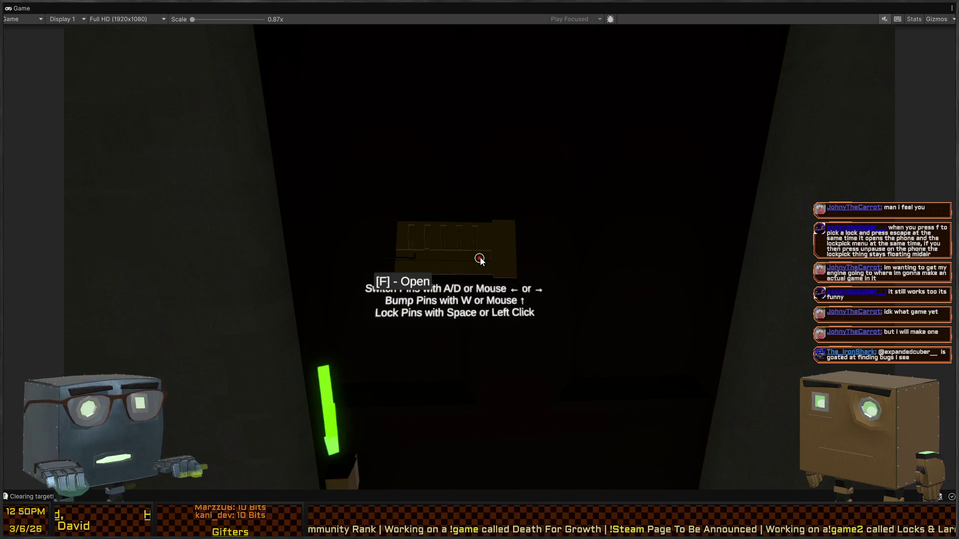
key("Escape")
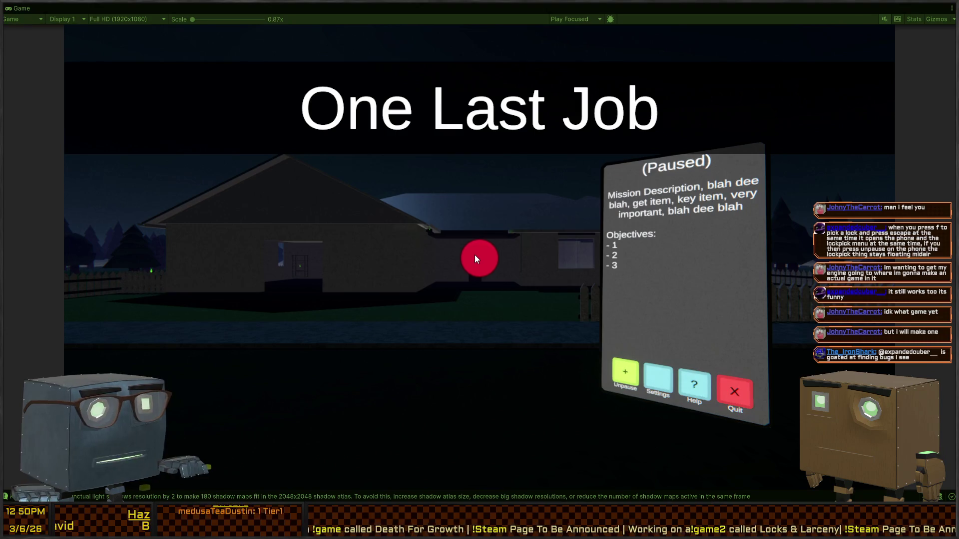
Step: Unpause and walk through the doorway to try opening the locked inner door
left_click(465, 252)
key("w")
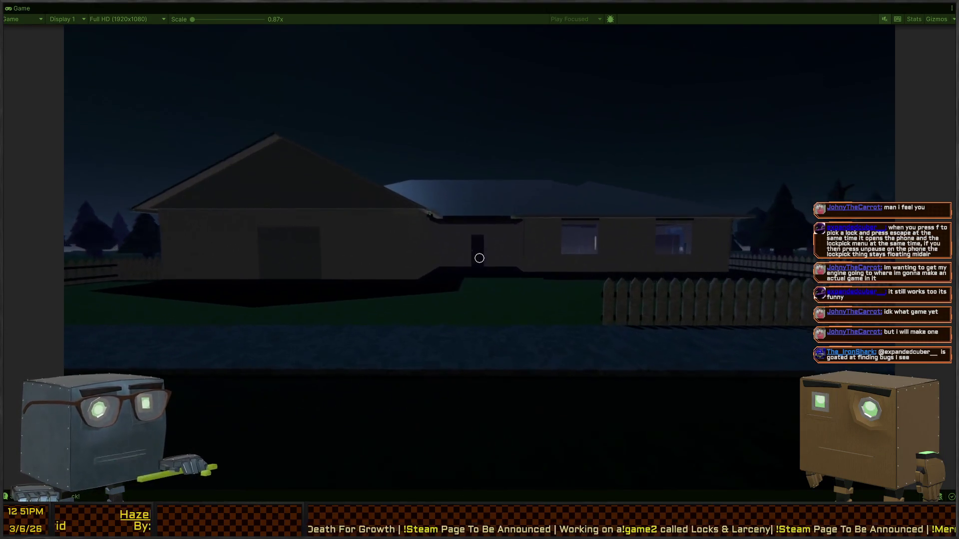
key("w")
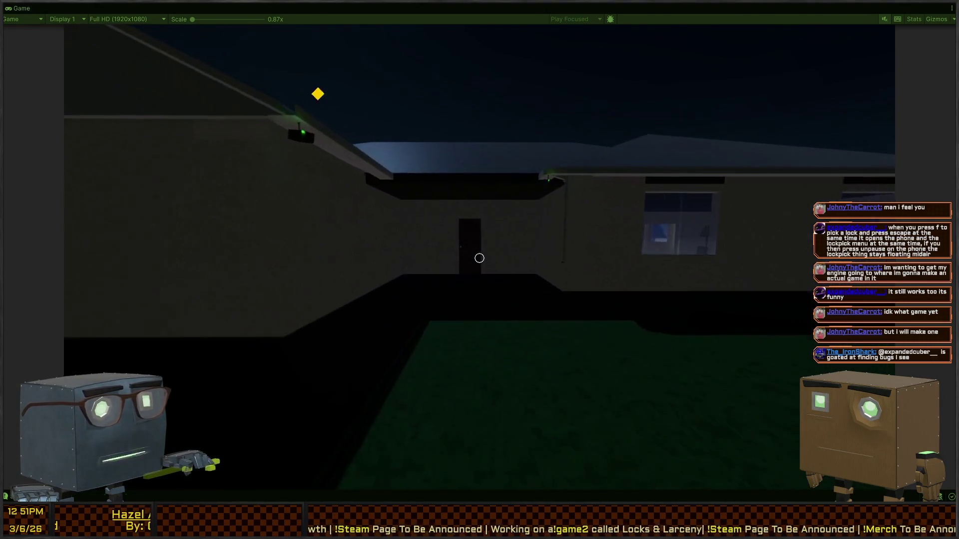
key("w")
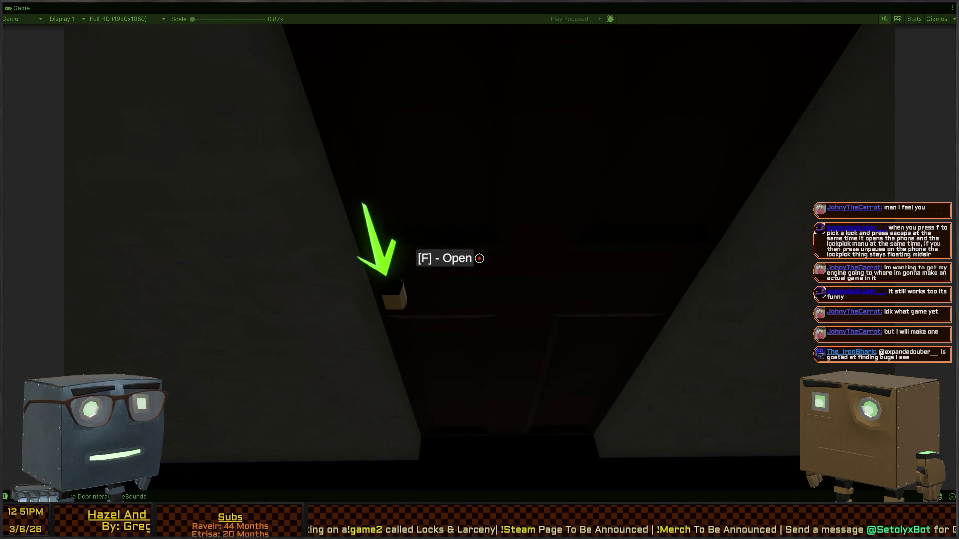
key("f")
Step: Toggle pause at the inner door and open the lockpick while the game is paused
key("w")
key("Escape")
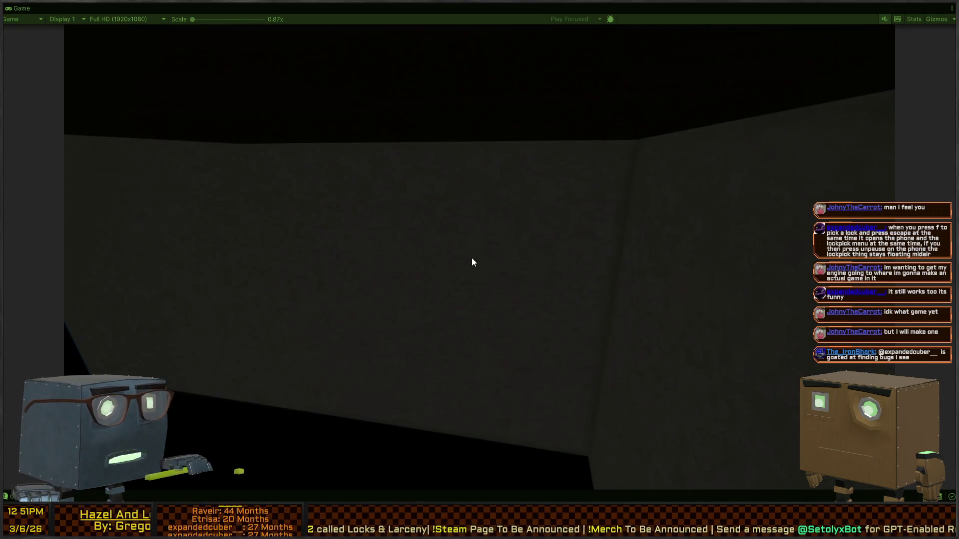
key("Escape")
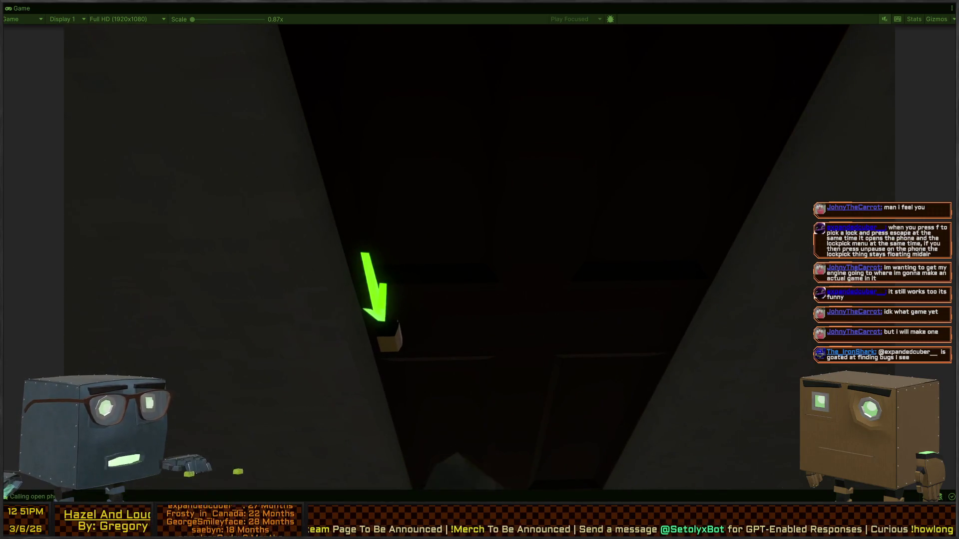
key("Escape")
key("f")
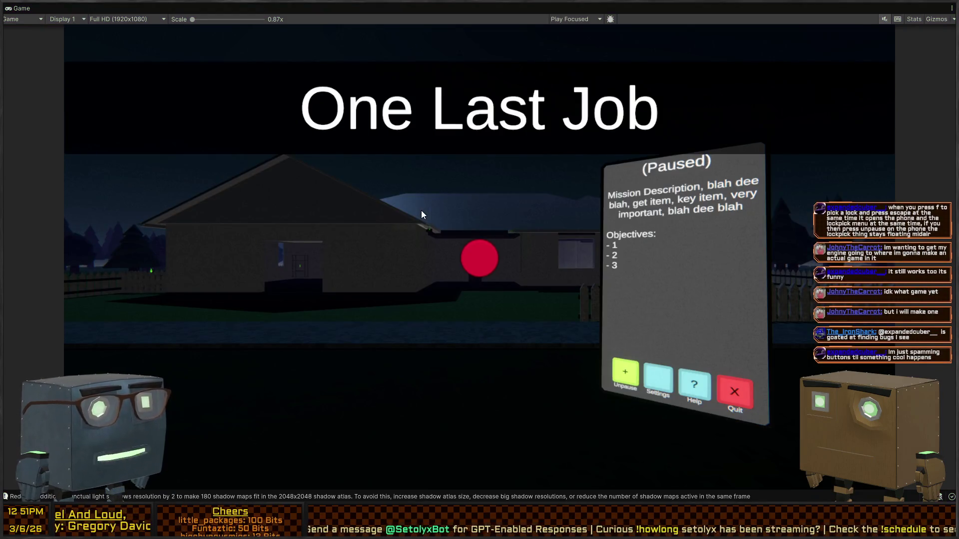
key("alt+Tab")
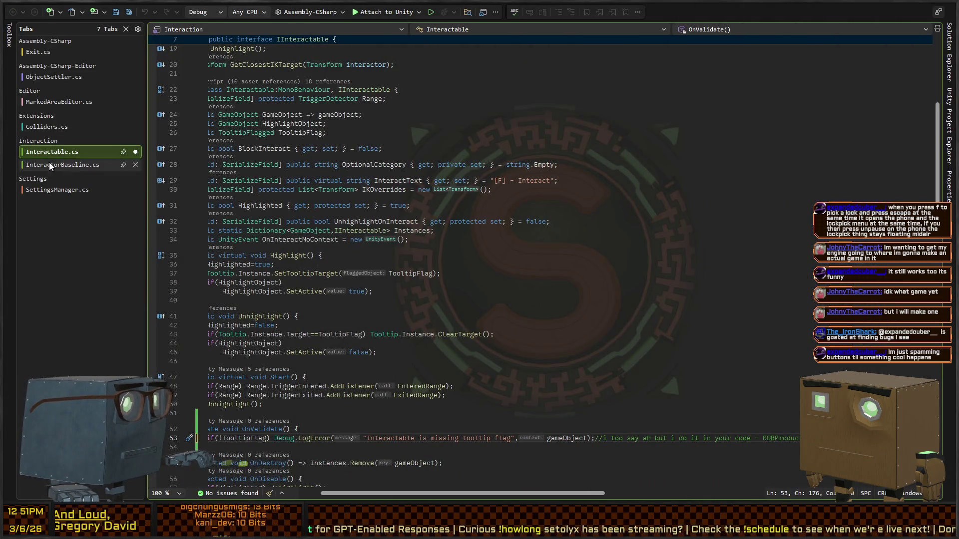
Step: Append .ScaledTime() to line 163's InterpolationConfig in InteractorBaseline.cs, then return to Unity
left_click(41, 166)
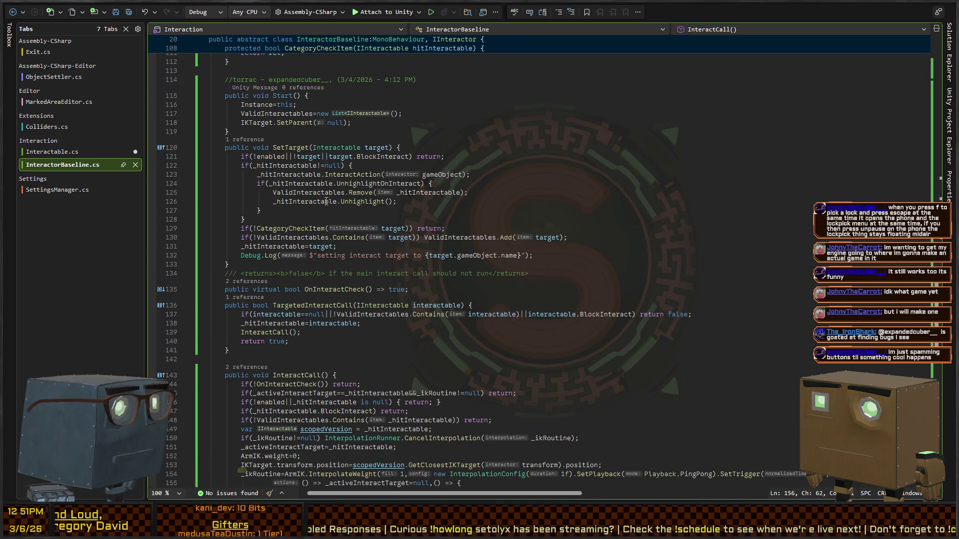
scroll(322, 294, "down", 6)
type("scopedVersion=null;")
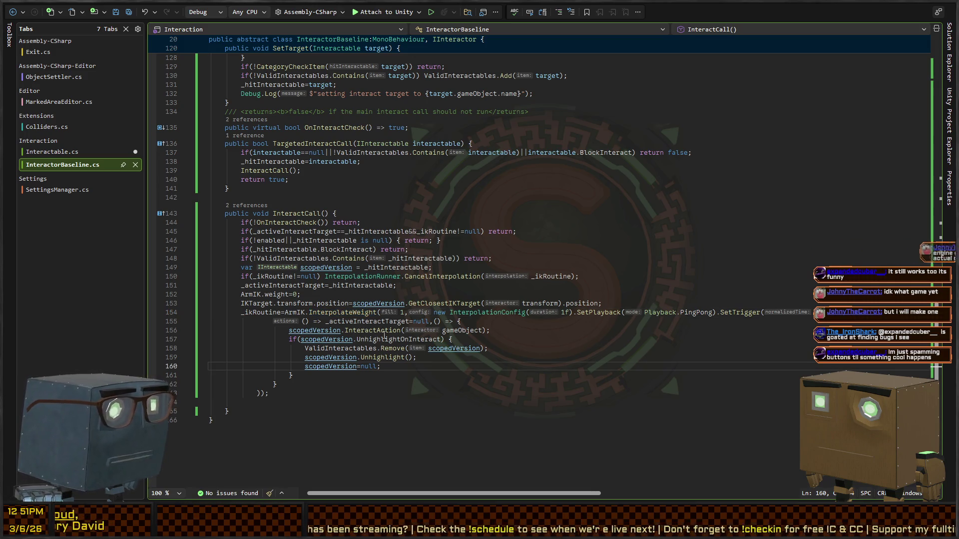
left_click(269, 393)
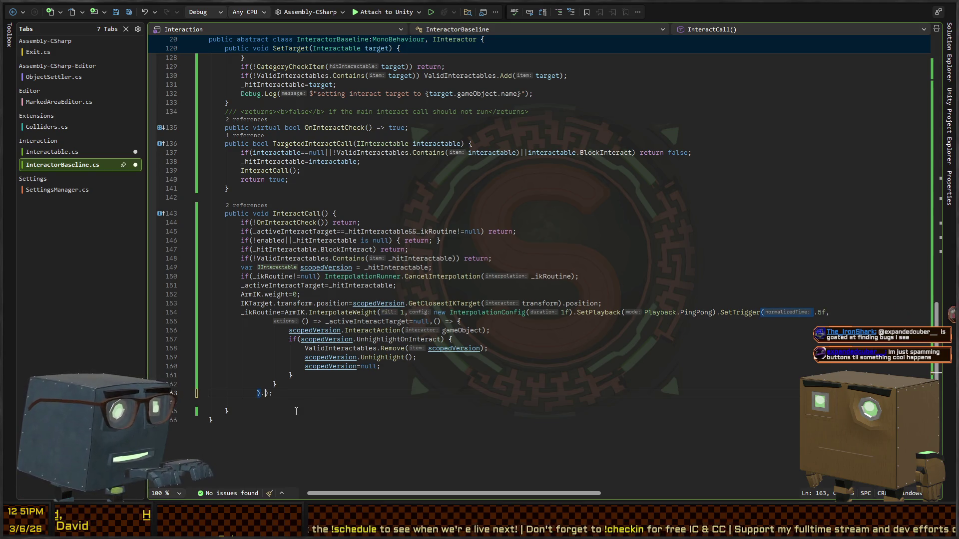
type("time")
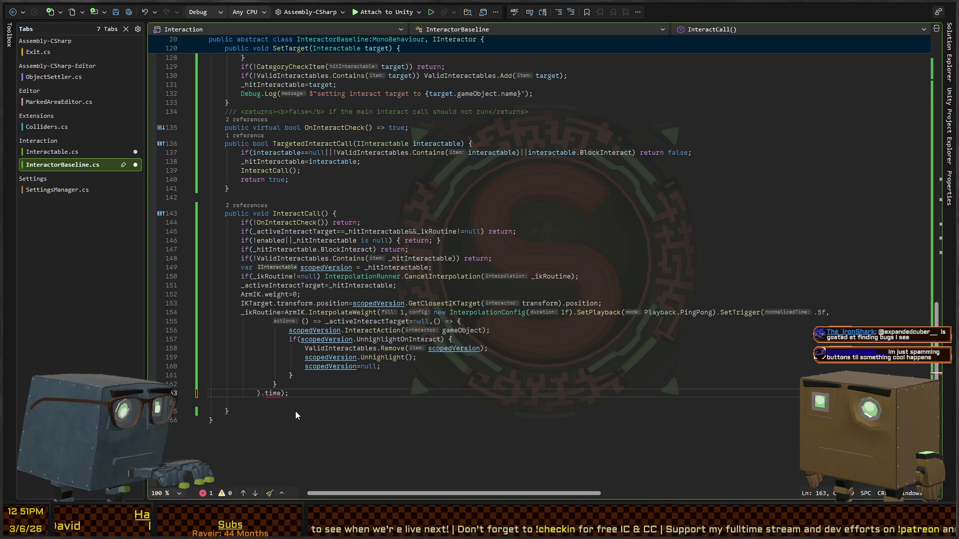
key("Return")
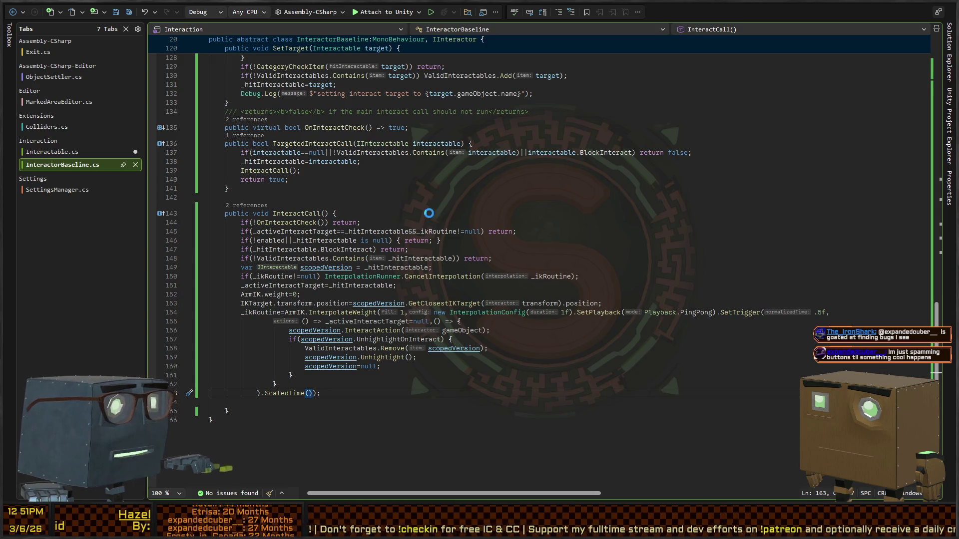
key("alt+Tab")
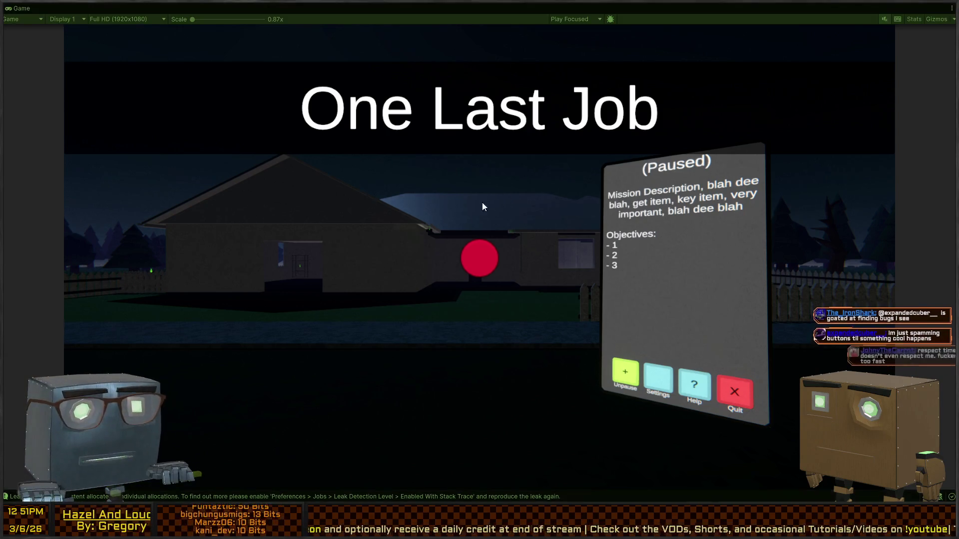
Step: Unpause, walk through the house to the inner door and start picking its lock
key("Escape")
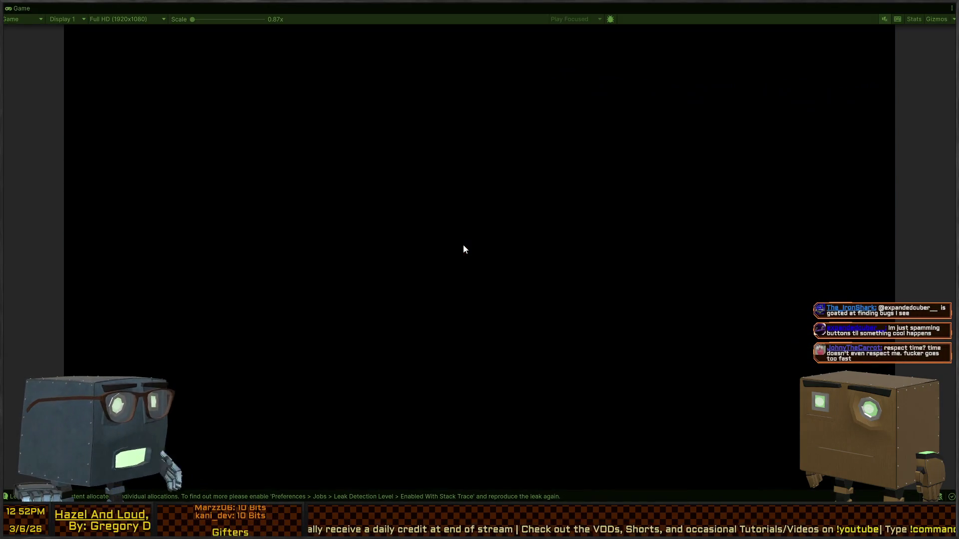
key("w")
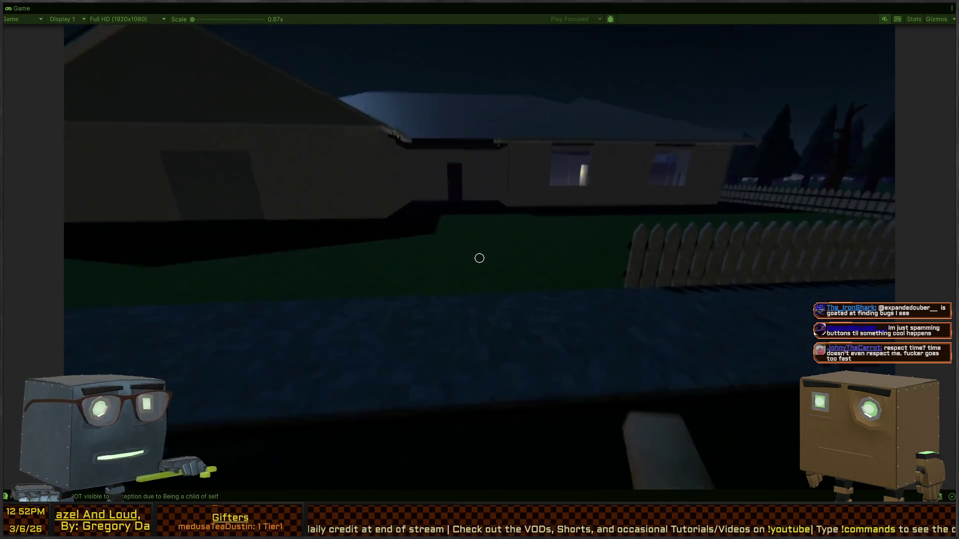
key("w")
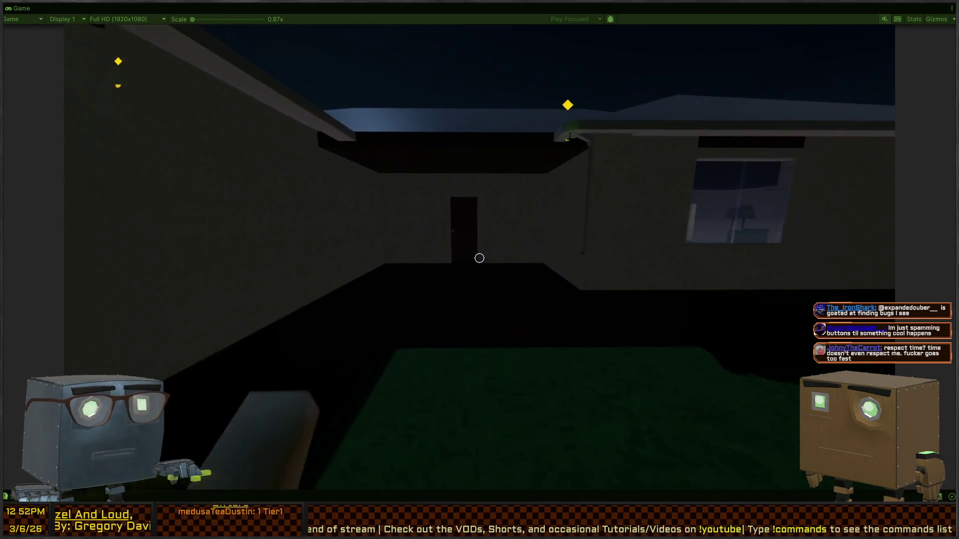
key("w")
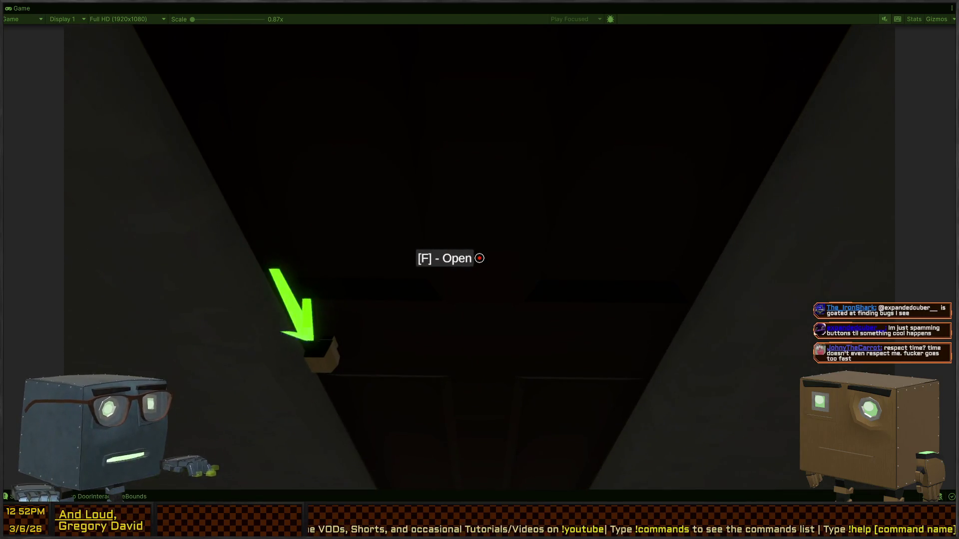
key("f")
Step: Toggle pause during lockpicking, test the lockpick while paused, then open the ScaledTime definition
key("Escape")
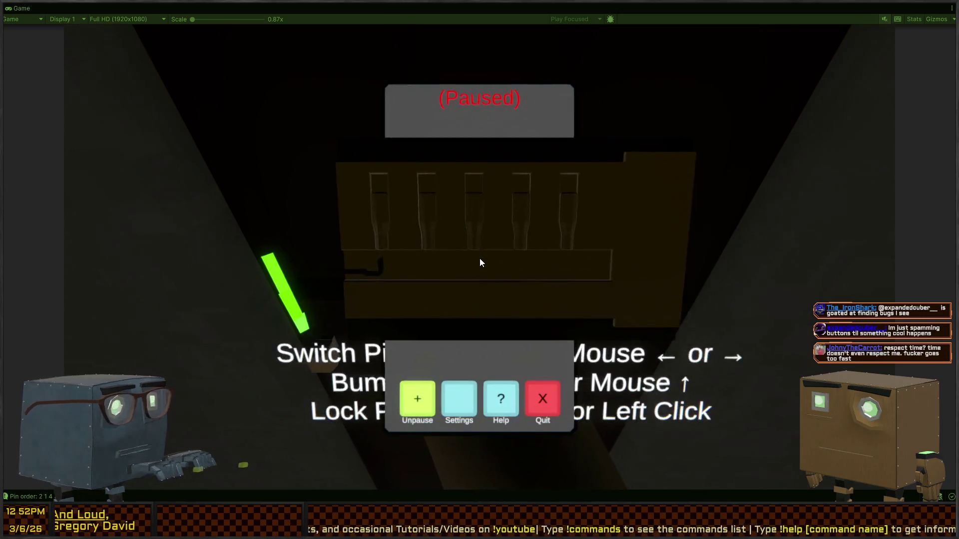
key("Escape")
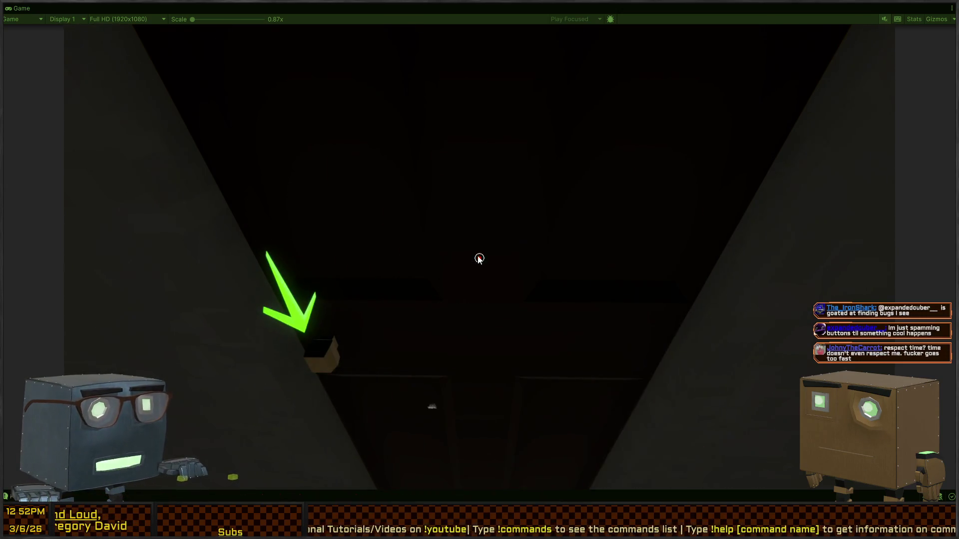
key("f")
key("Escape")
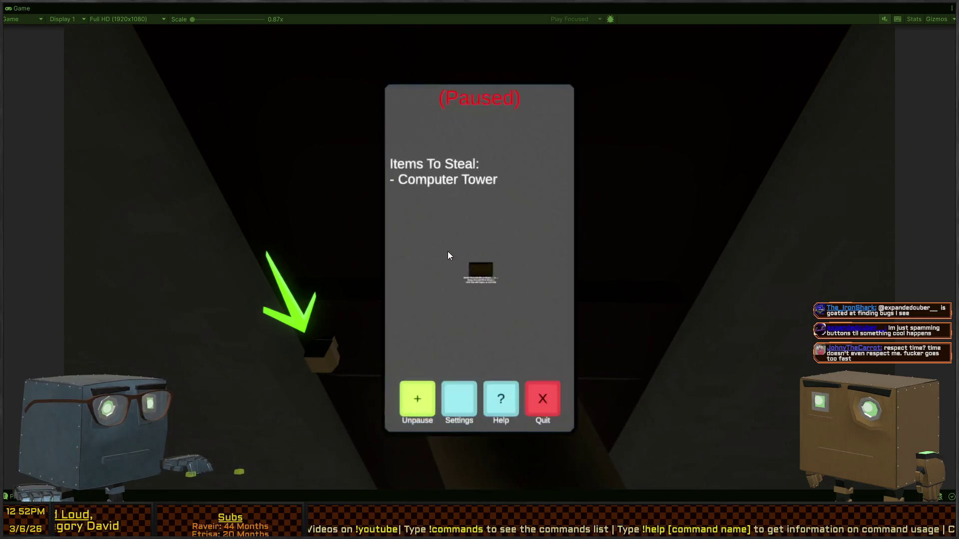
key("f")
key("f")
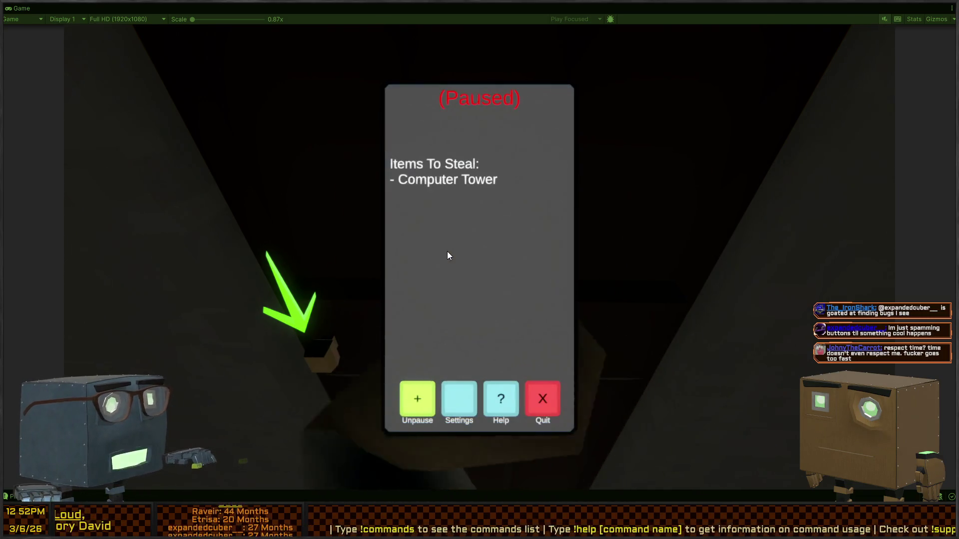
key("f")
key("f")
key("f")
key("f")
key("f")
key("f")
key("f")
key("f")
key("f")
key("f")
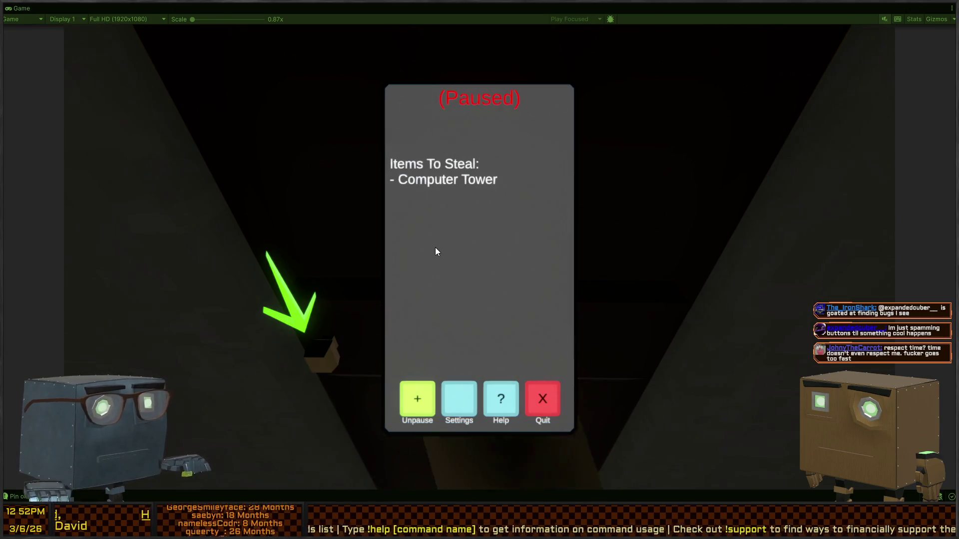
key("f")
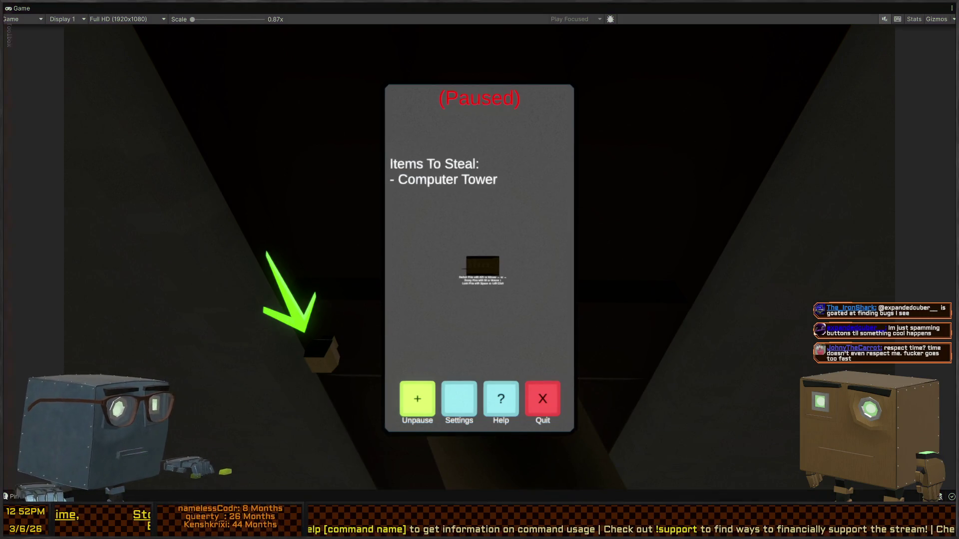
key("alt+Tab")
left_click(234, 266, "ctrl")
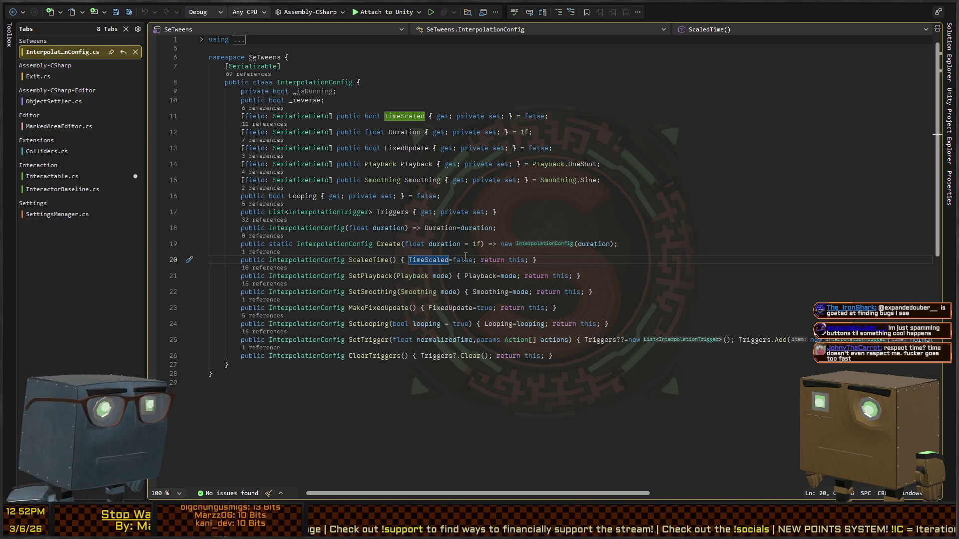
Step: Change line 20 of ScaledTime() to set TimeScaled to true, then return to Unity
type("true")
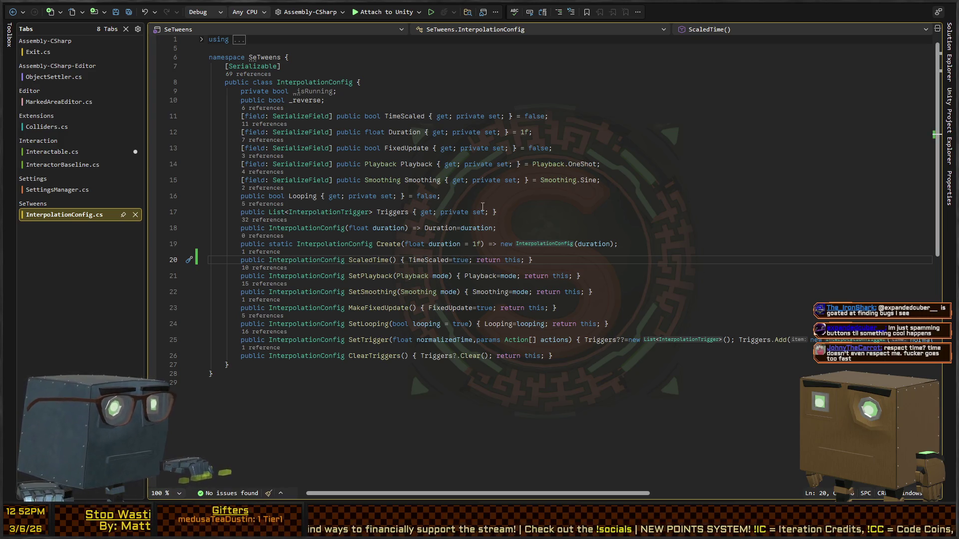
key("alt+Tab")
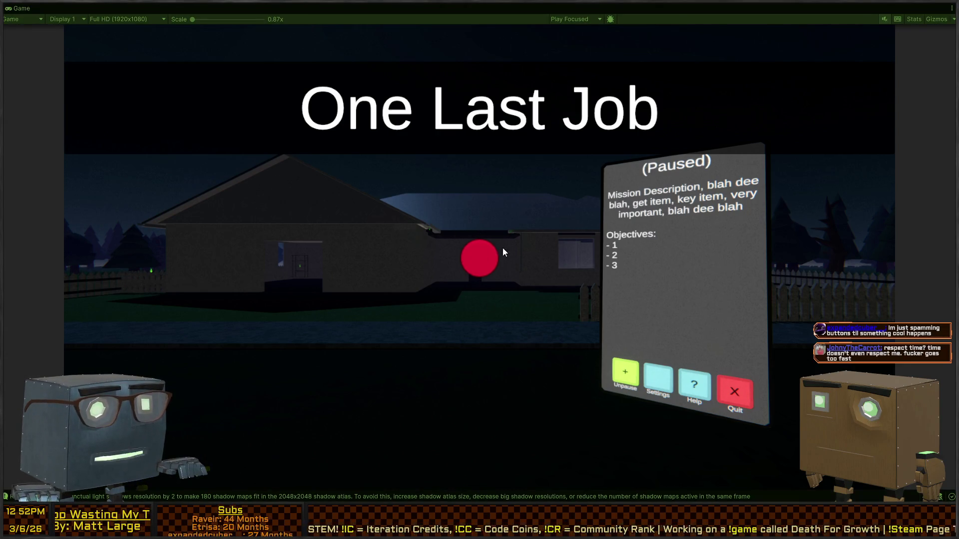
Step: Unpause, cross the lawn into the house and open the dark door onto the hallway
key("Escape")
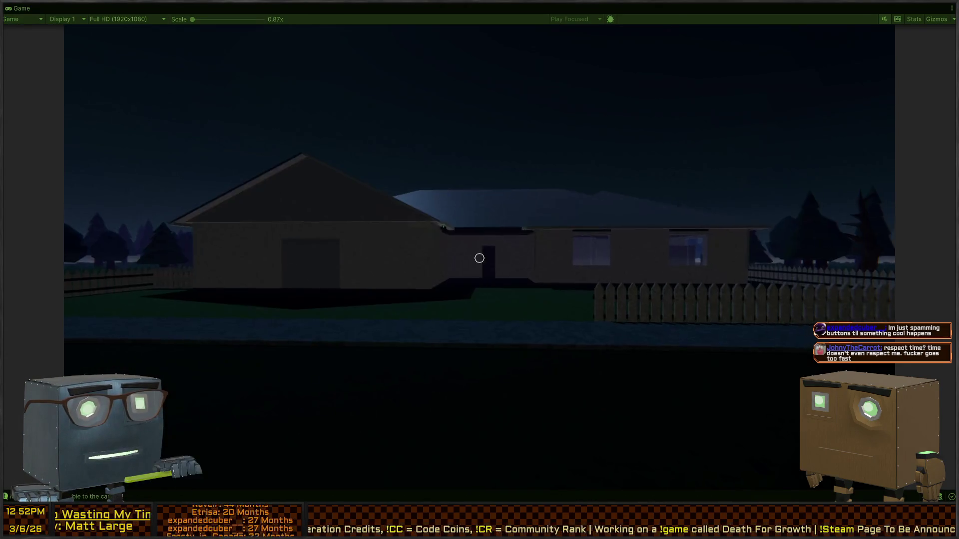
key("w")
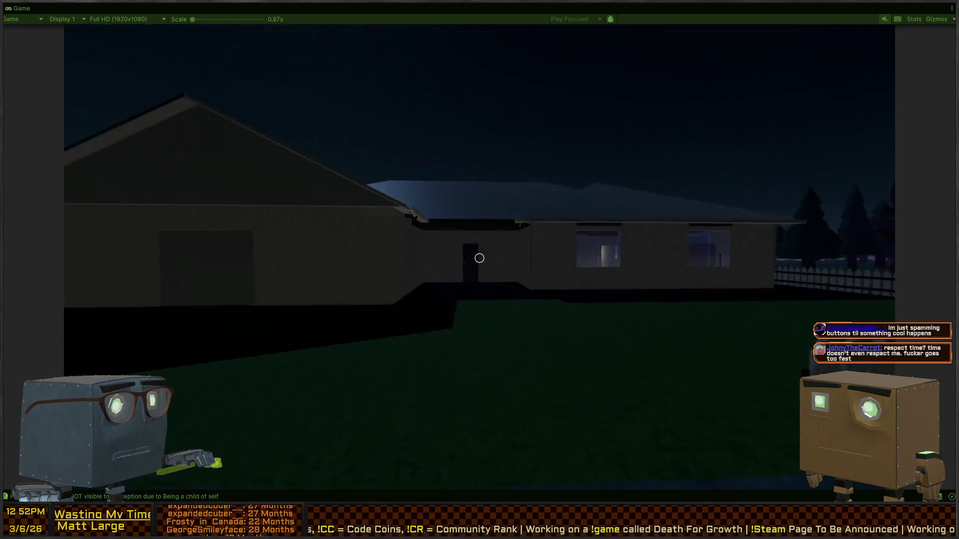
key("w")
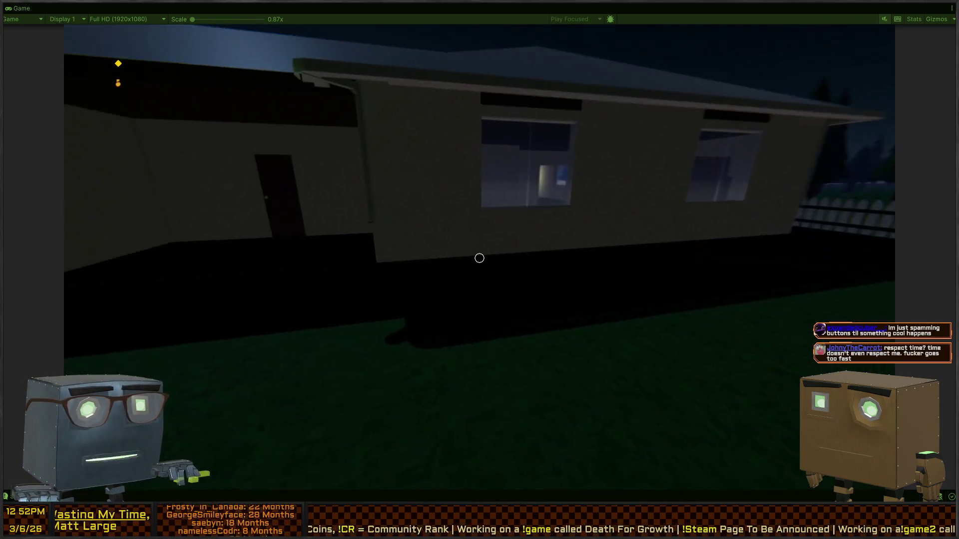
key("w")
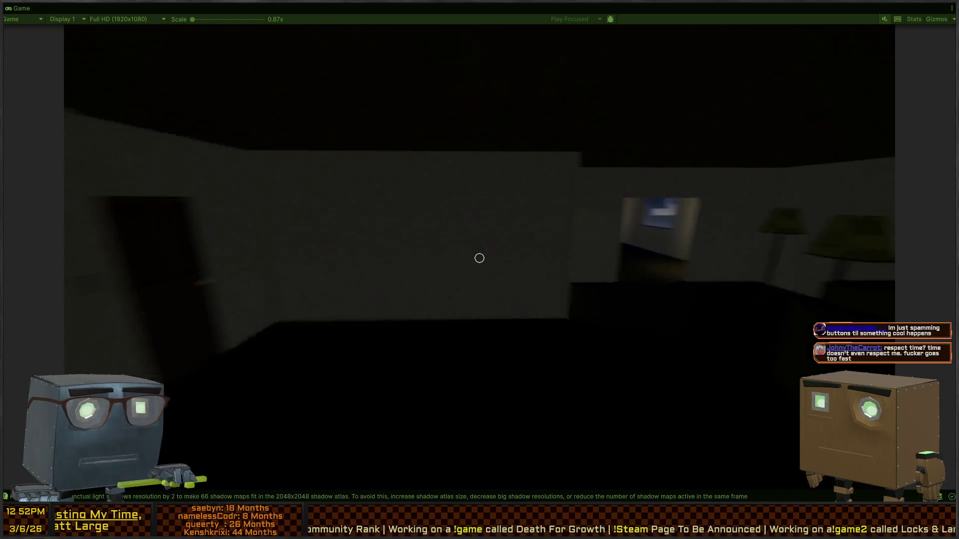
key("w")
key("f")
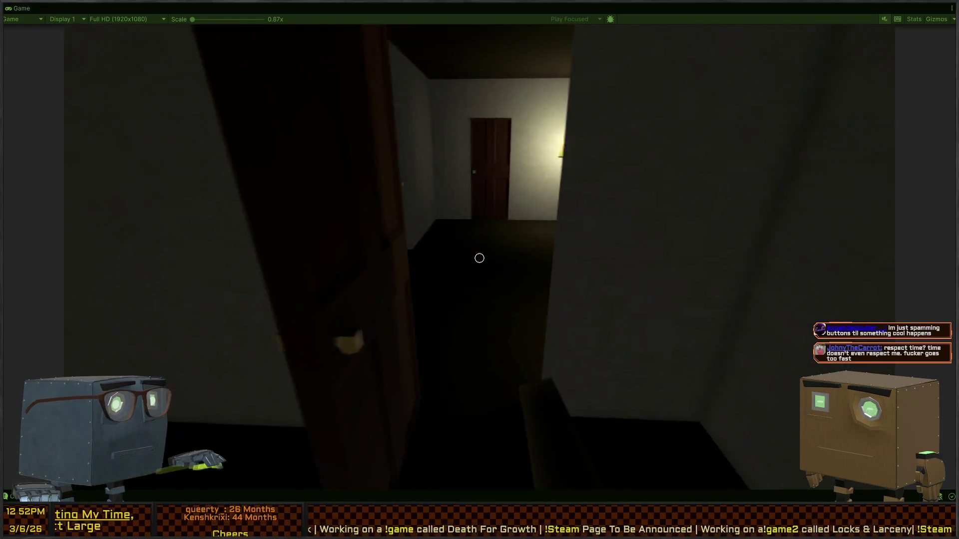
Step: Walk down the hallway through the lamp room and window room to the dark door
key("w")
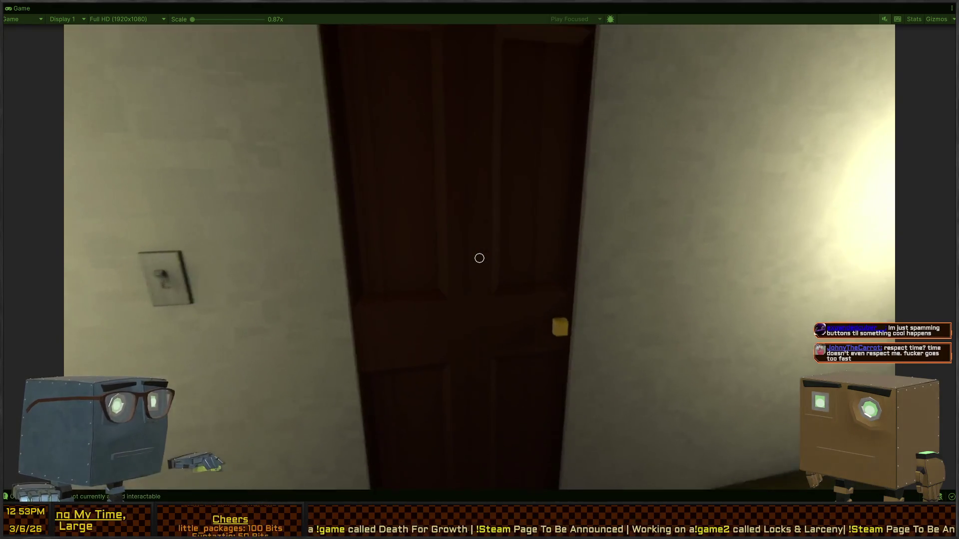
key("f")
key("w")
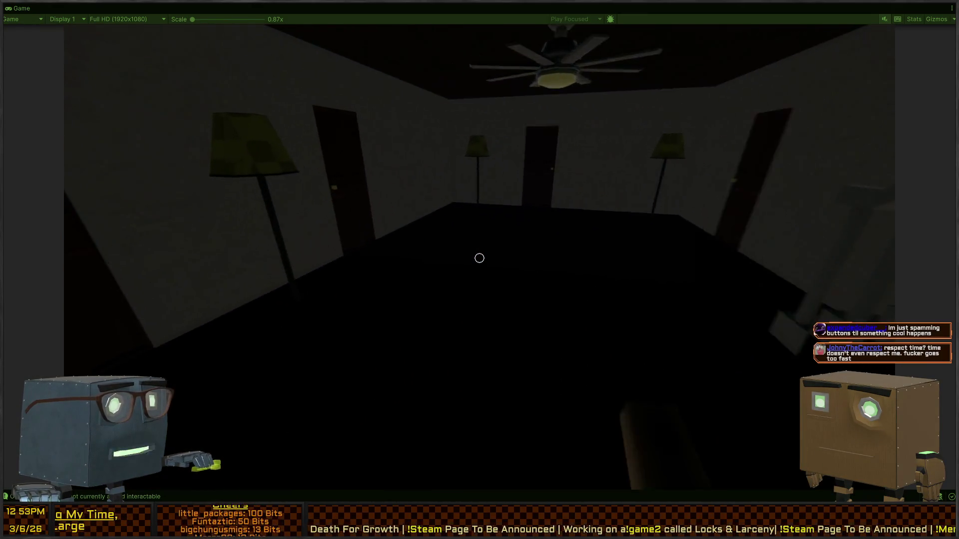
key("w")
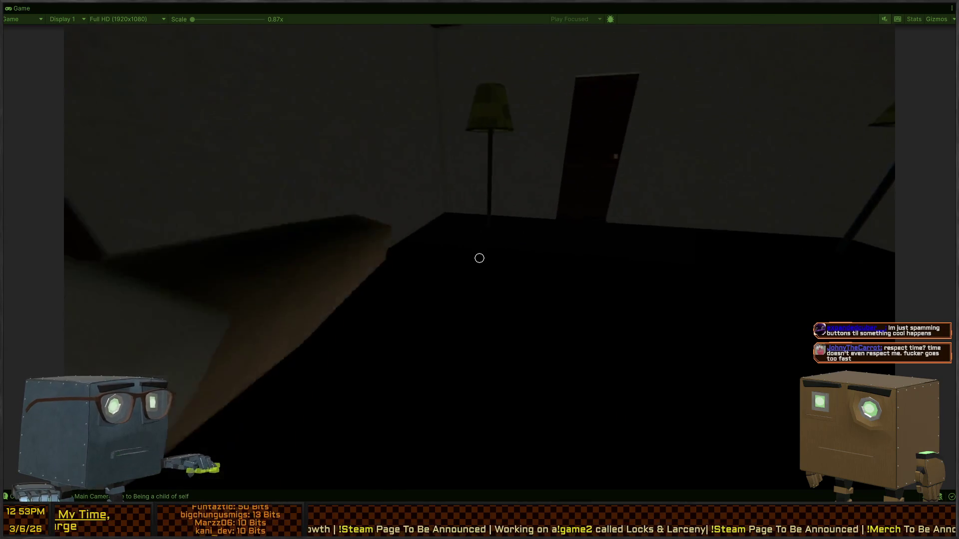
key("w")
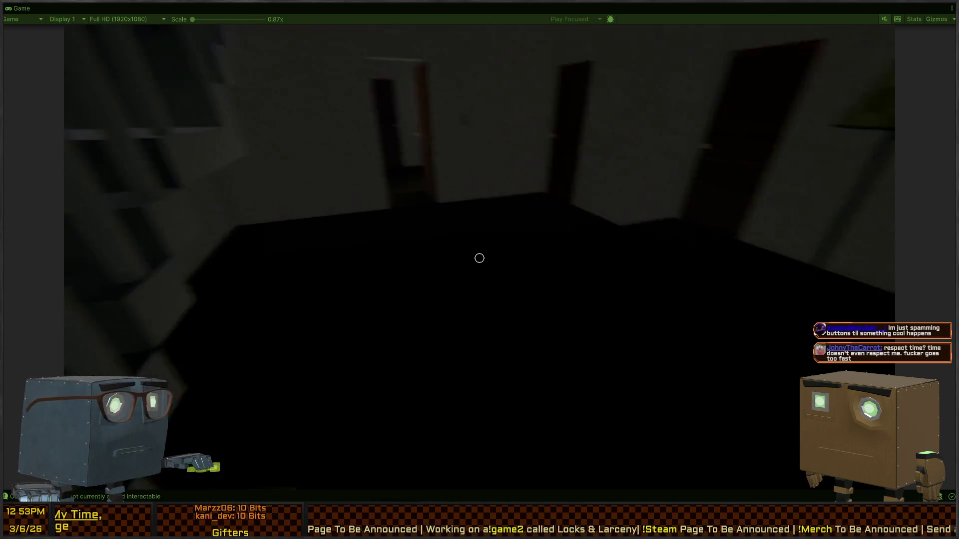
key("w")
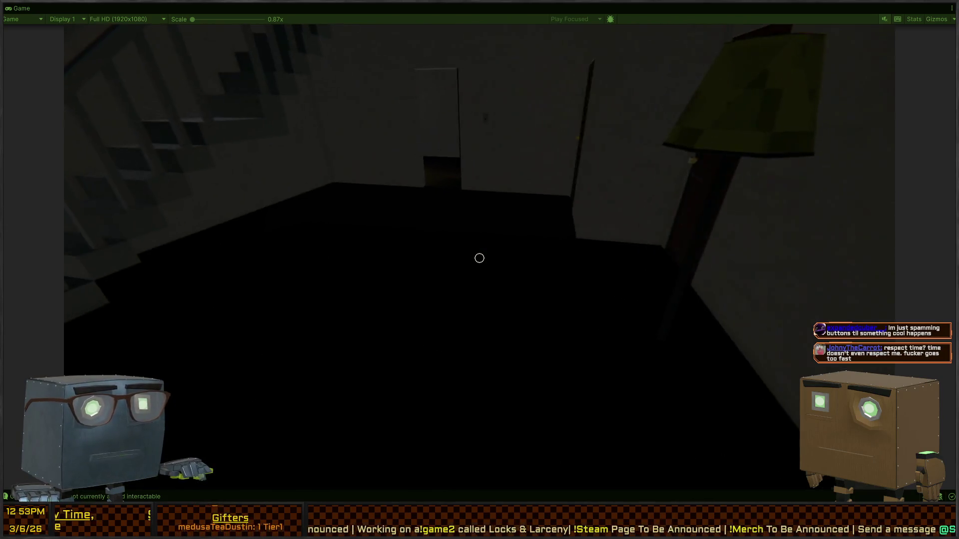
key("w")
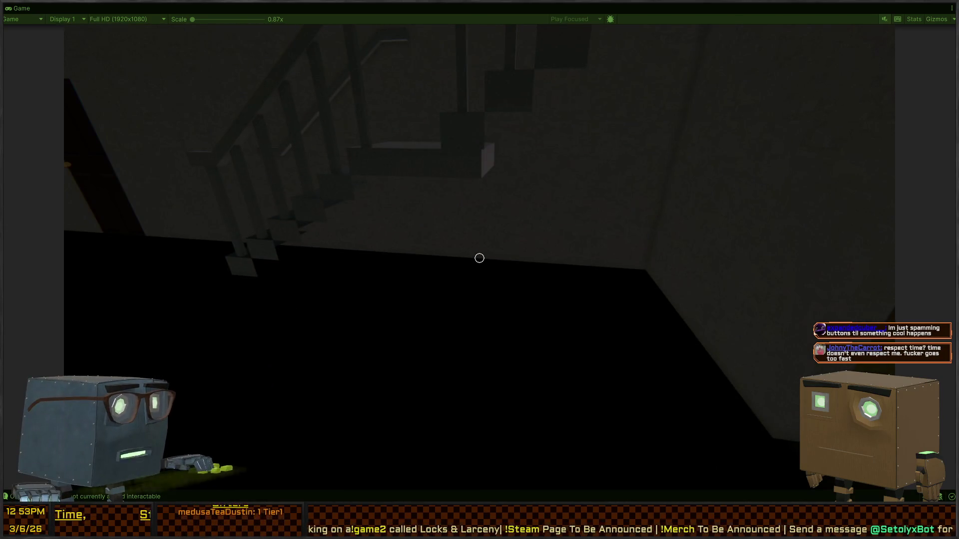
key("w")
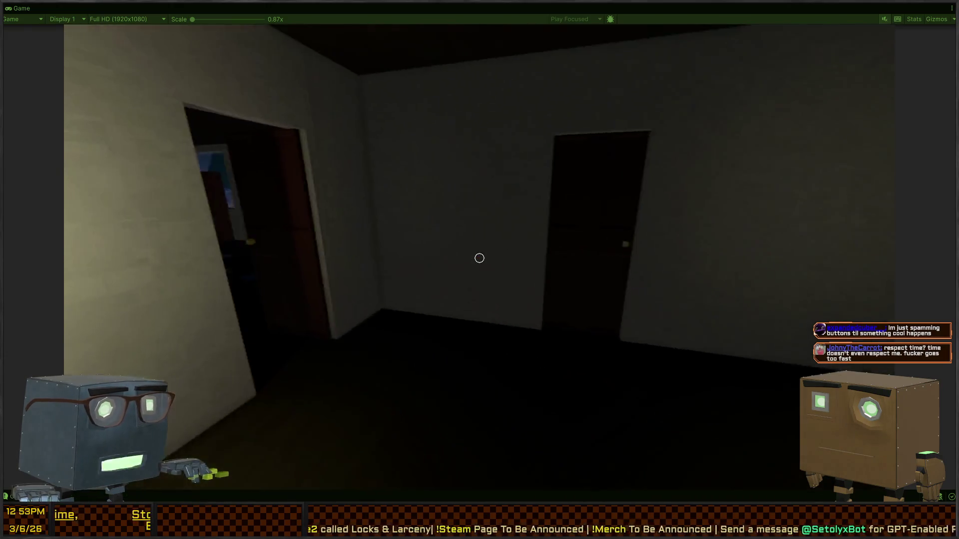
key("w")
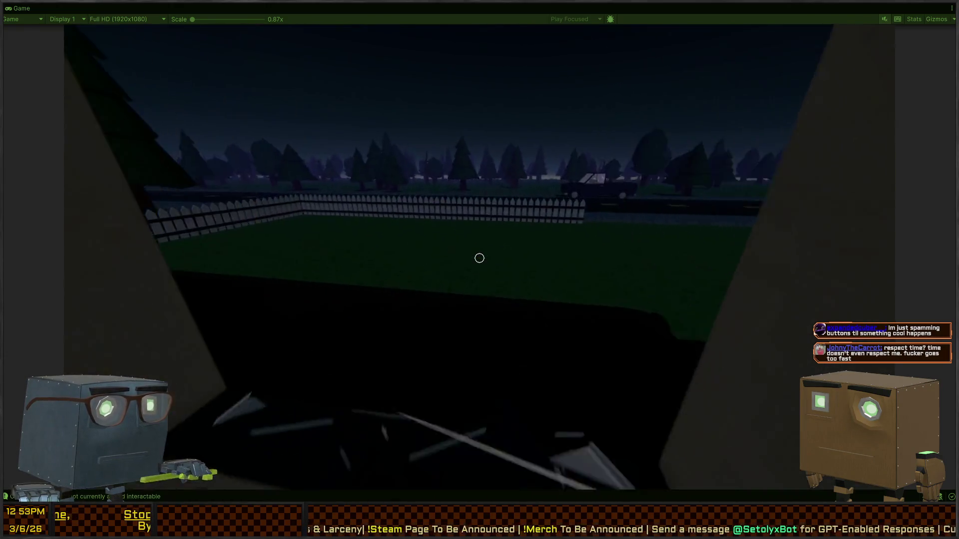
key("w")
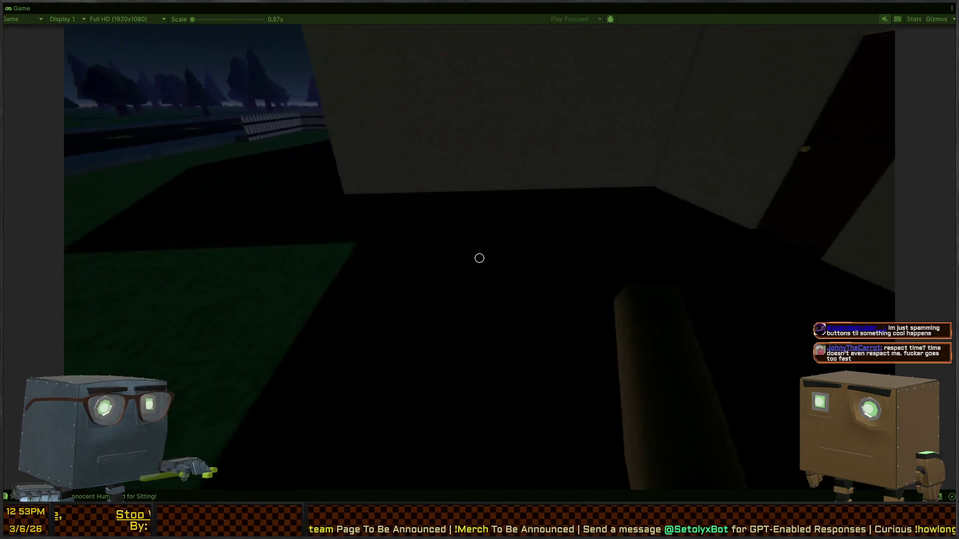
key("w")
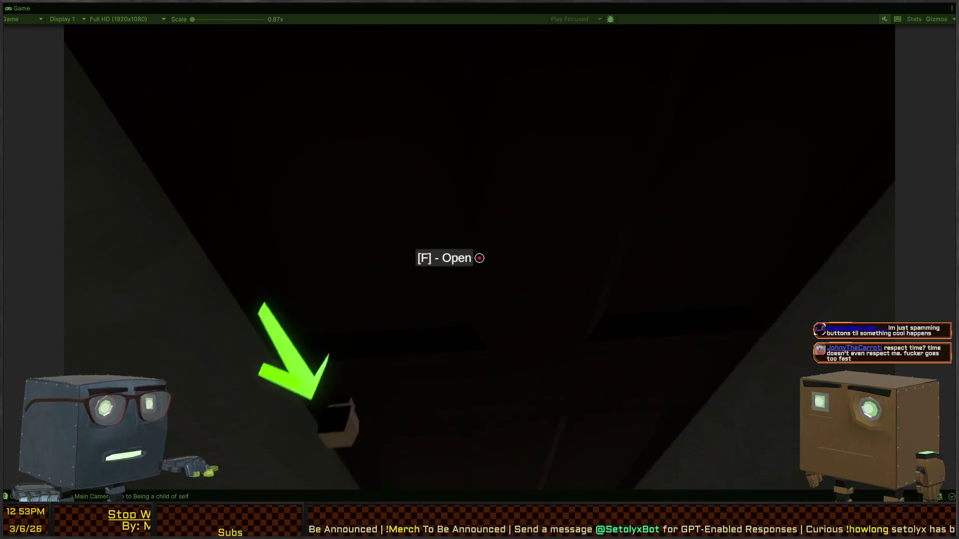
Step: Pause and unpause at the door, open the lockpick view, then pause and unpause again
key("Escape")
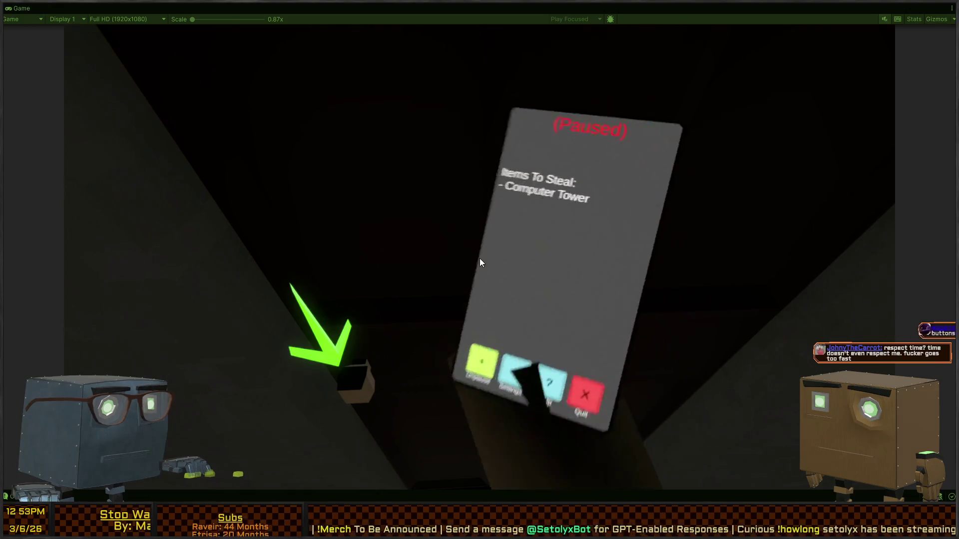
key("Escape")
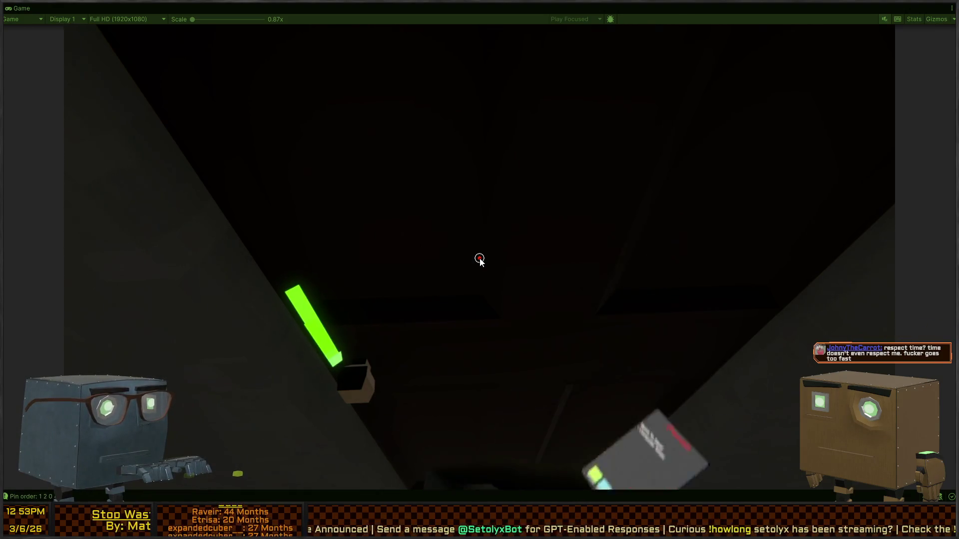
key("f")
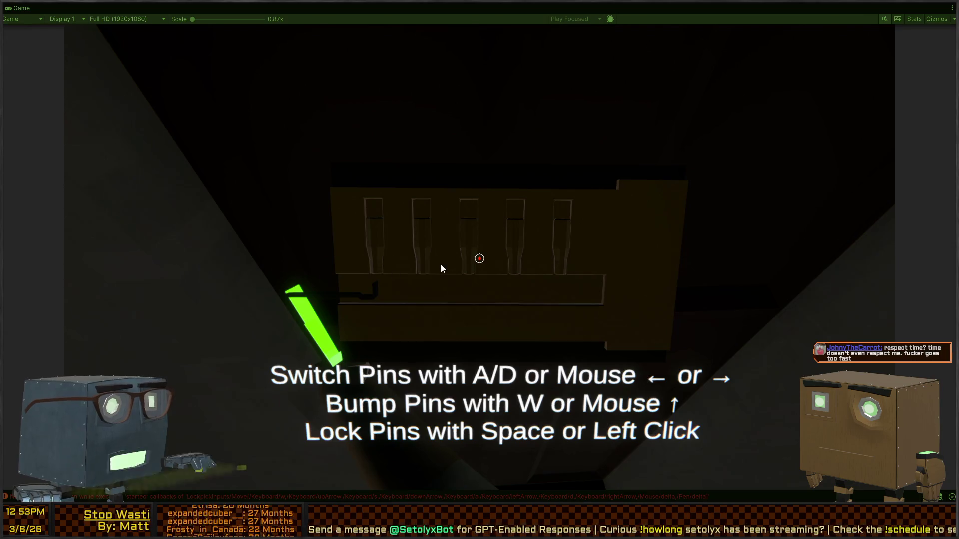
key("Escape")
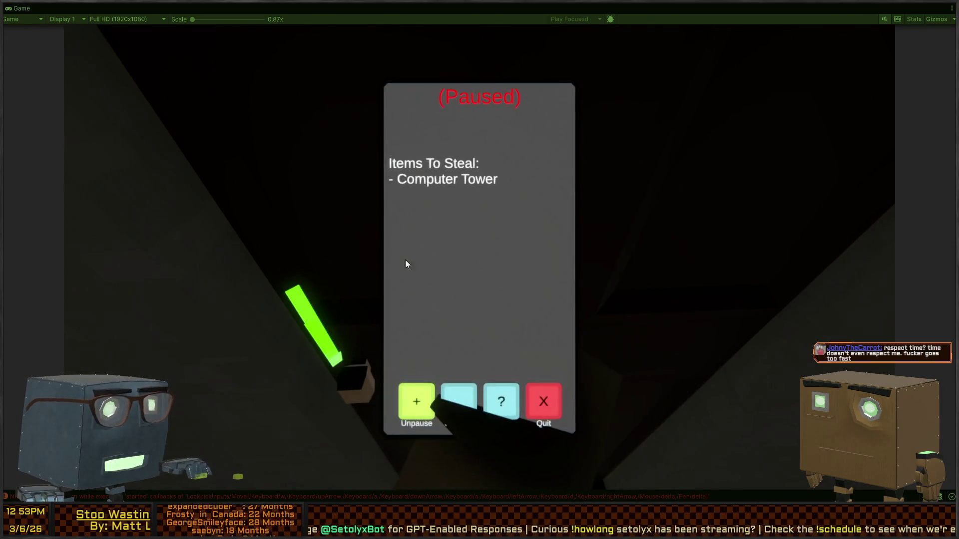
key("Escape")
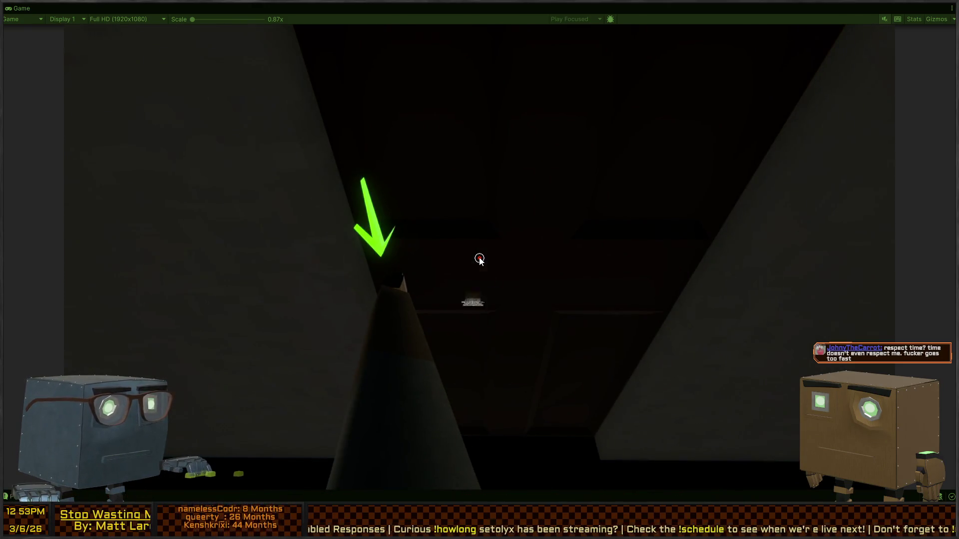
Step: Reopen the lockpick, bring up the five-pin close-up, and pause before returning to Visual Studio
key("f")
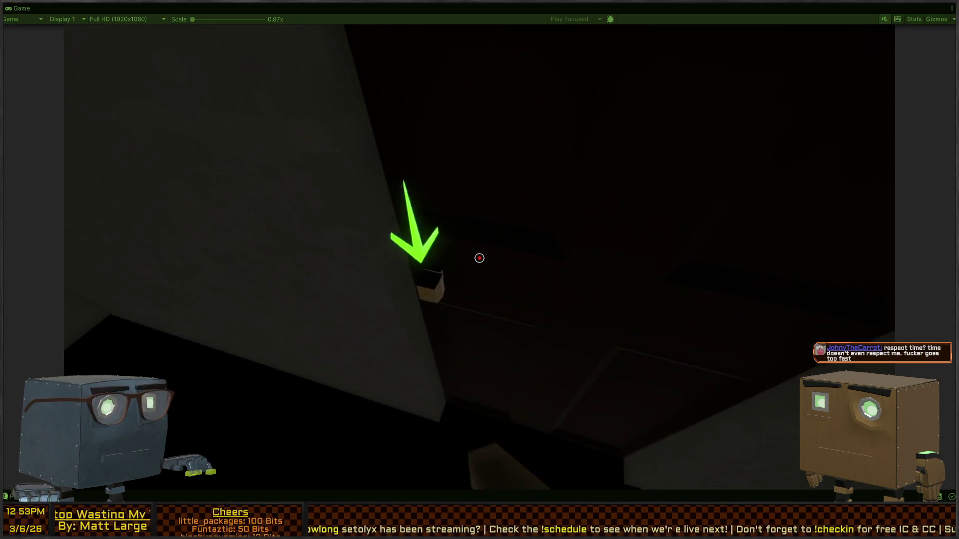
key("e")
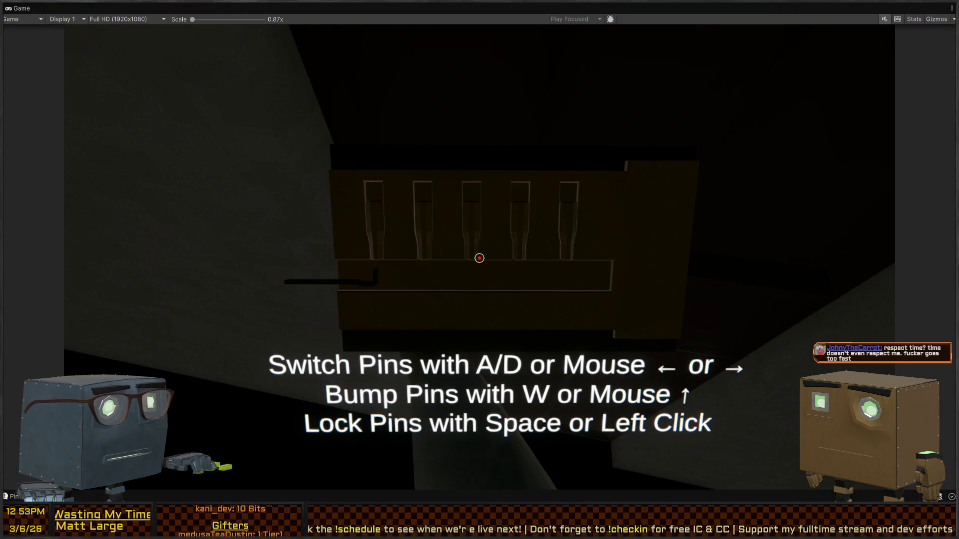
key("Escape")
key("alt+Tab")
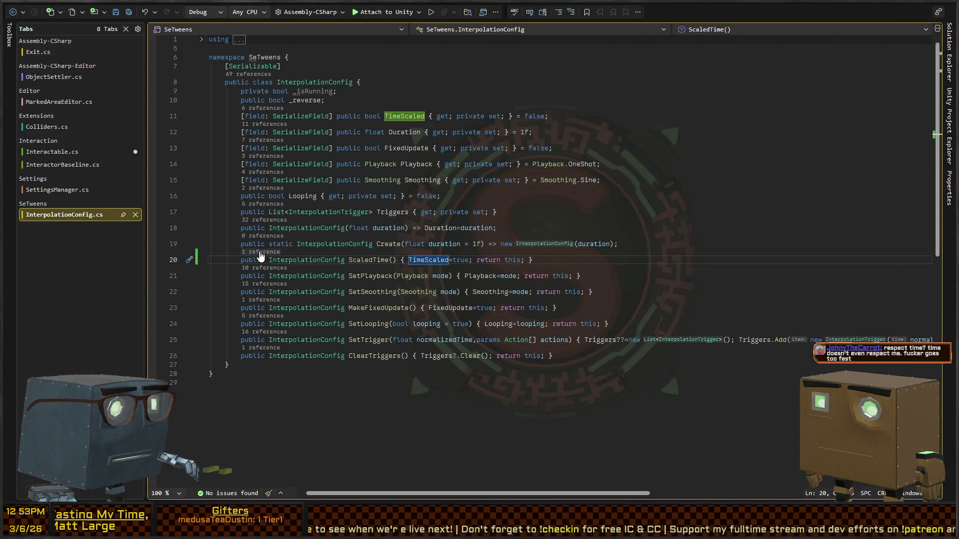
Step: Check the ScaledTime calls in InteractorBaseline.cs and InterpolationConfig.cs, then open Interactable.cs
key("ctrl+minus")
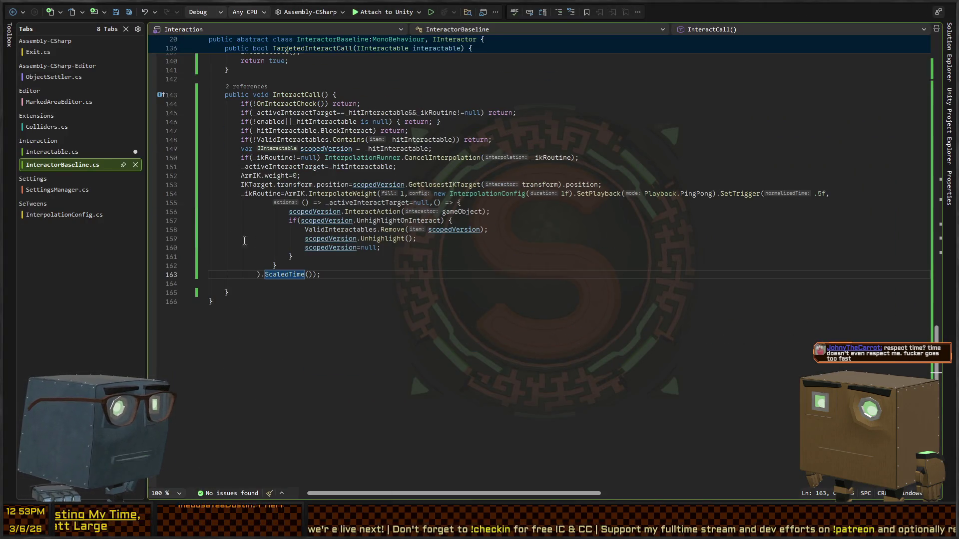
left_click(13, 12)
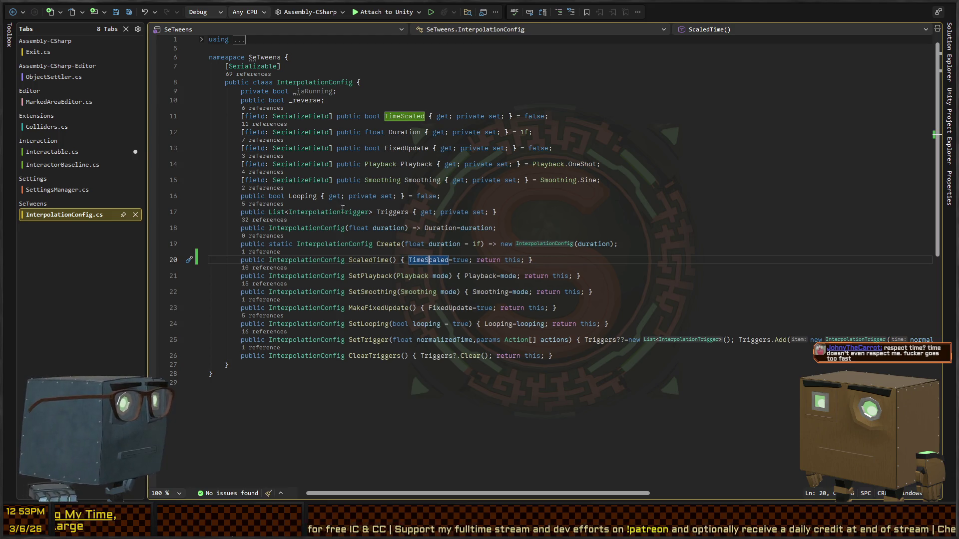
left_click(86, 154)
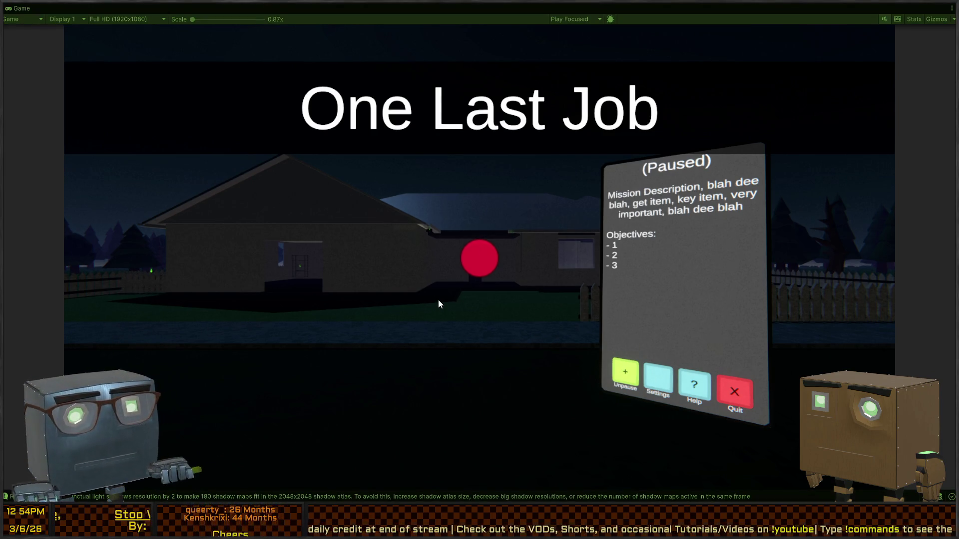
Step: Unpause the level and walk from the lawn through the kitchen into the dark living room
key("Escape")
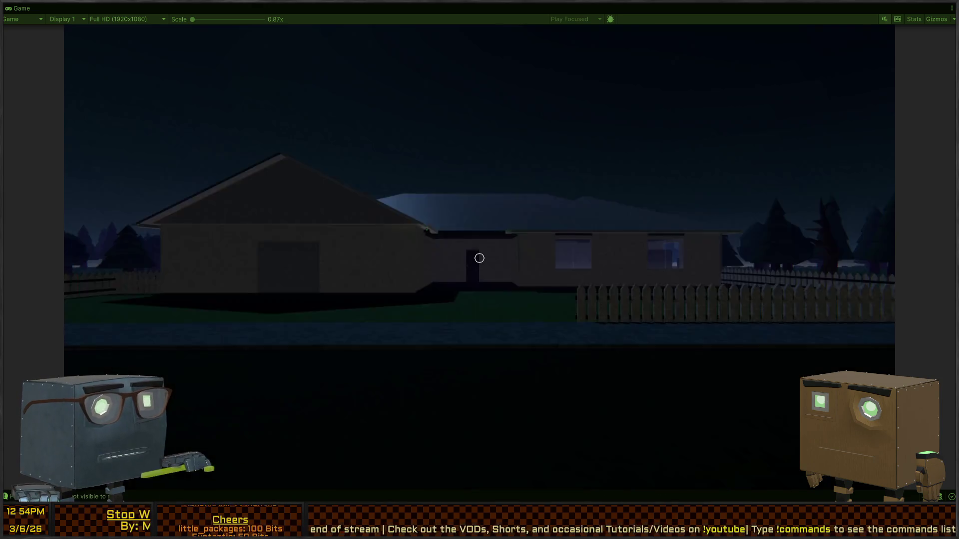
key("w")
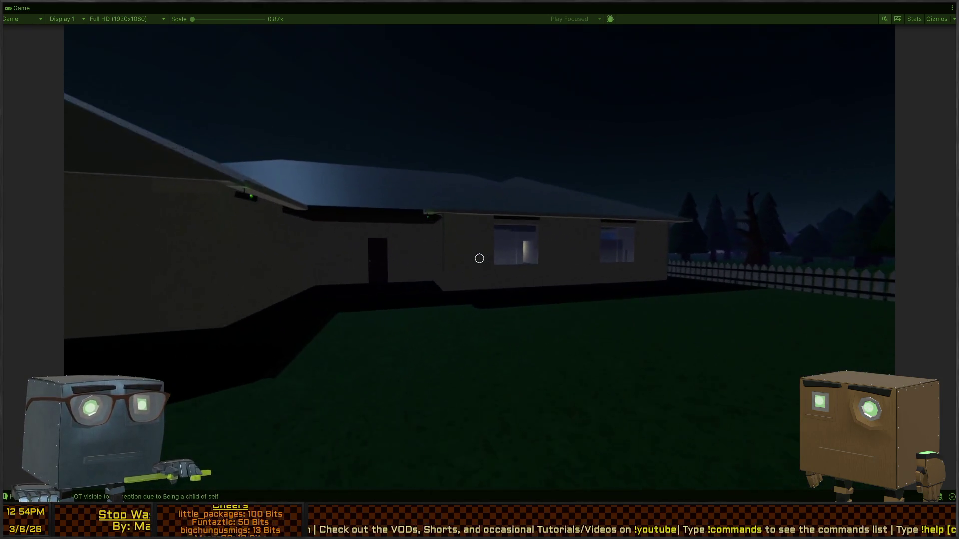
key("w")
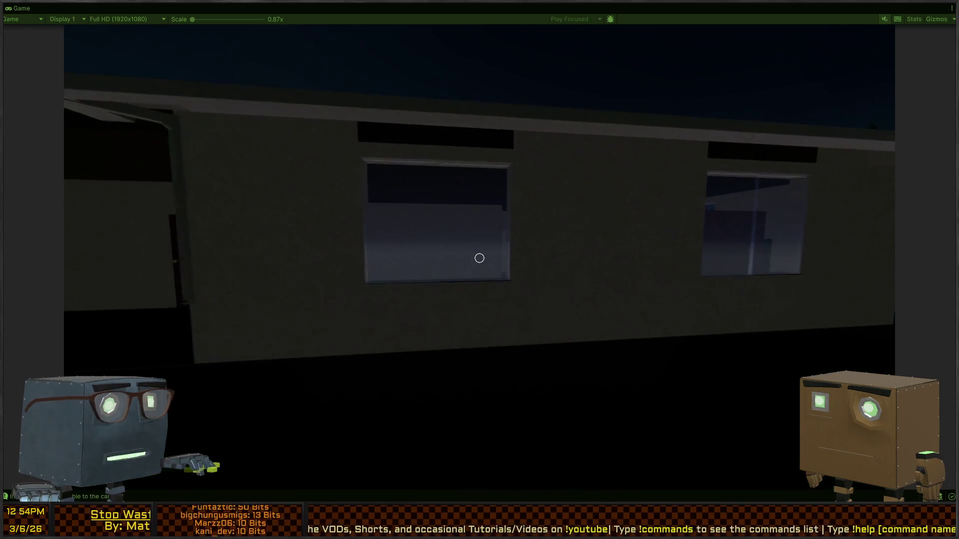
left_click(479, 258)
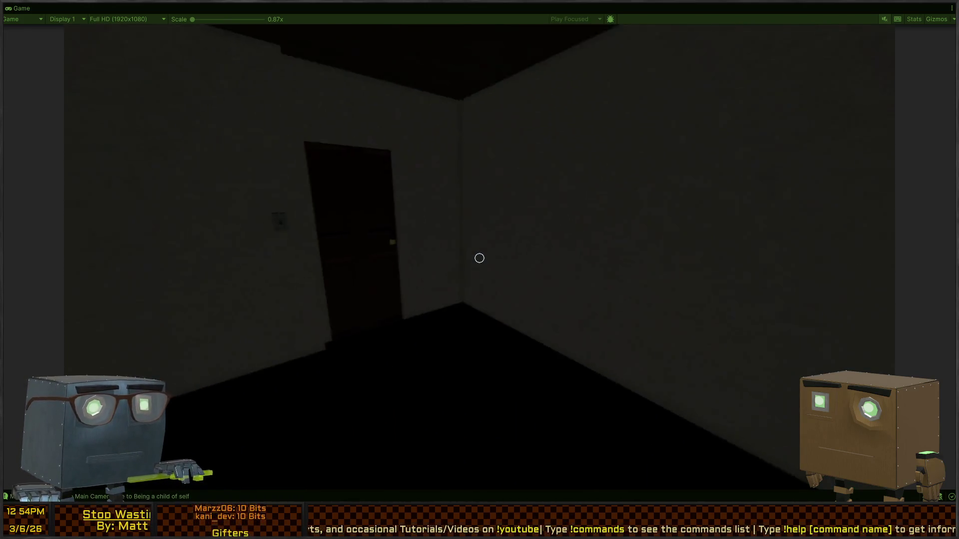
key("w")
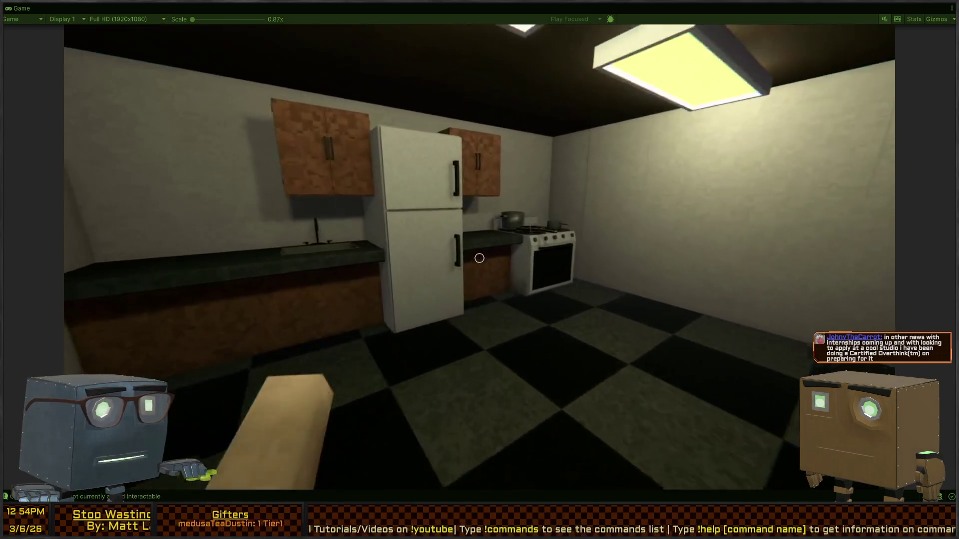
mouse_move(480, 258)
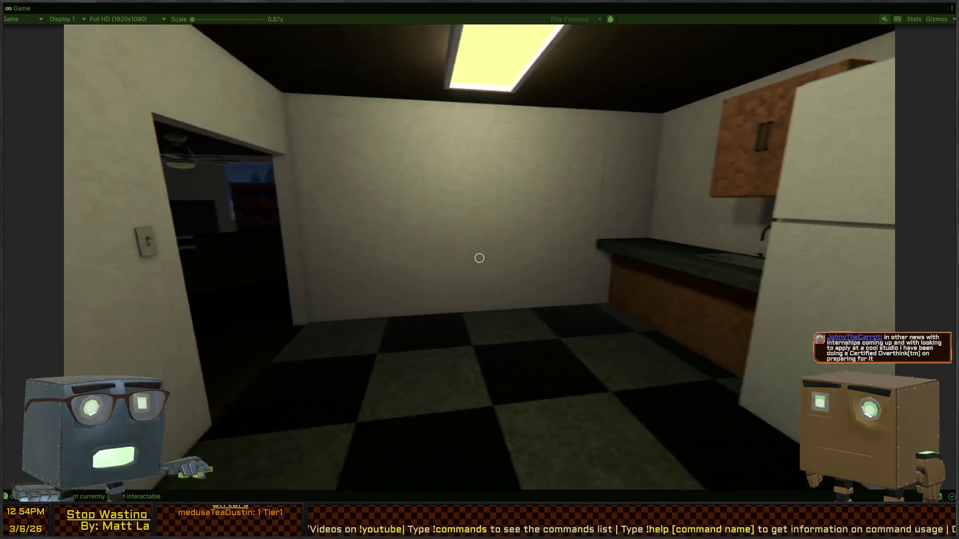
key("w")
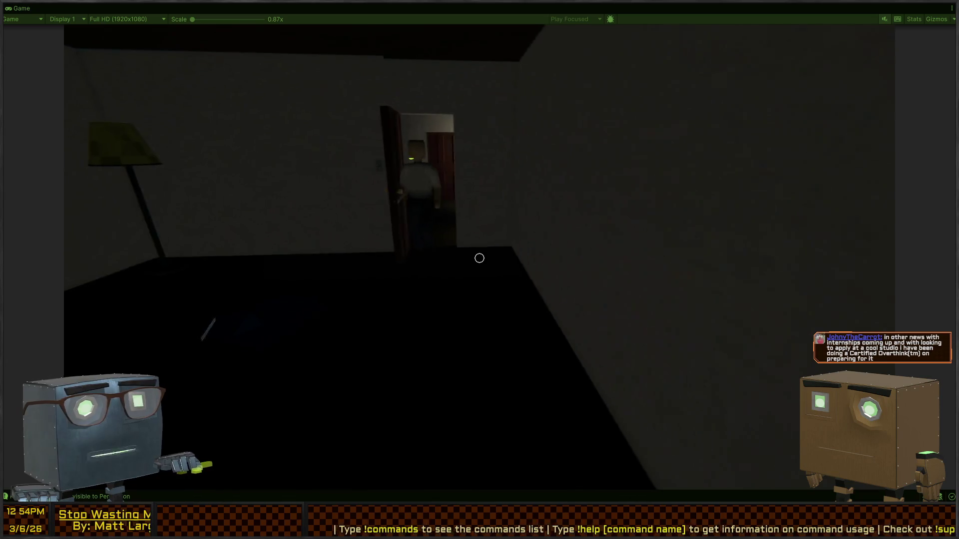
key("w")
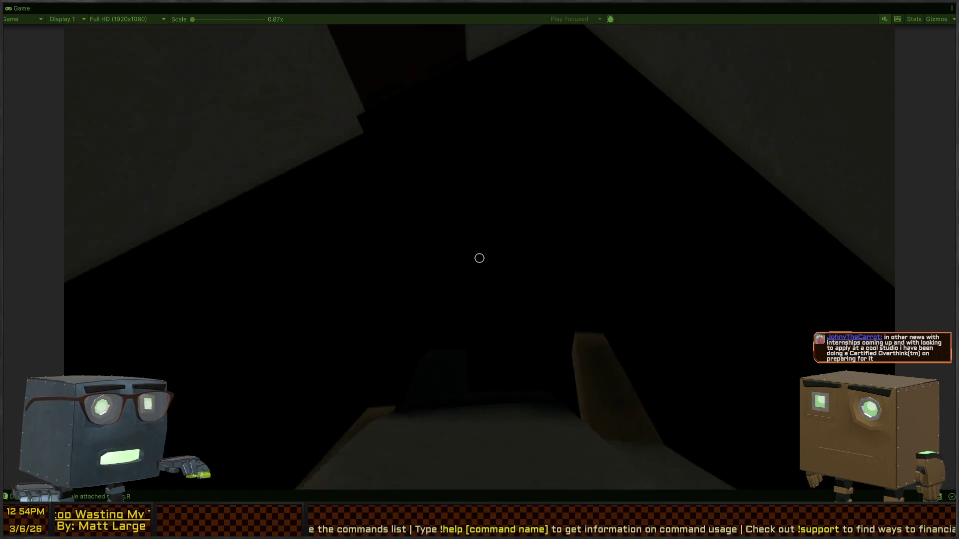
key("w")
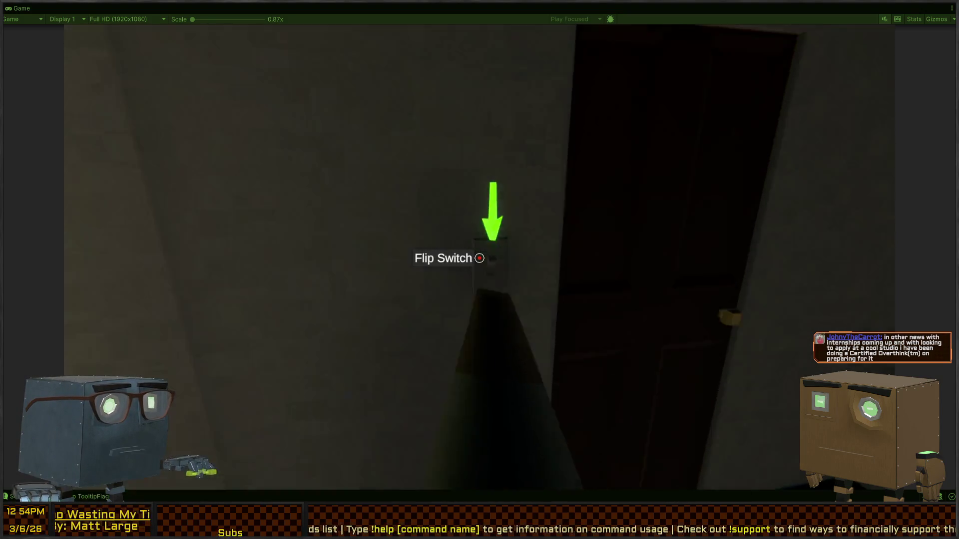
Step: Open the door to the lamp-lit room, flip its light switch off, and go through the dark door
key("f")
key("w")
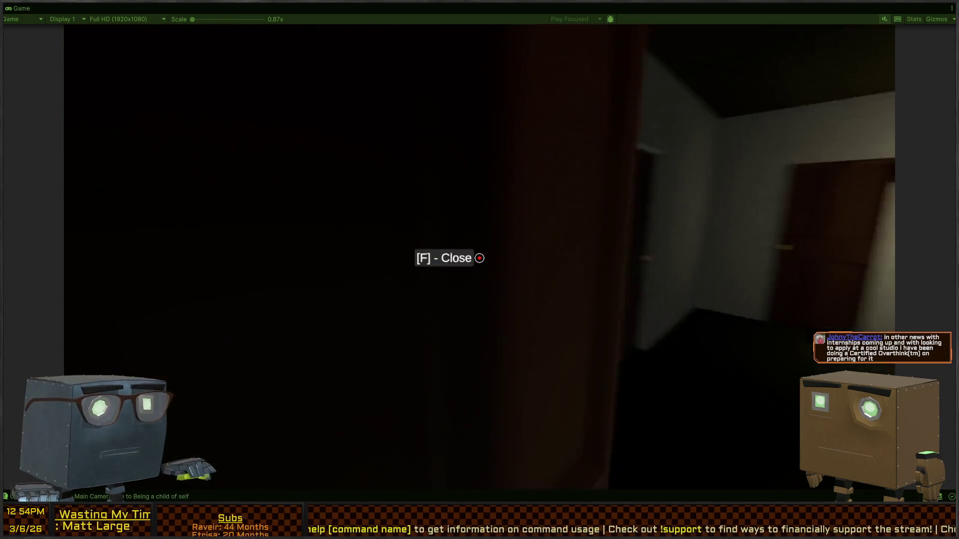
key("w")
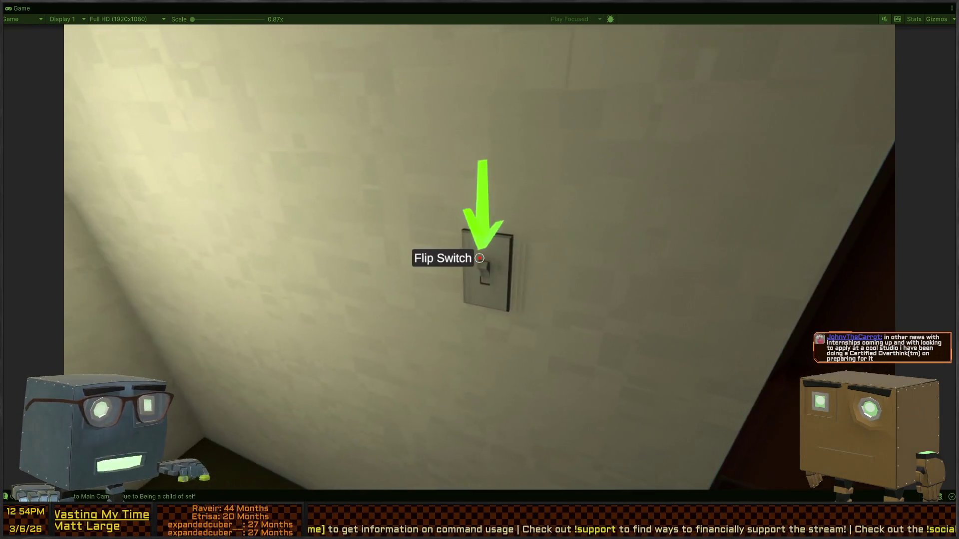
left_click(480, 258)
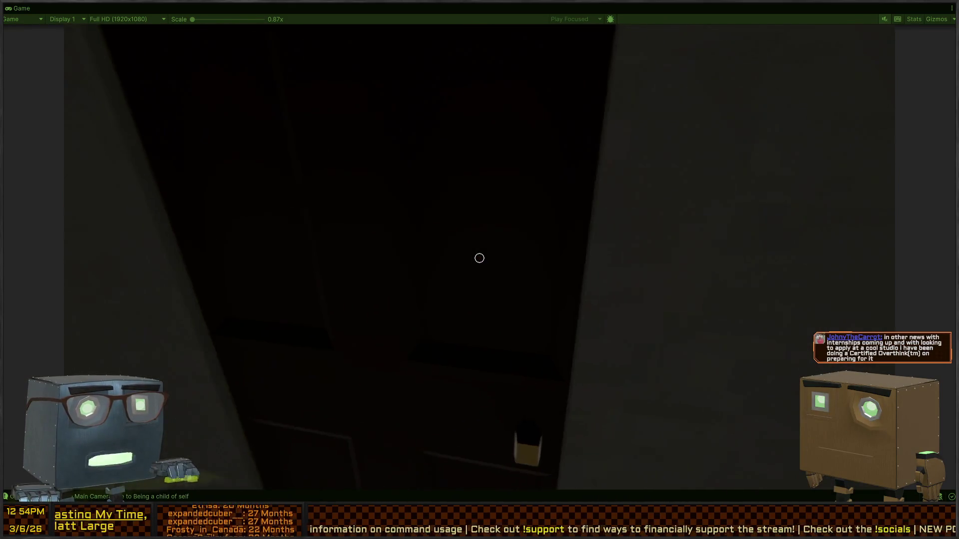
key("w")
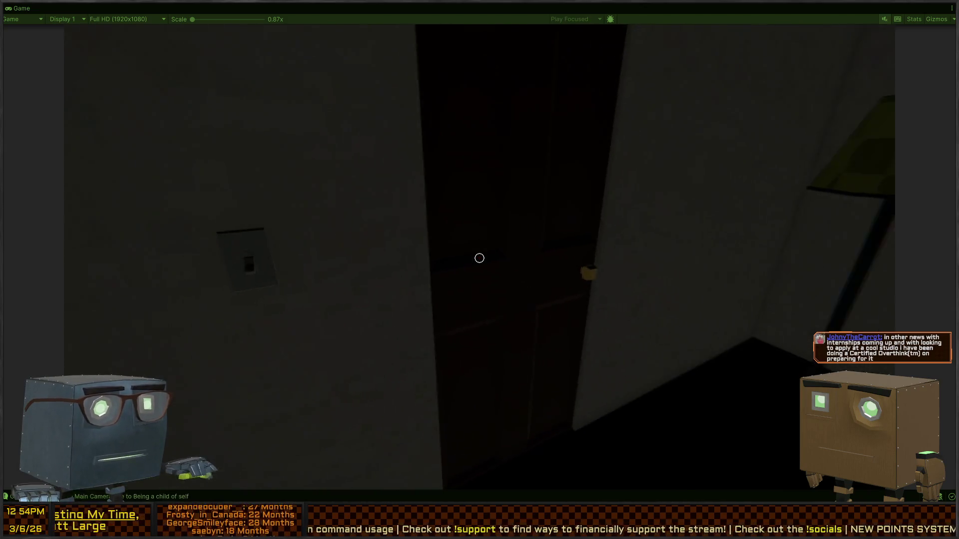
key("f")
key("w")
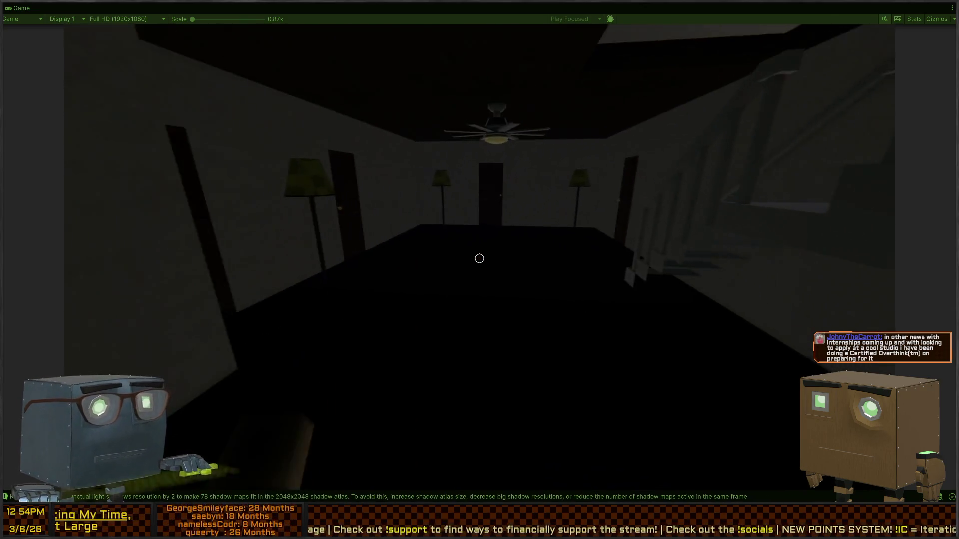
Step: Explore the lamp room and under the staircase, step out the window, and come back in
key("w")
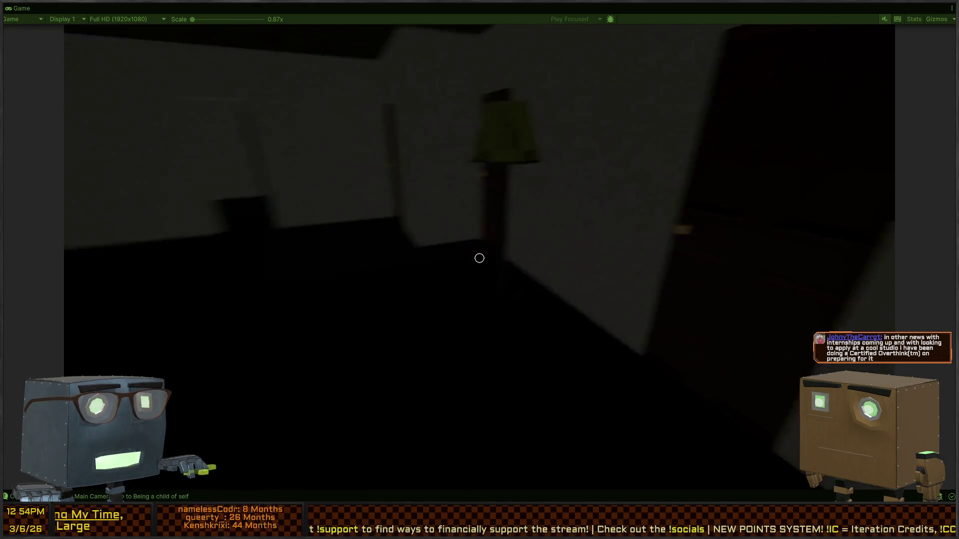
key("w")
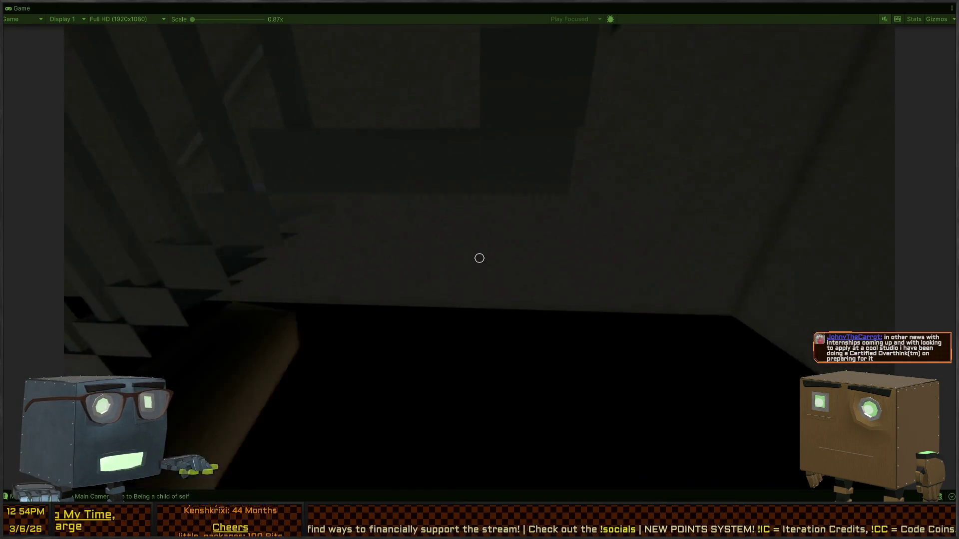
key("w")
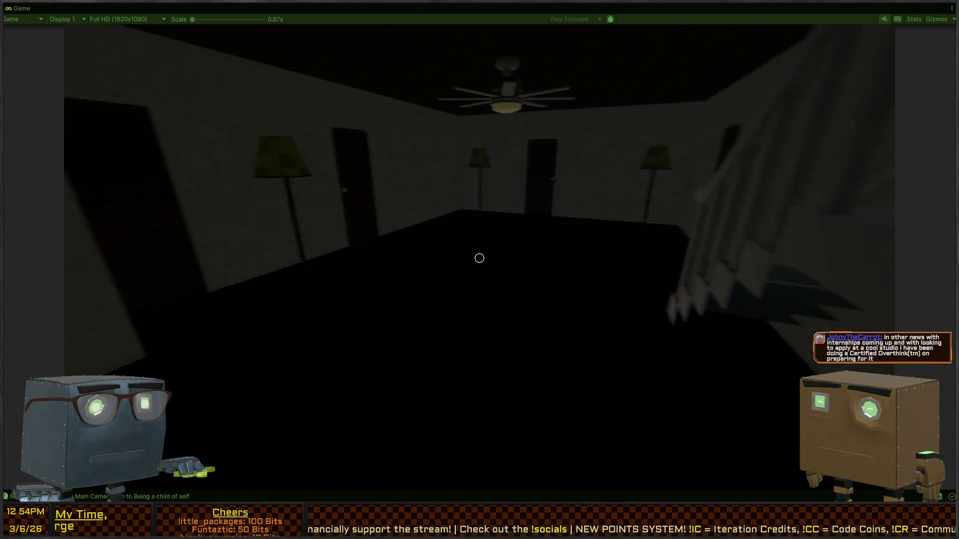
key("w")
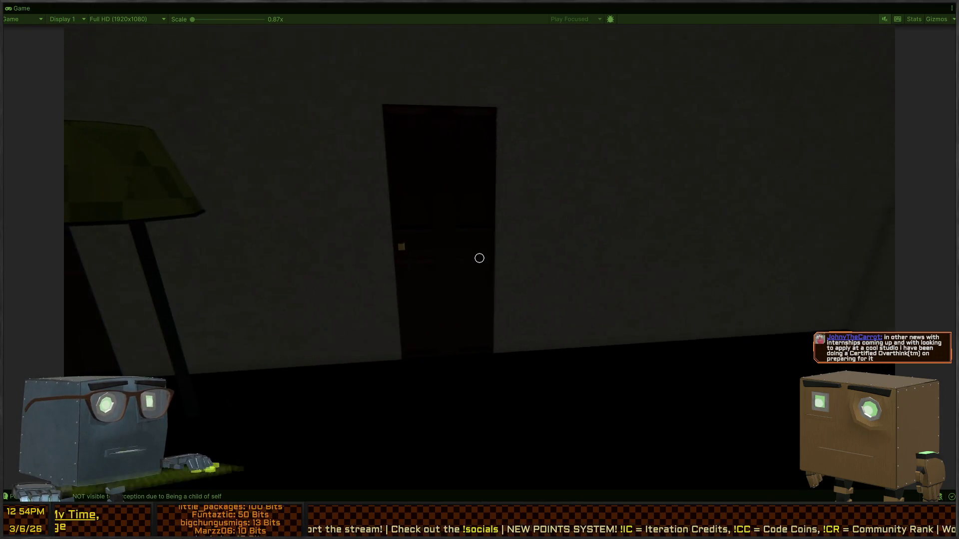
key("w")
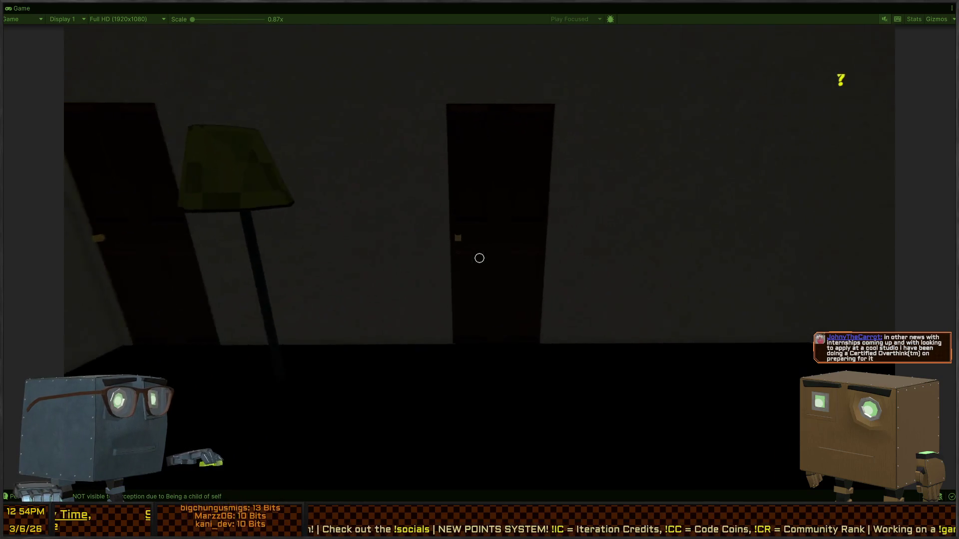
key("w")
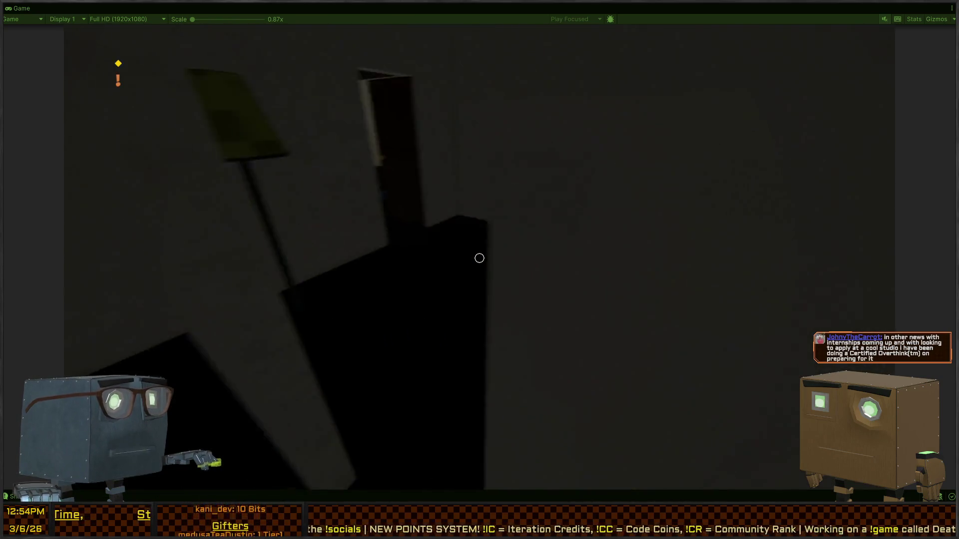
key("w")
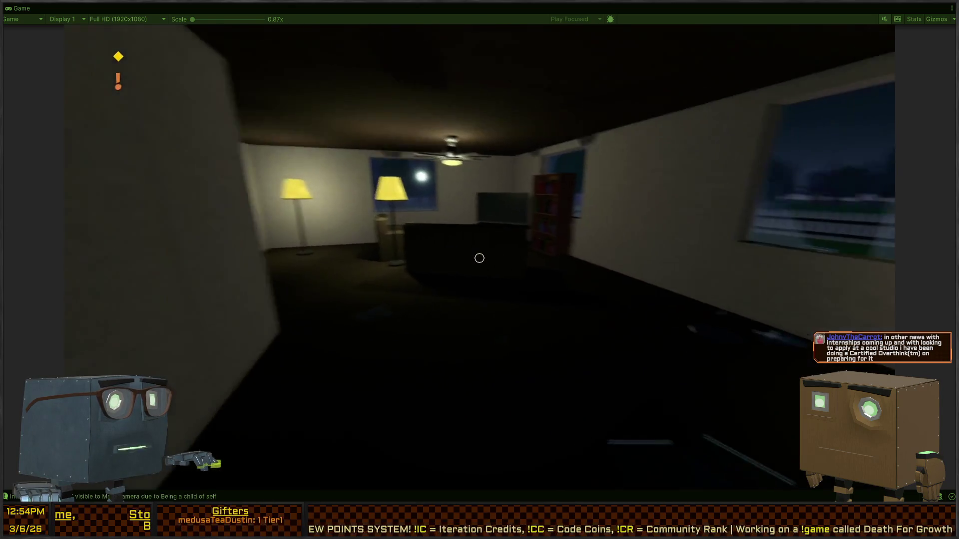
key("w")
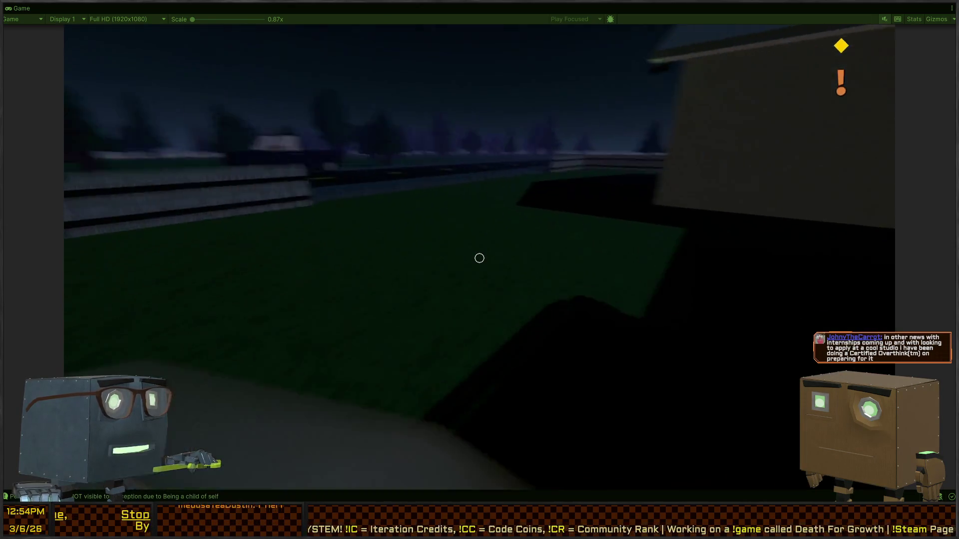
key("w")
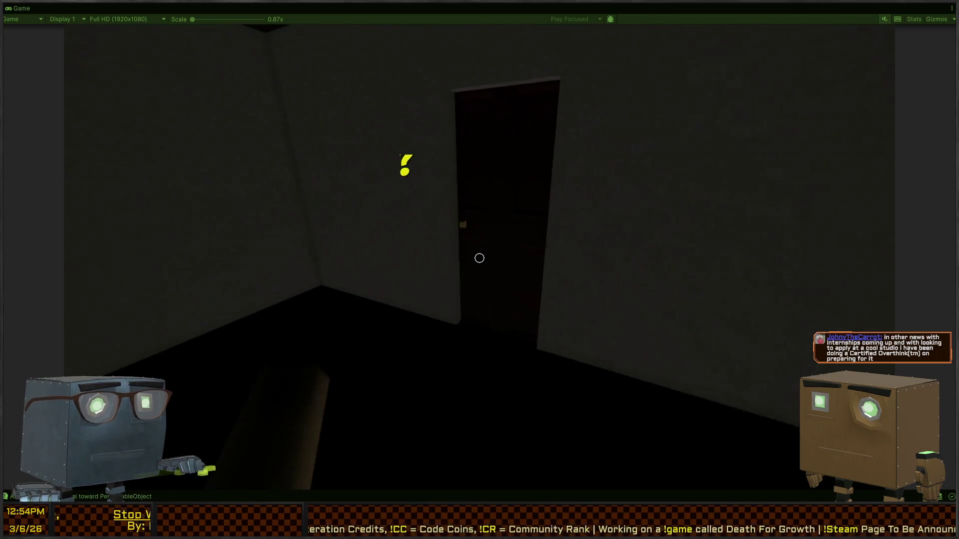
Step: Raise and lower the mission tablet with Tab, then switch over to Visual Studio
key("w")
key("Tab")
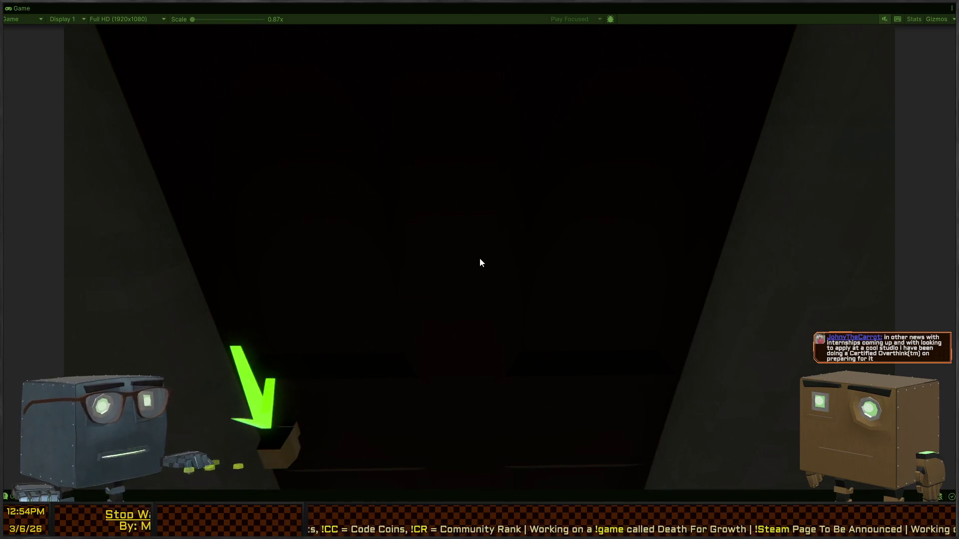
key("Tab")
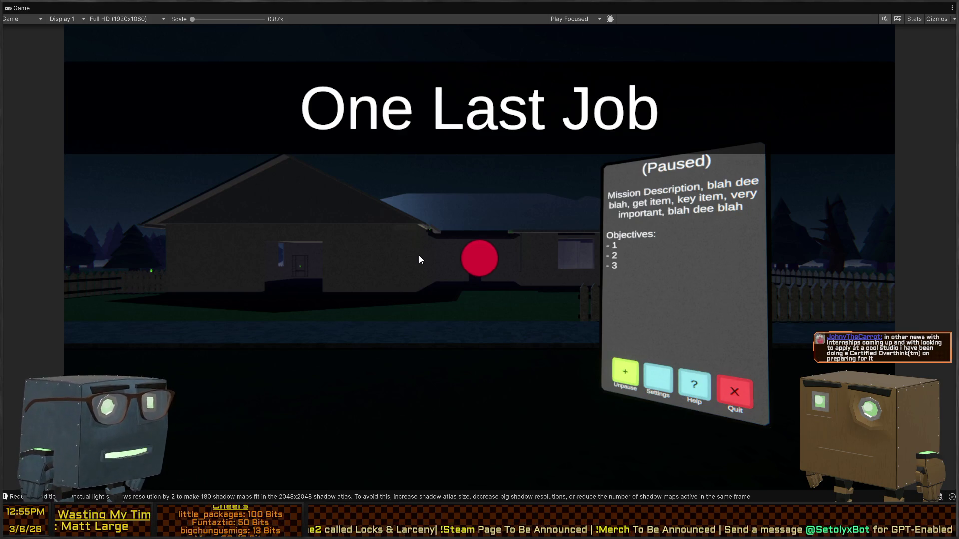
key("alt+Tab")
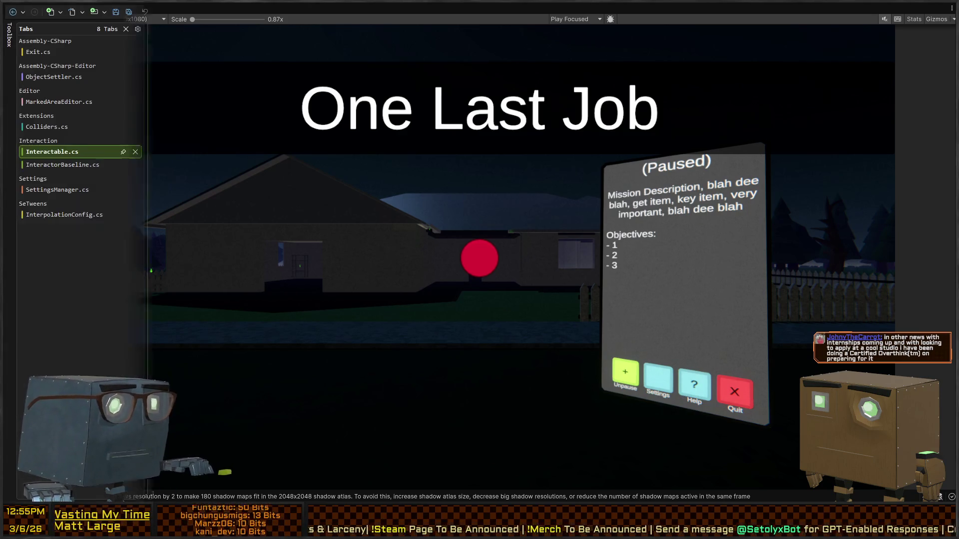
Step: List all references to TimeScaled in InterpolationConfig with Shift+F12, including from its line 11 declaration
left_click(425, 259)
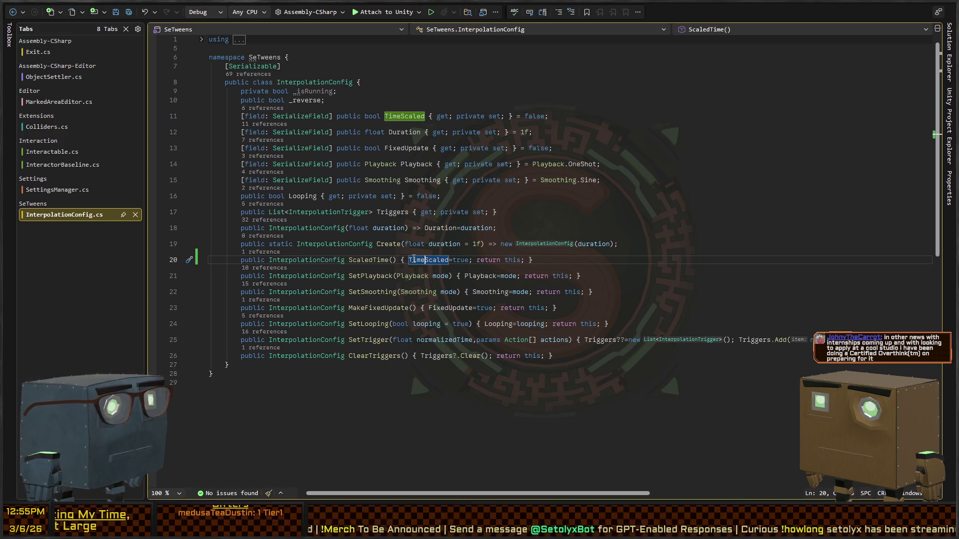
key("shift+F12")
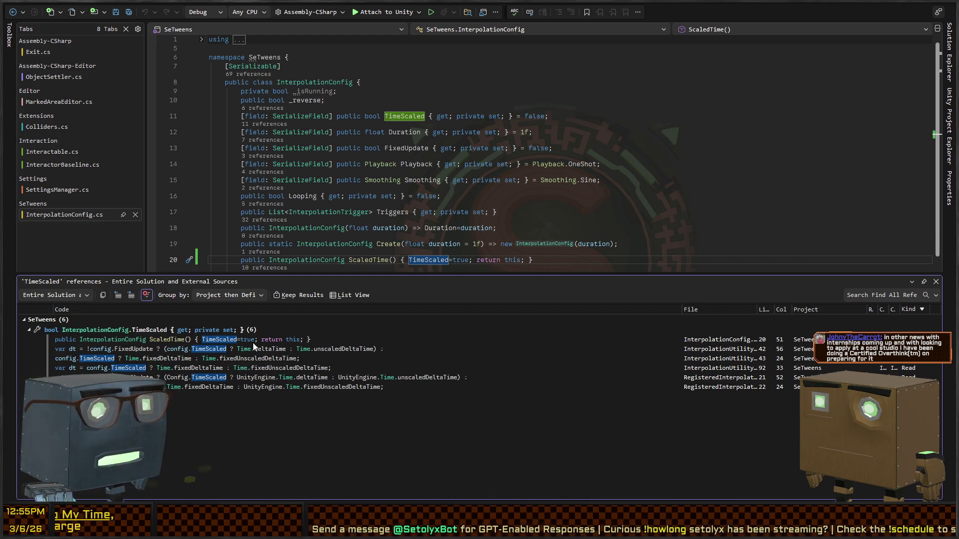
left_click(401, 117)
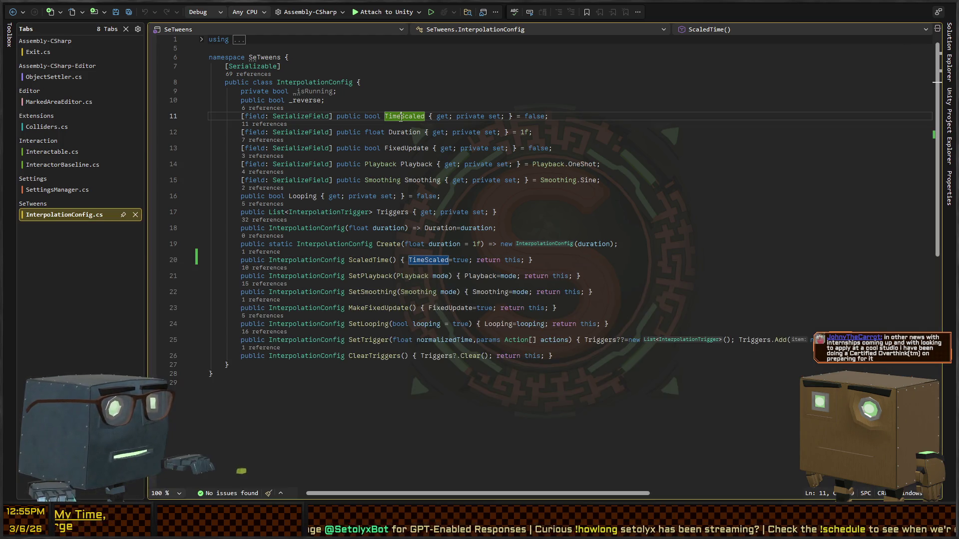
key("shift+F12")
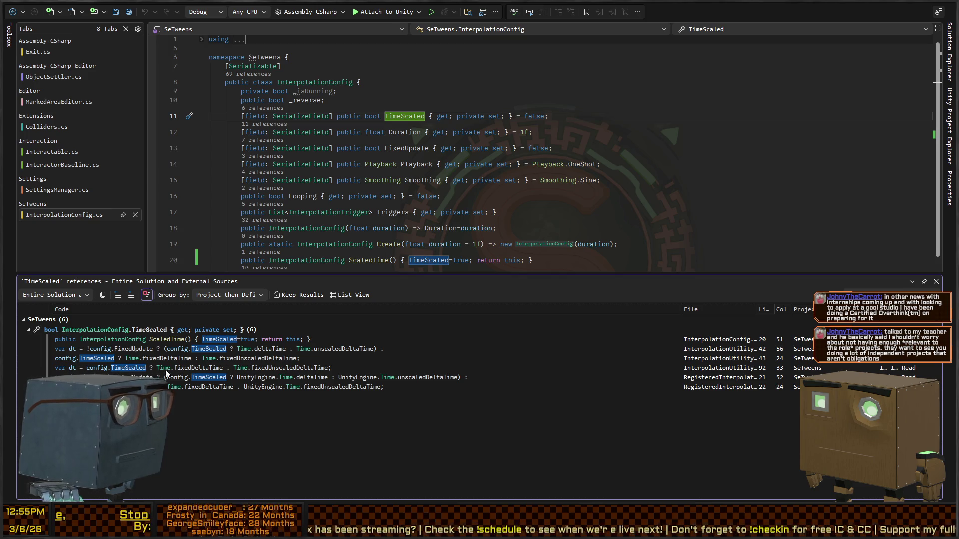
left_click(560, 180)
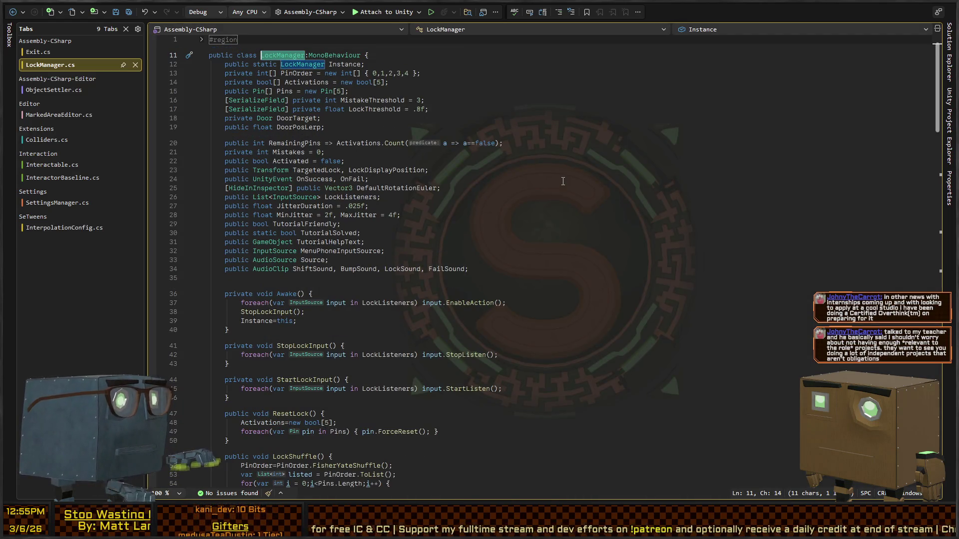
Step: From the InterpolatePosition call on line 140 in TryLock, go to the InterpolationConfig constructor definition
scroll(351, 160, "down", 12)
scroll(352, 160, "down", 13)
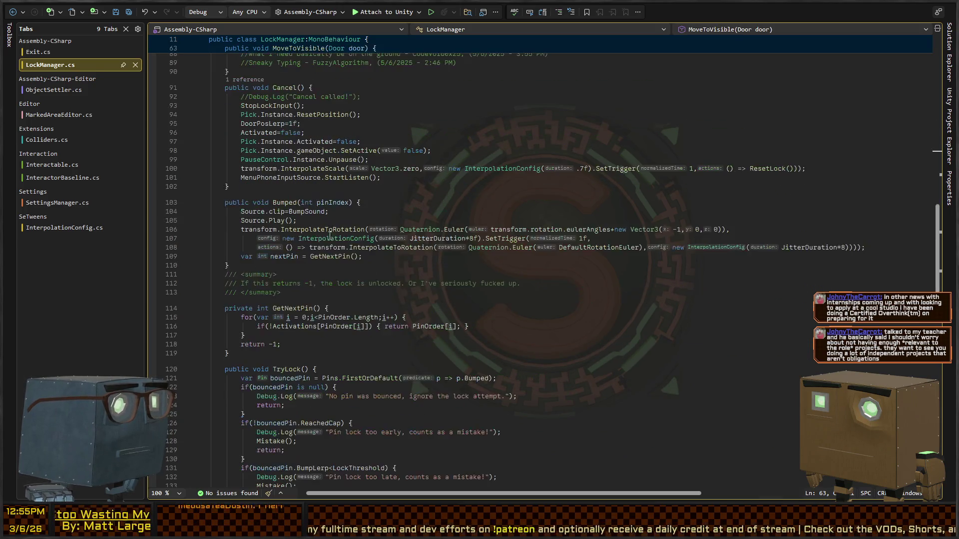
scroll(329, 234, "down", 4)
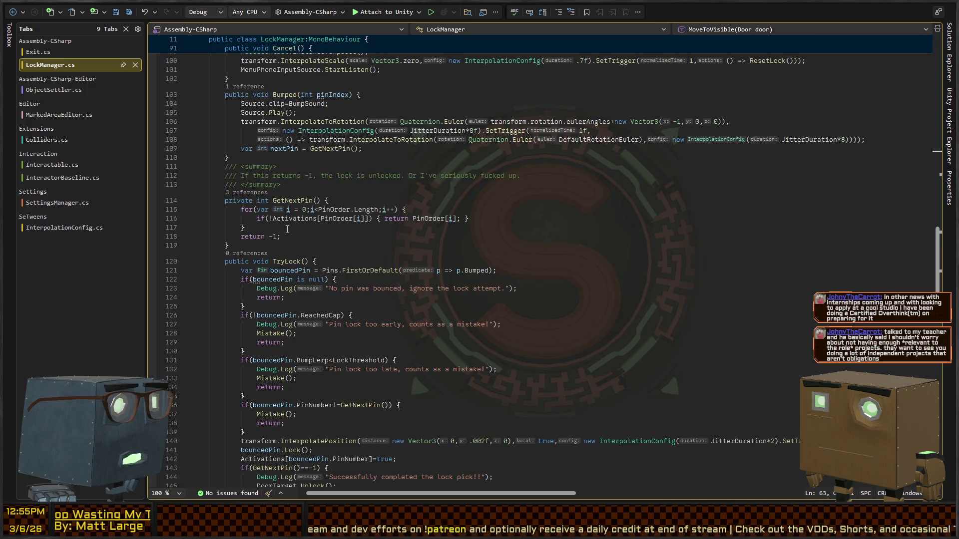
scroll(287, 229, "down", 9)
left_click(290, 172)
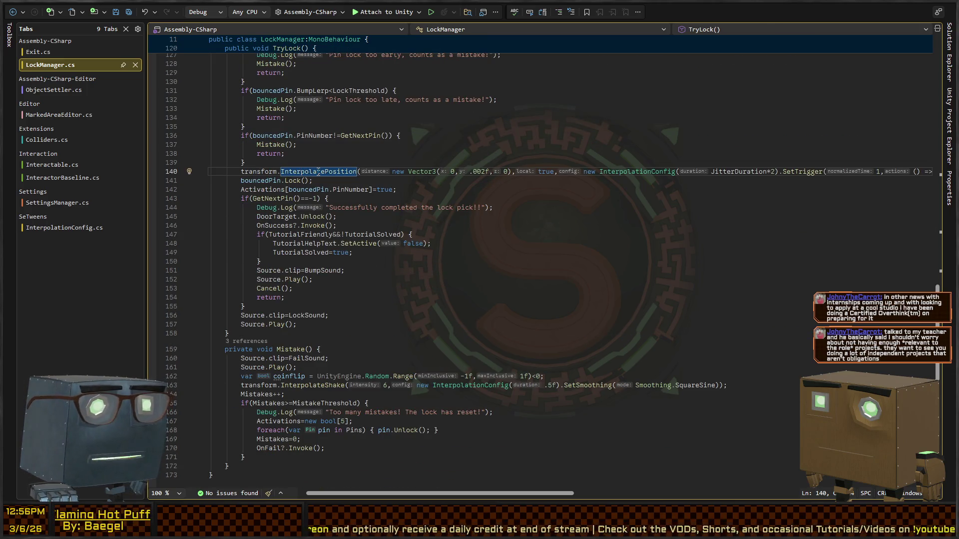
scroll(345, 174, "right", 10)
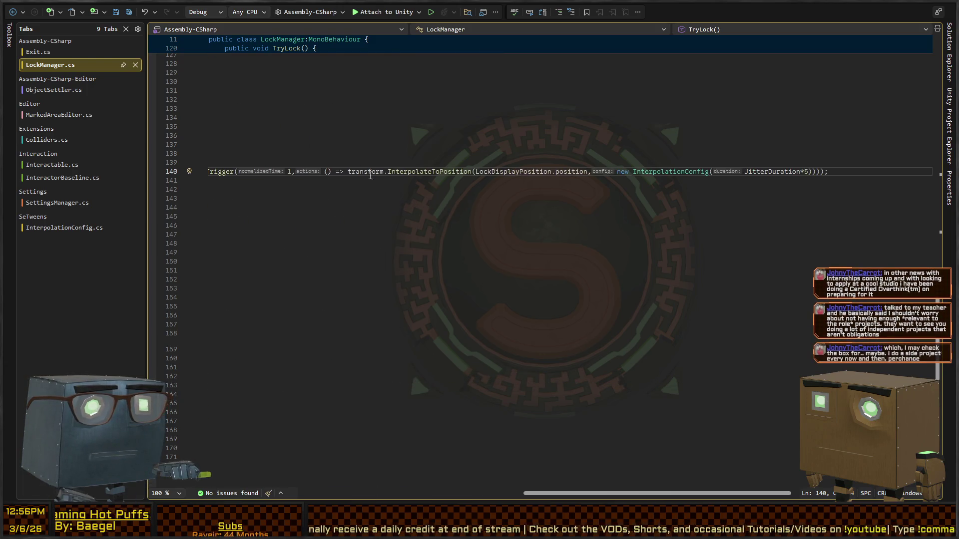
left_click(671, 172, "ctrl")
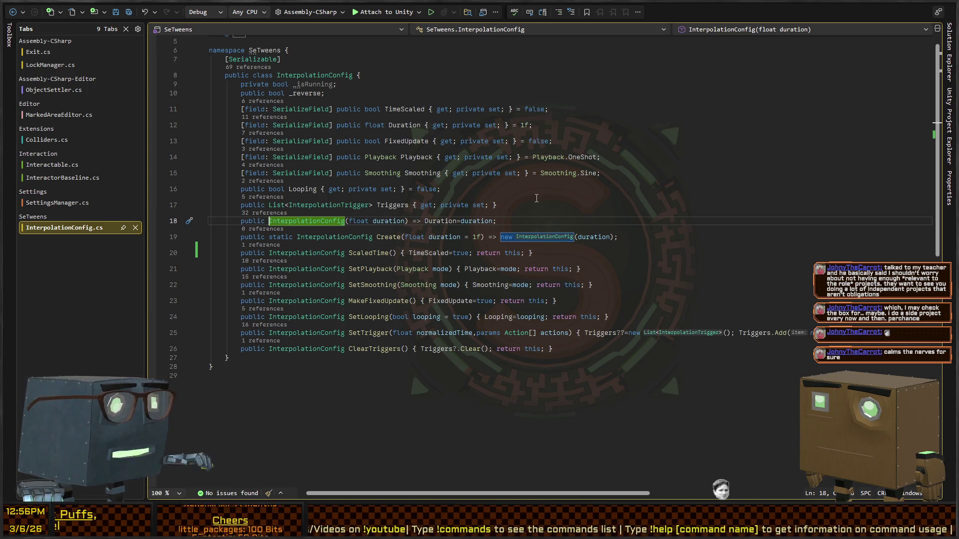
Step: Return to TryLock and start a Debug.Log("Starting pin interpolation") line above the pin call
key("ctrl+minus")
scroll(424, 221, "left", 10)
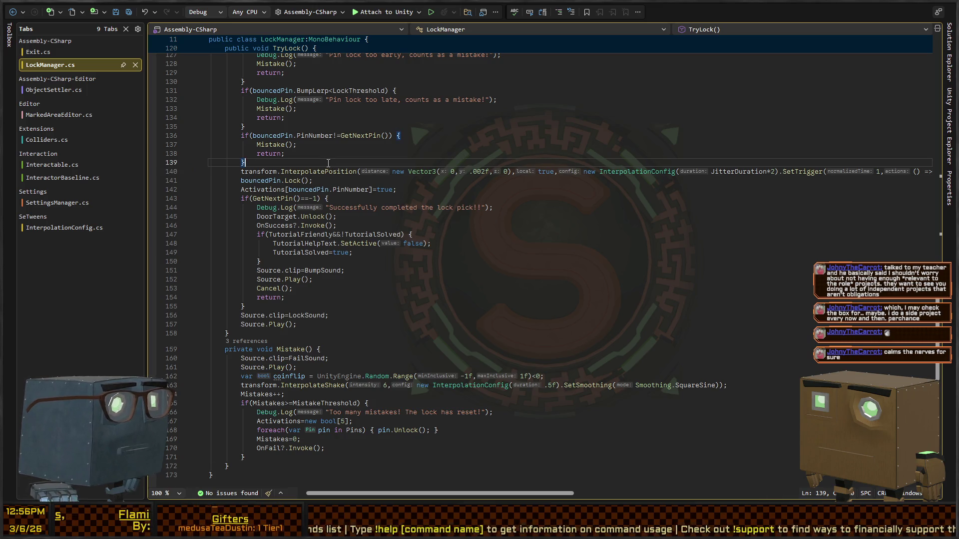
key("ctrl+Return")
type("Debug.Log(\"Starting pin interpolation\");")
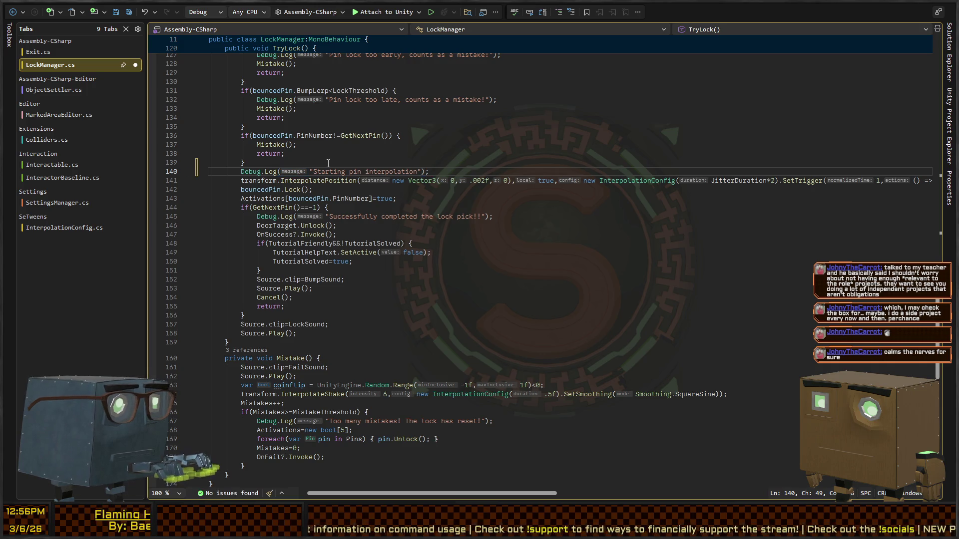
key("BackSpace")
type("ck")
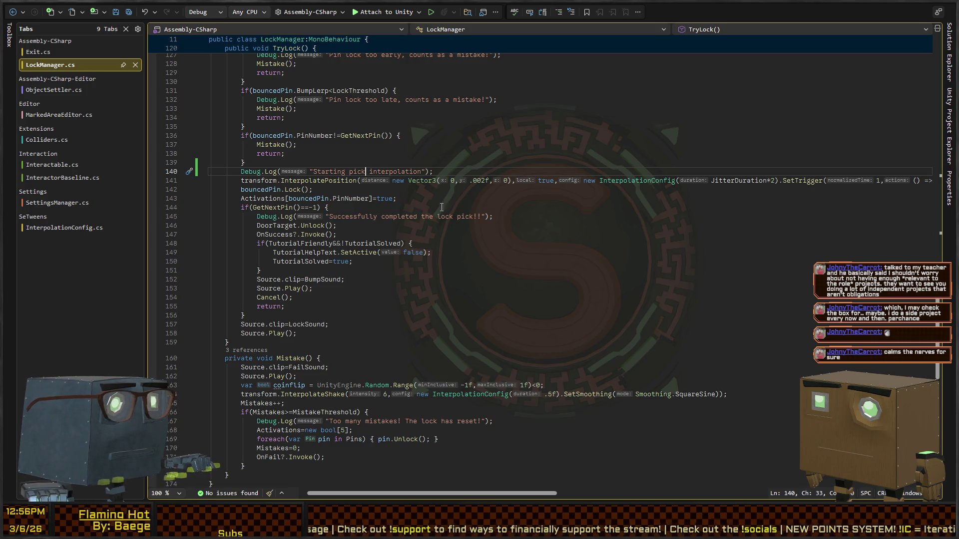
scroll(442, 207, "up", 4)
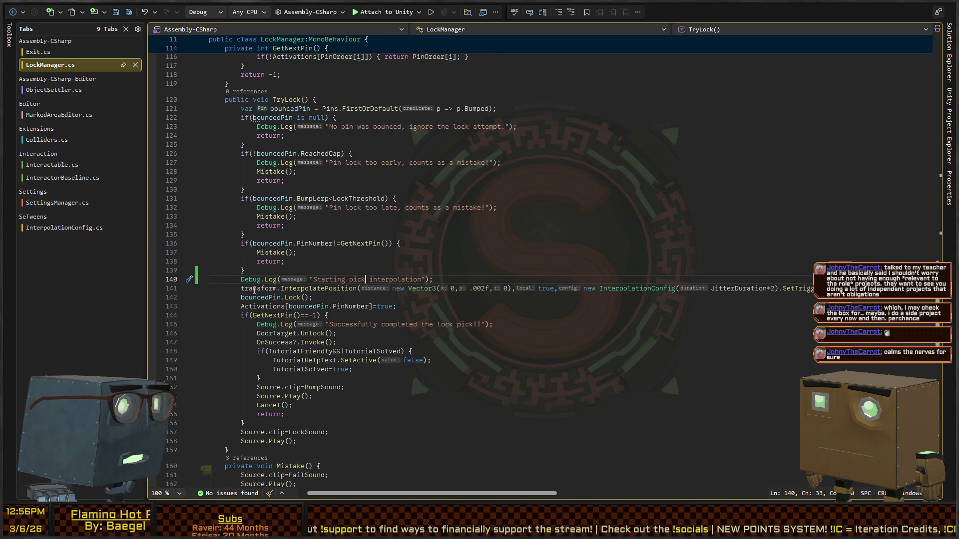
scroll(640, 263, "down", 2)
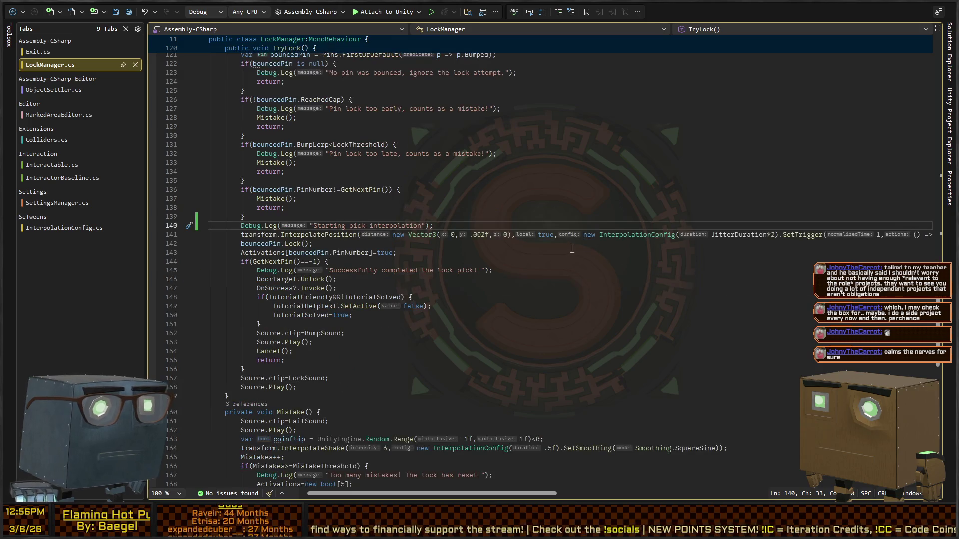
key("shift+End")
key("Delete")
key("BackSpace")
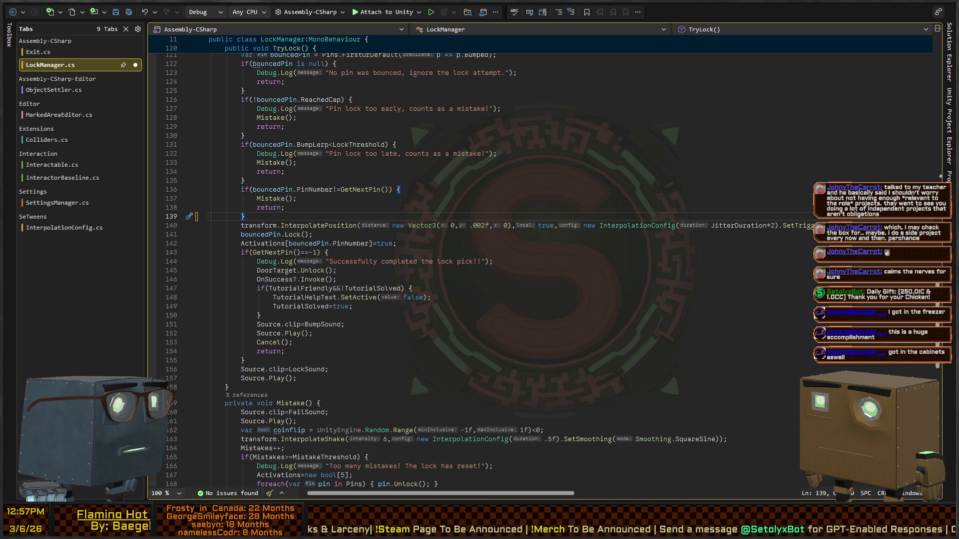
left_click(624, 243)
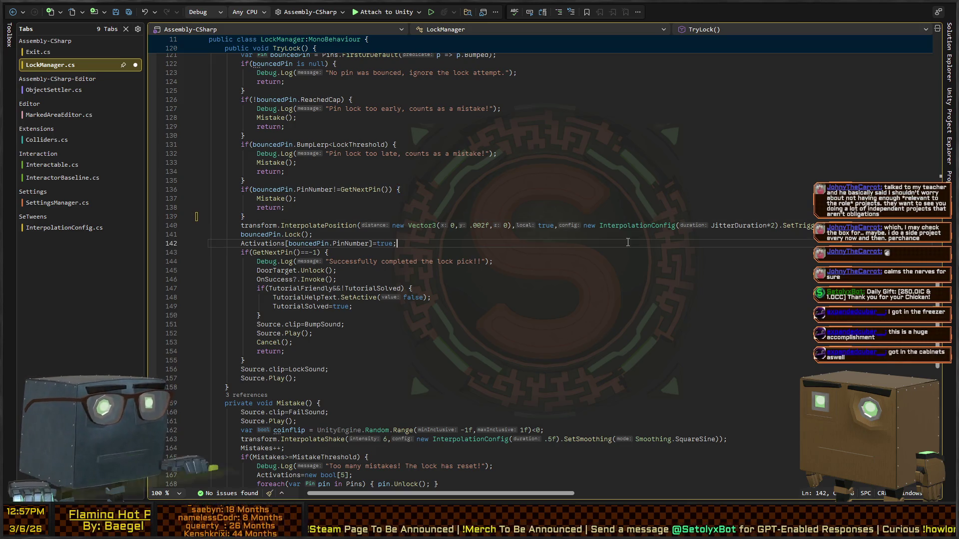
scroll(624, 233, "right", 10)
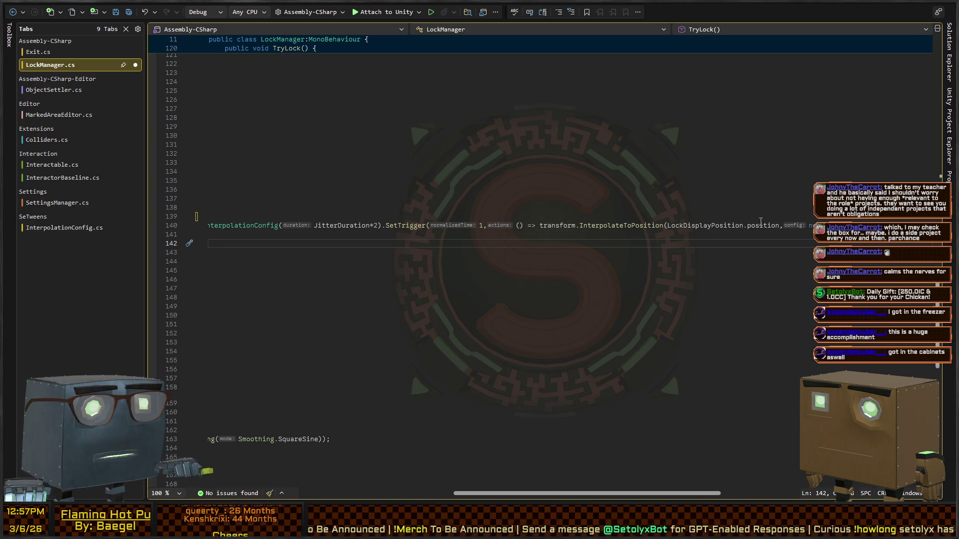
scroll(665, 231, "right", 5)
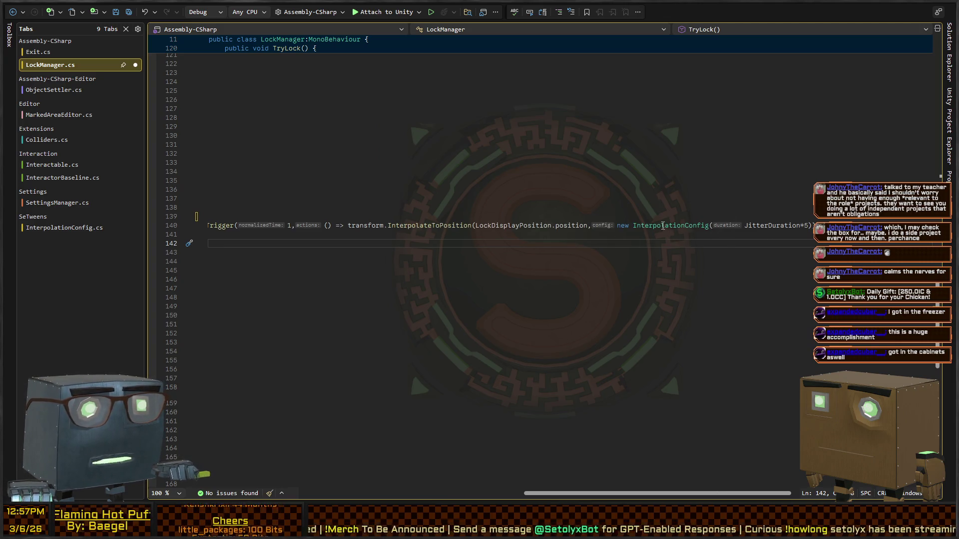
scroll(665, 231, "left", 15)
left_click(301, 225)
scroll(473, 248, "down", 4)
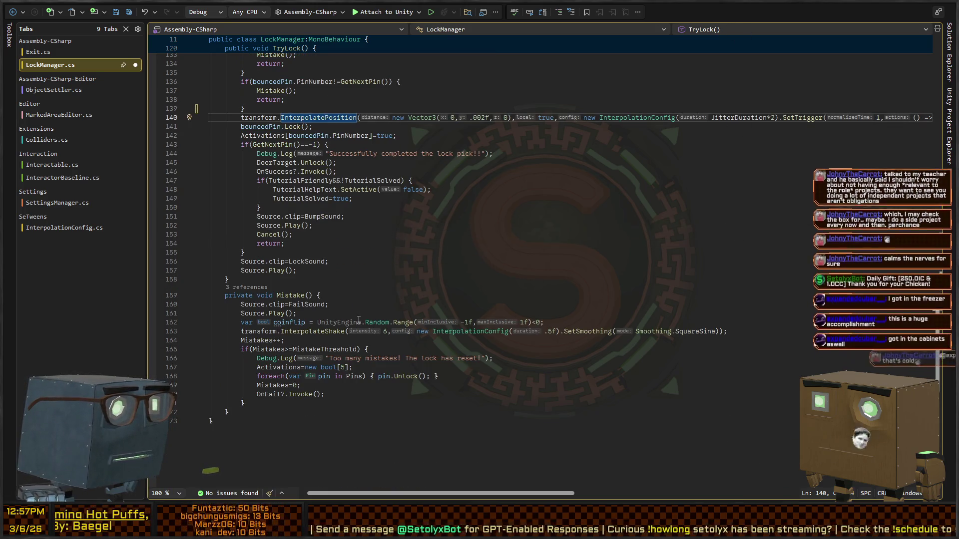
scroll(413, 315, "up", 8)
scroll(413, 316, "up", 10)
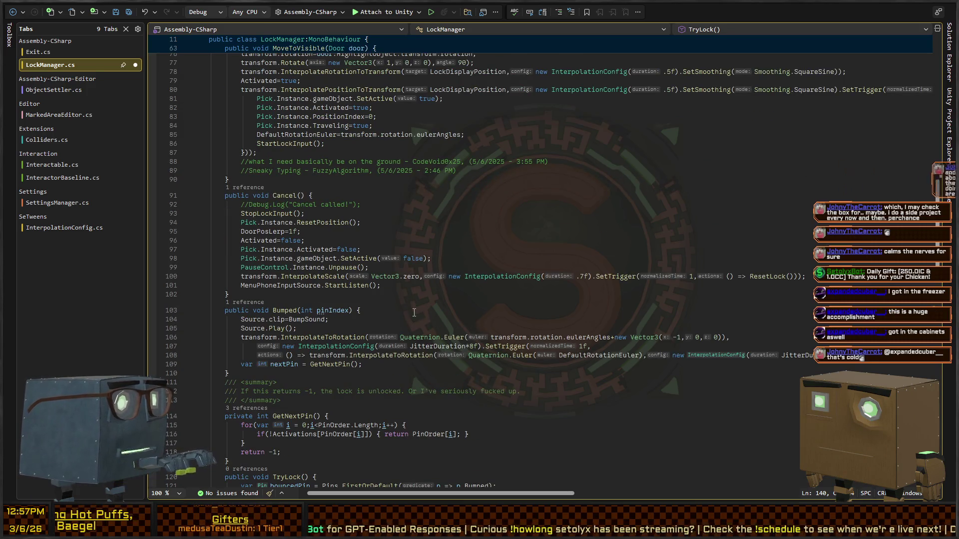
key("F12")
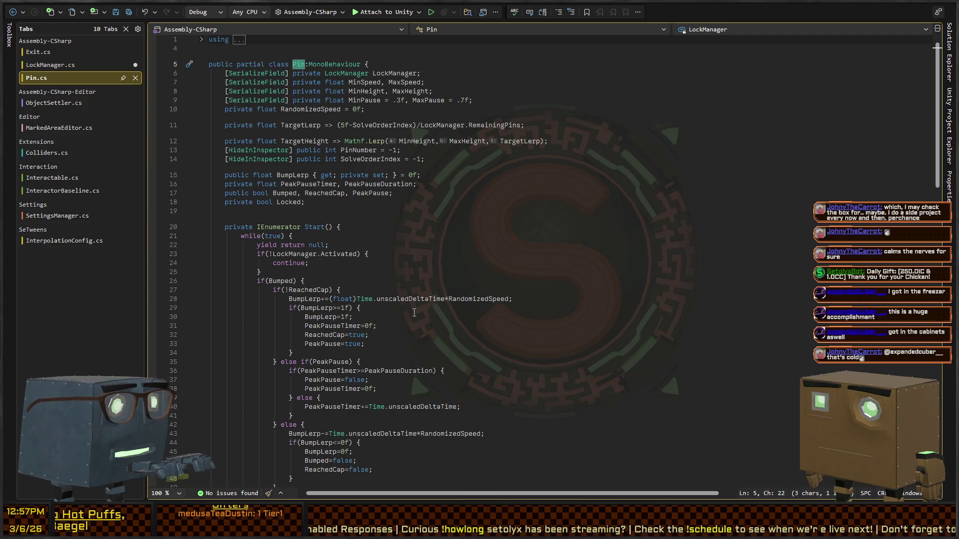
Step: Review Pin.cs's Start coroutine and insert a new line above its while(true) loop
scroll(283, 199, "down", 4)
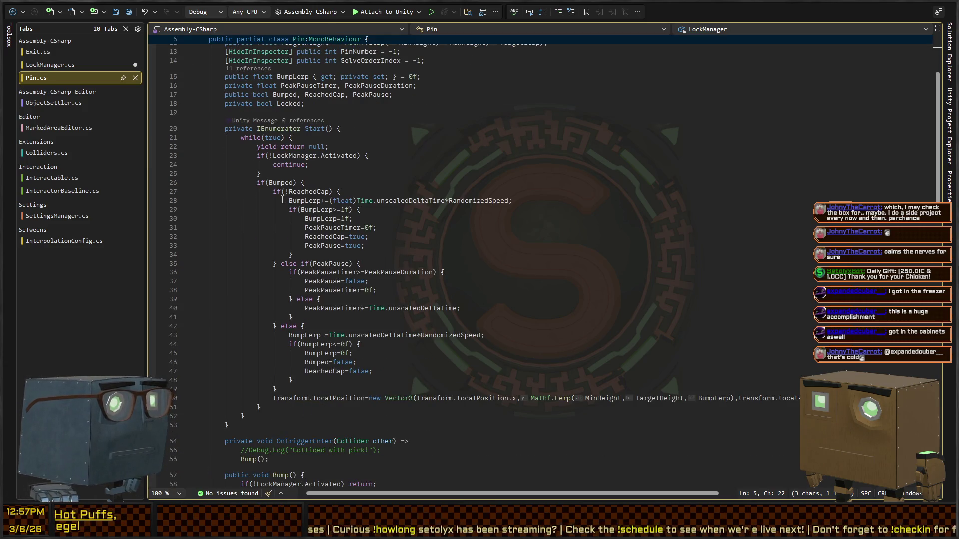
scroll(272, 159, "down", 4)
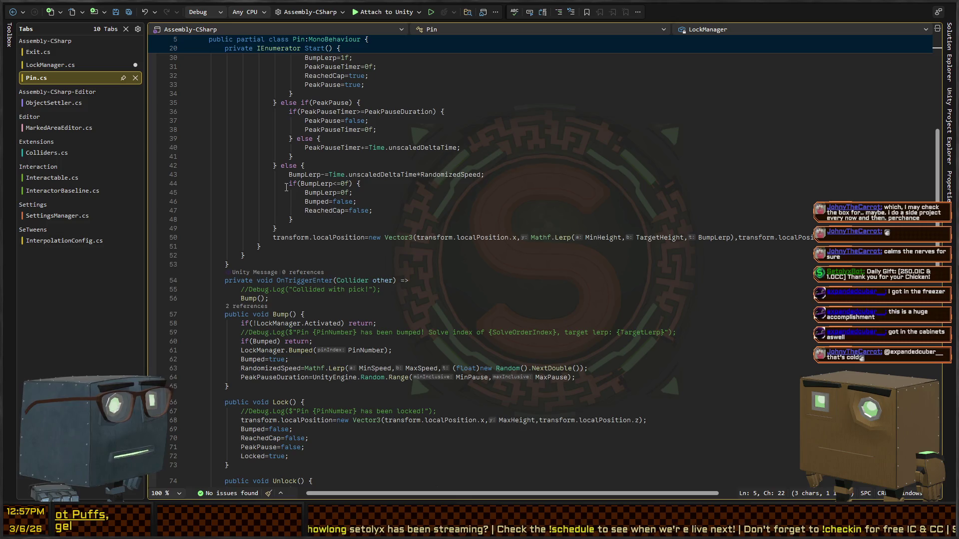
scroll(318, 256, "up", 5)
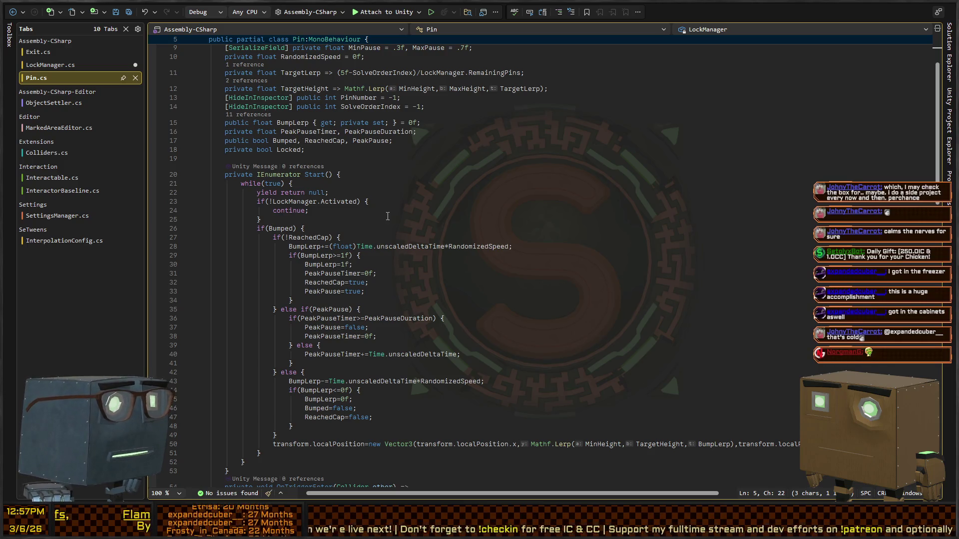
scroll(309, 208, "down", 4)
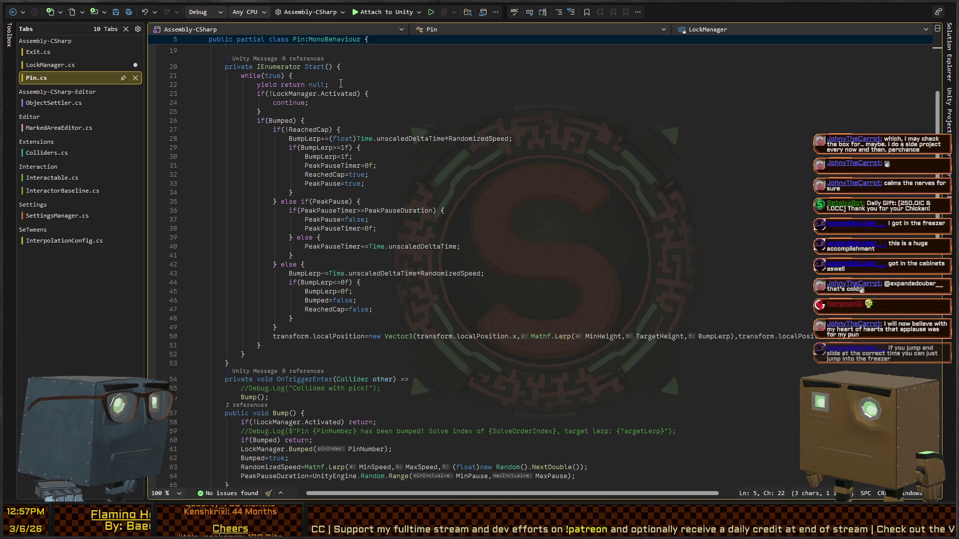
left_click(341, 76)
scroll(453, 164, "up", 4)
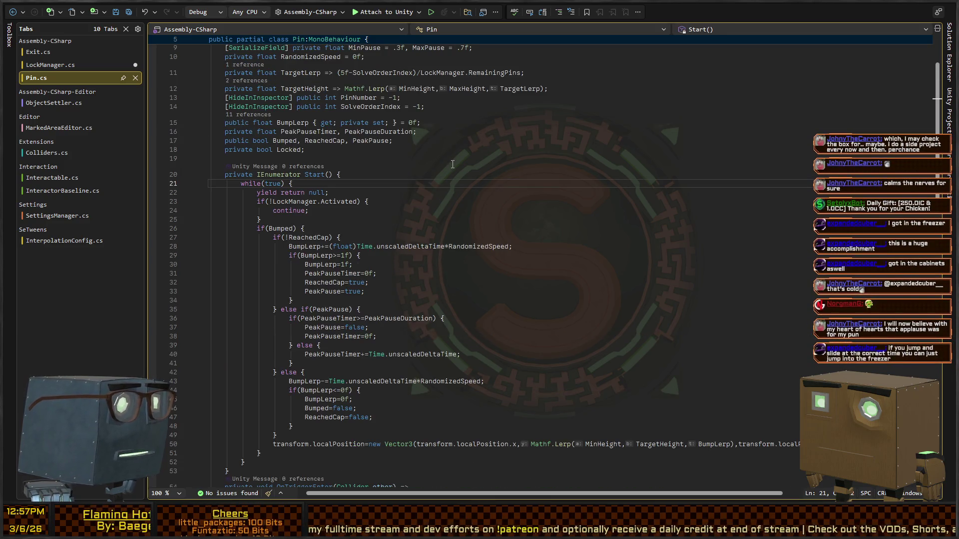
key("ctrl+Return")
Step: Type and then delete a 'var wait = new waitfor' line in Start, and save Pin.cs
type("var w")
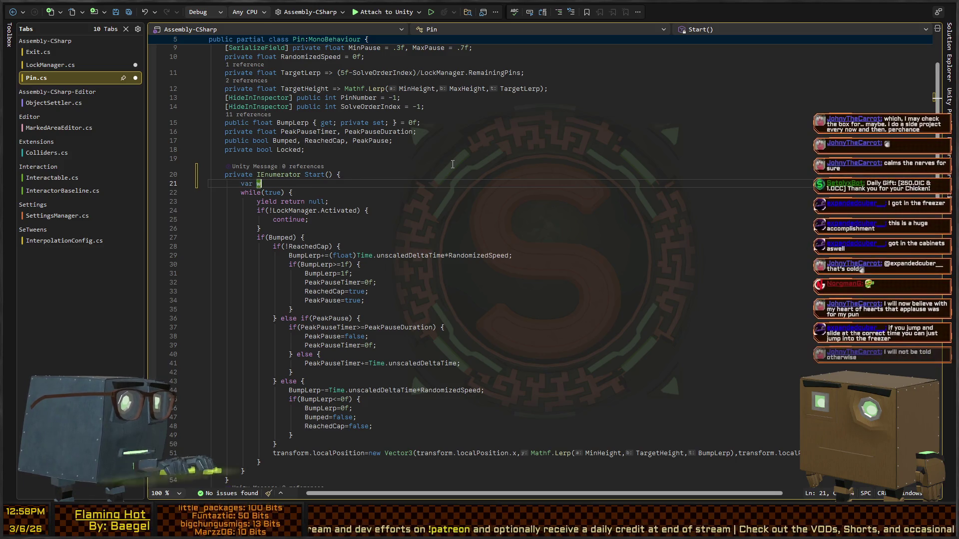
type("ait = new waitfor")
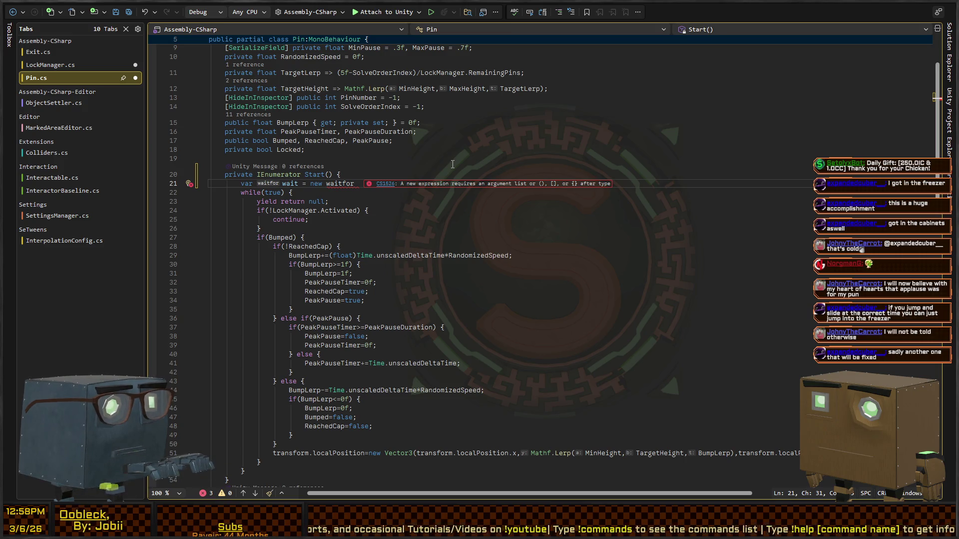
key("BackSpace")
key("BackSpace")
key("BackSpace")
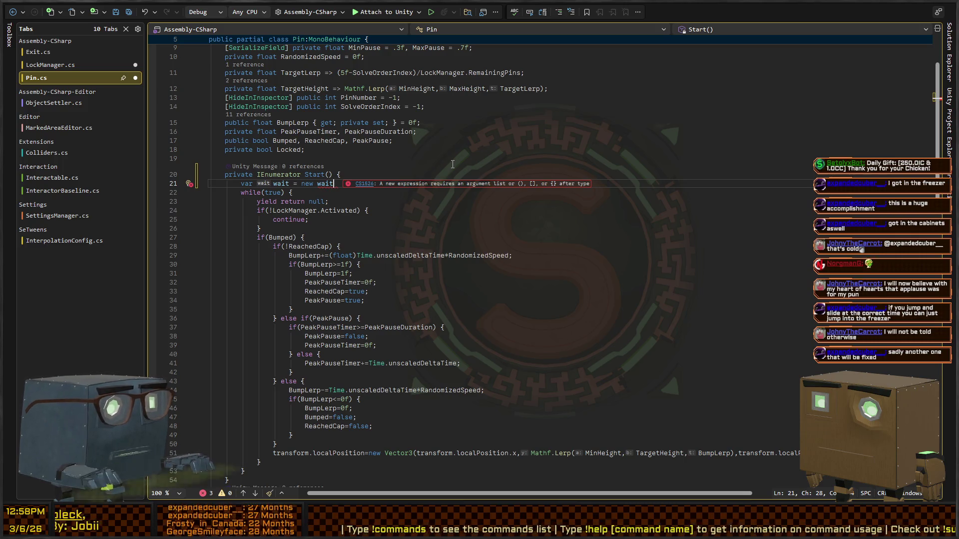
key("shift+Home")
key("BackSpace")
key("BackSpace")
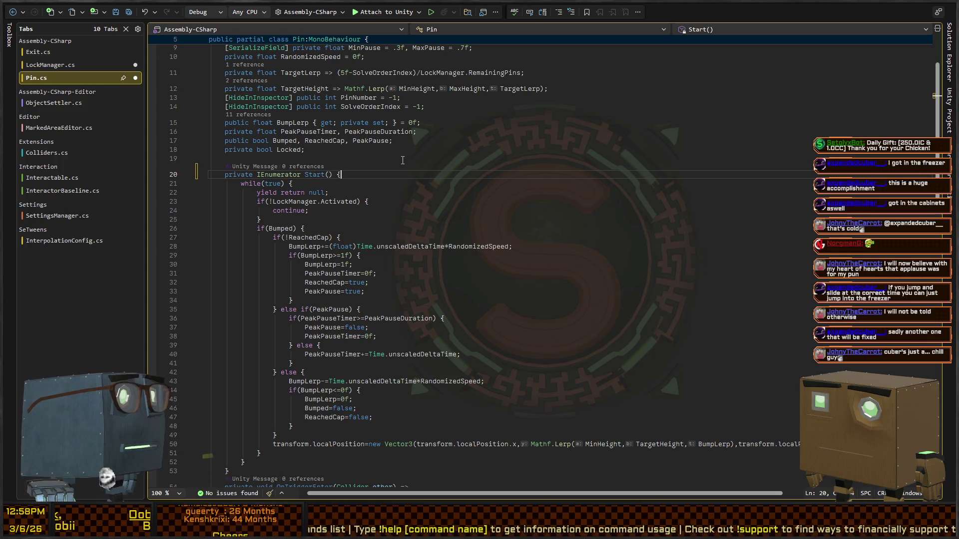
key("ctrl+s")
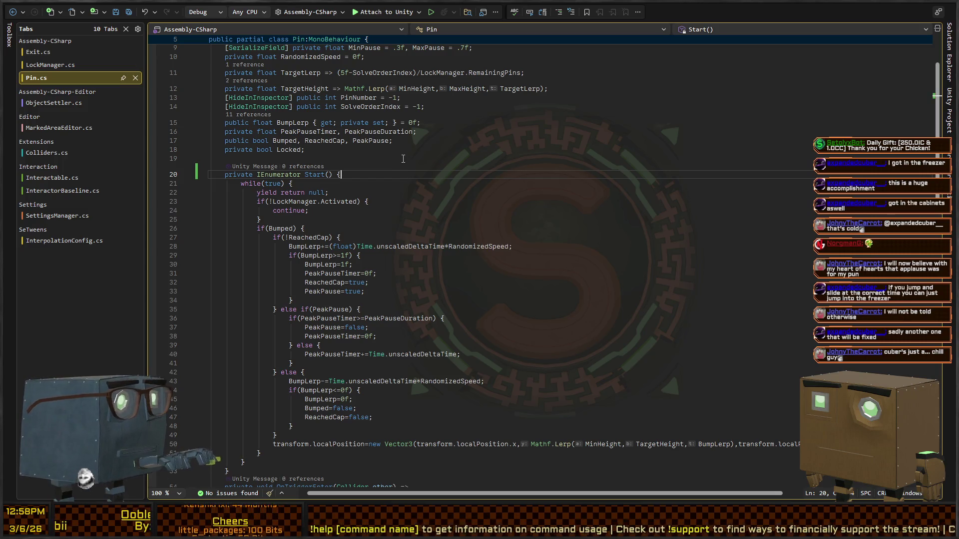